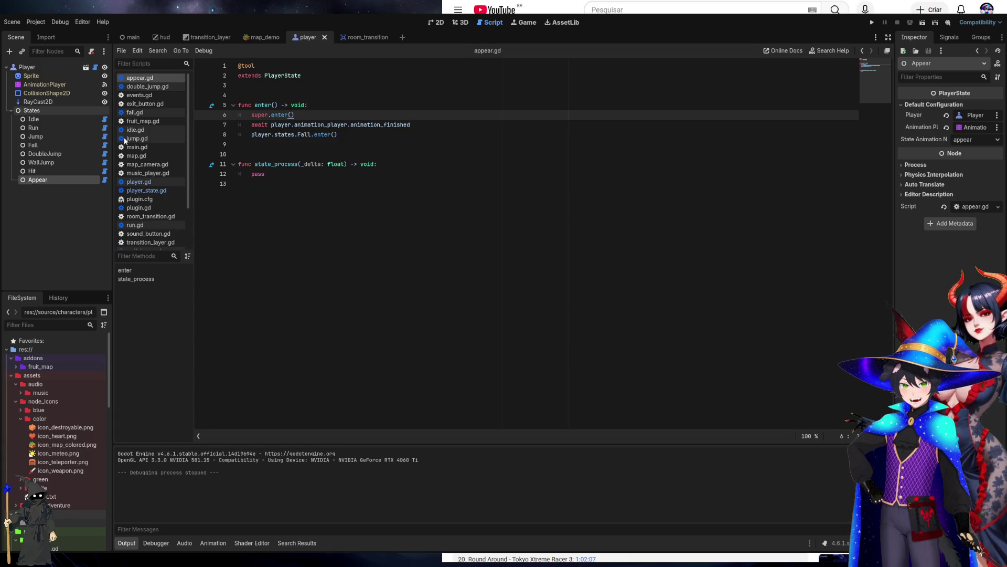
- Add a PlayerState child under States and expand its Default Configuration settings
{"action": "left_click", "coordinate": [29, 111]}
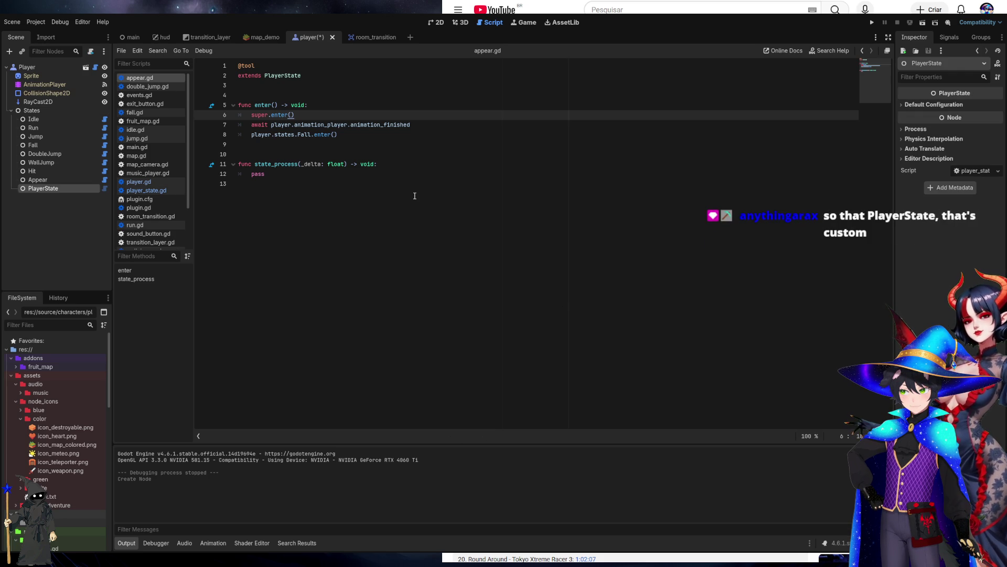
{"action": "left_click", "coordinate": [911, 107]}
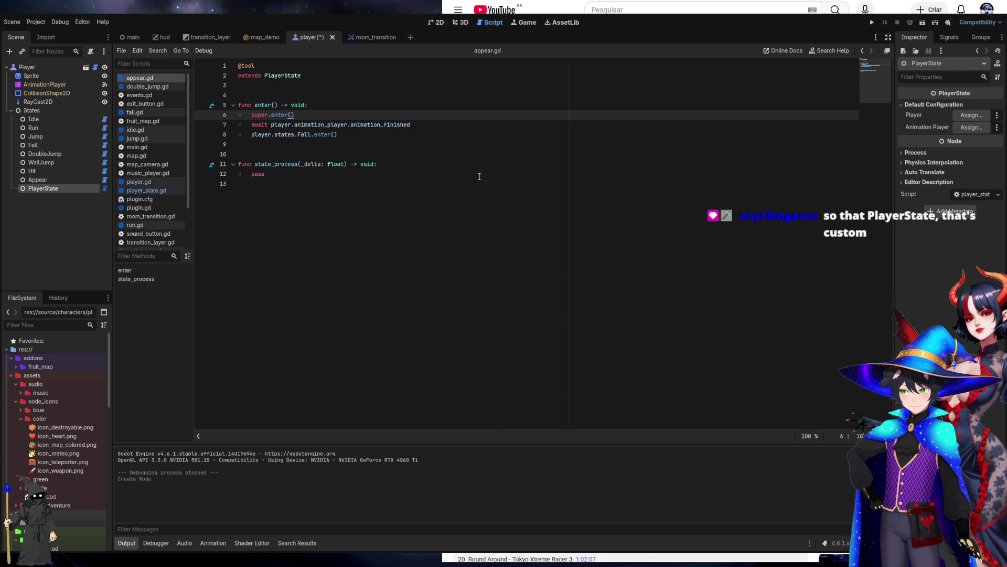
- Compare with the Appear and Jump states, then assign the AnimationPlayer to the new PlayerState
{"action": "left_click", "coordinate": [38, 181]}
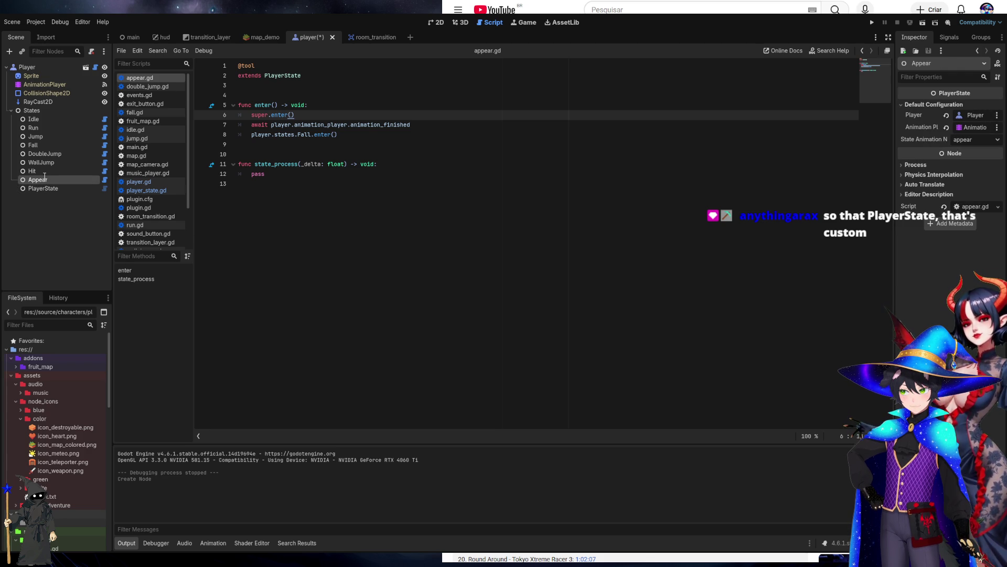
{"action": "left_click", "coordinate": [36, 136]}
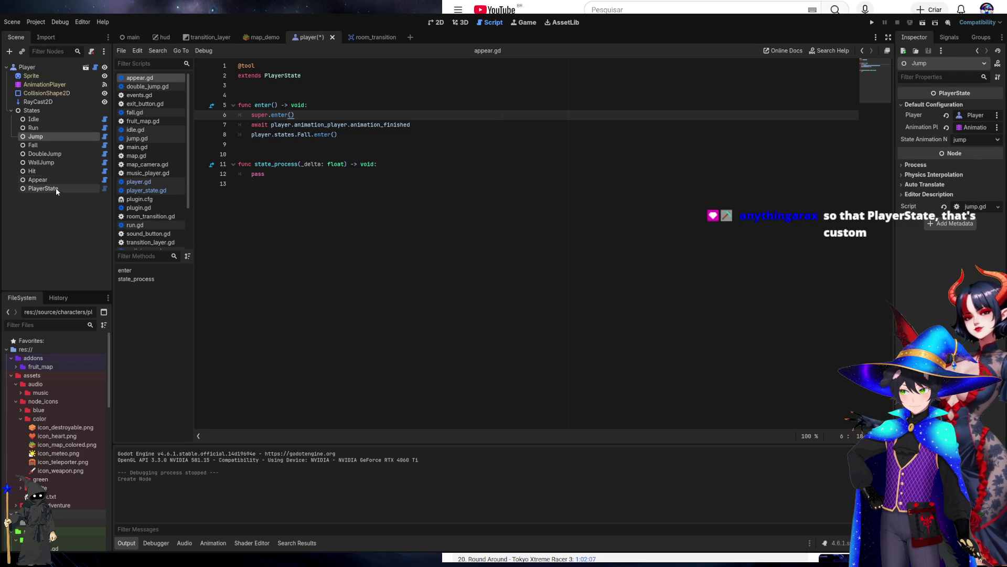
{"action": "left_click", "coordinate": [57, 188]}
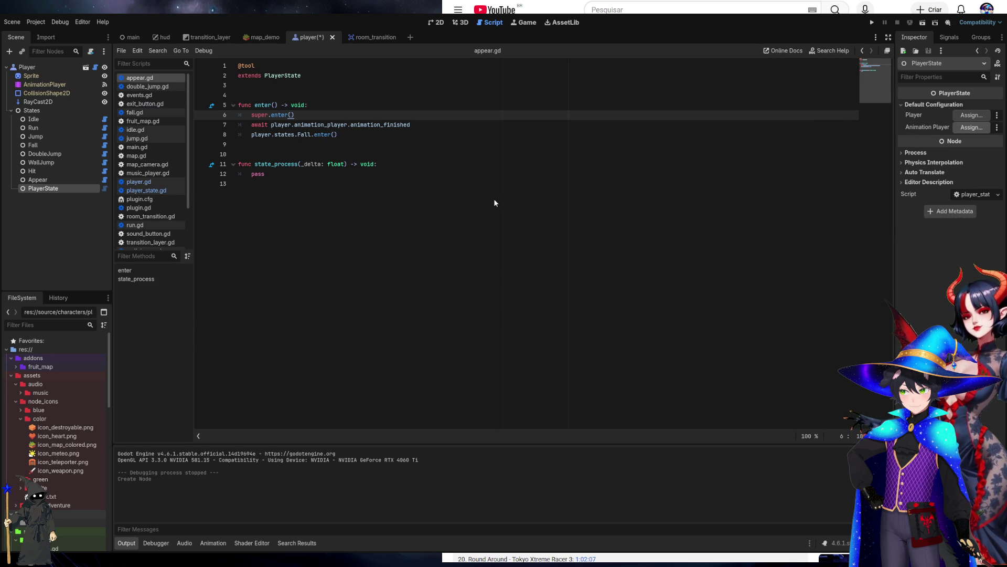
{"action": "left_click_drag", "start_coordinate": [45, 85], "coordinate": [972, 127]}
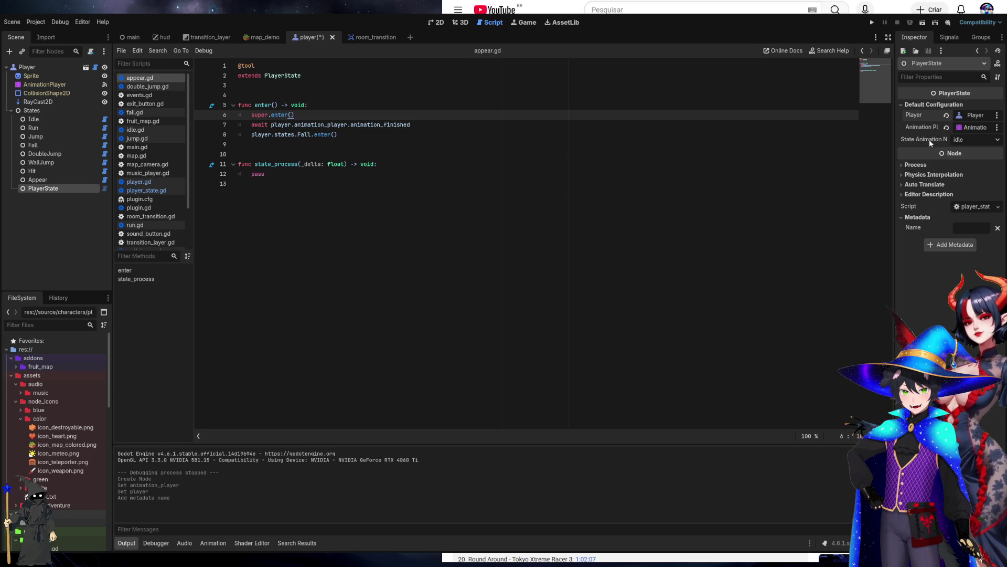
- Set the state animation name to RESET and open player_state.gd
{"action": "left_click", "coordinate": [960, 143]}
{"action": "left_click", "coordinate": [968, 152]}
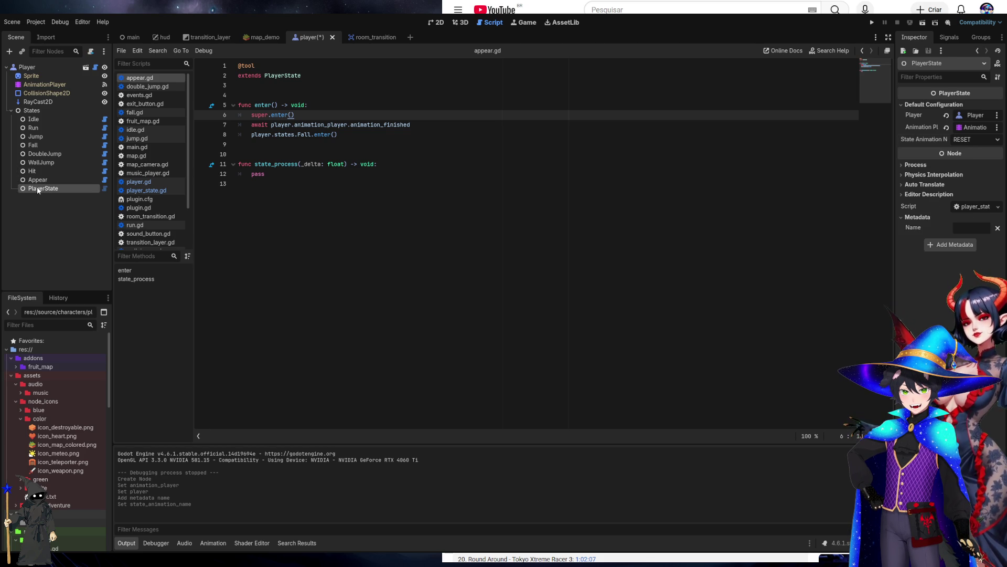
{"action": "left_click", "coordinate": [976, 207]}
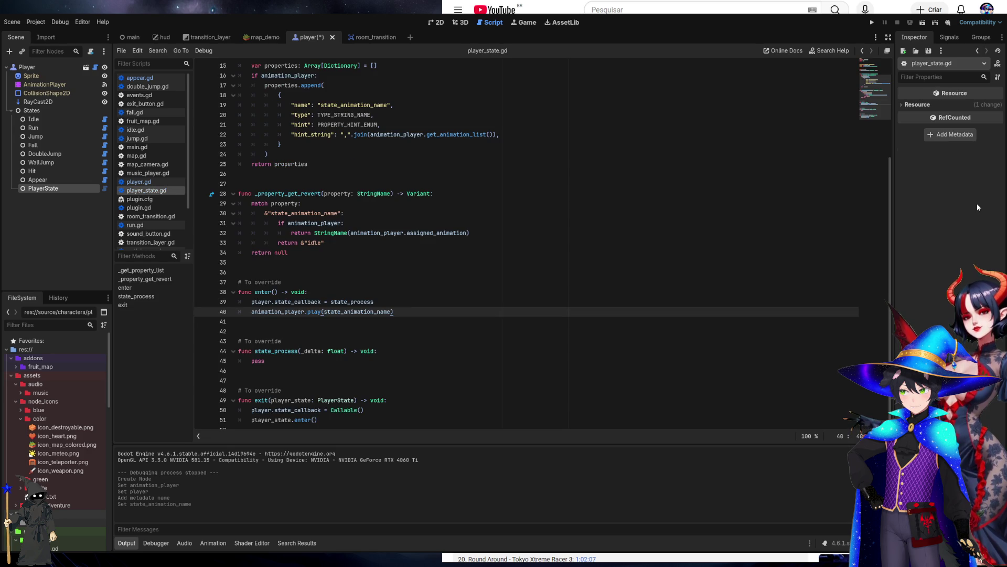
- Rename the PlayerState node to NewAnim
{"action": "left_click", "coordinate": [92, 188]}
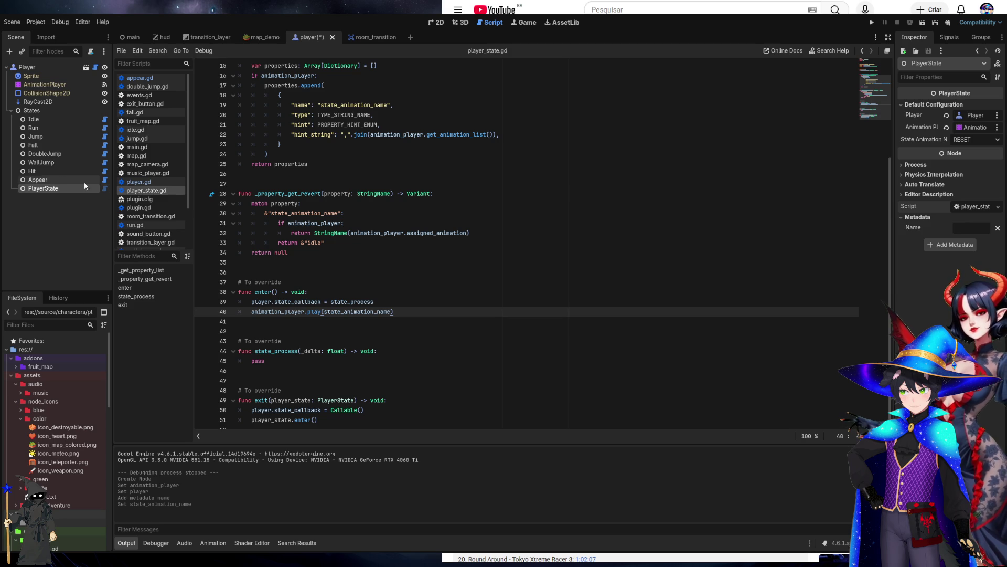
{"action": "double_click", "coordinate": [44, 188]}
{"action": "type", "text": "NewAnim"}
{"action": "key", "text": "Return"}
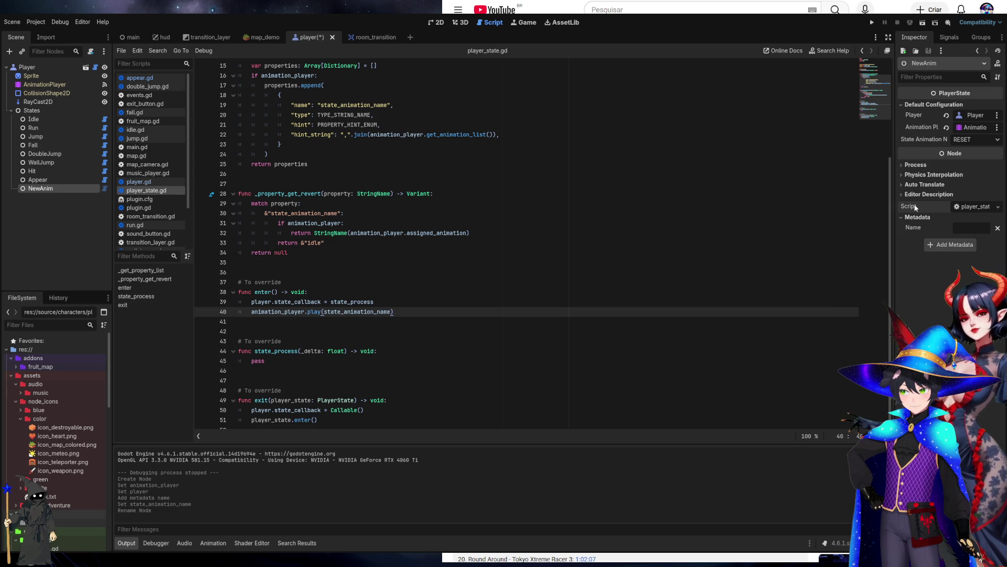
- Delete the NewAnim node and reselect States
{"action": "left_click", "coordinate": [36, 179]}
{"action": "left_click", "coordinate": [34, 189]}
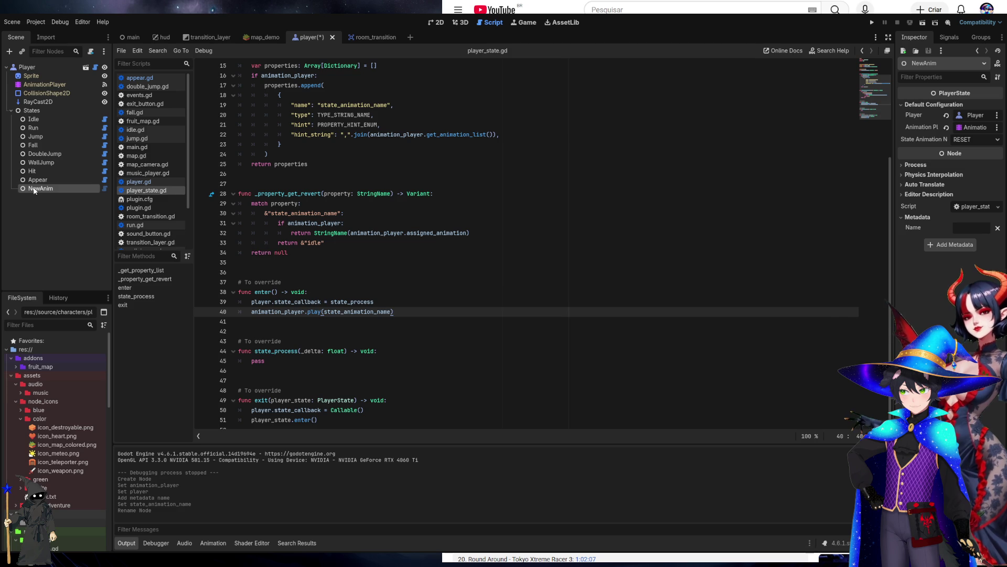
{"action": "key", "text": "Delete"}
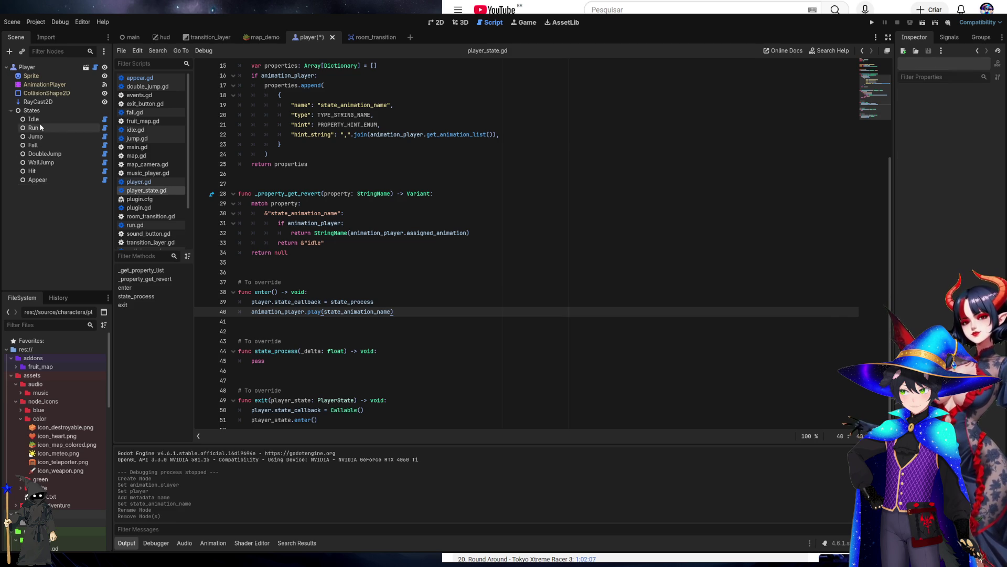
{"action": "left_click", "coordinate": [83, 118]}
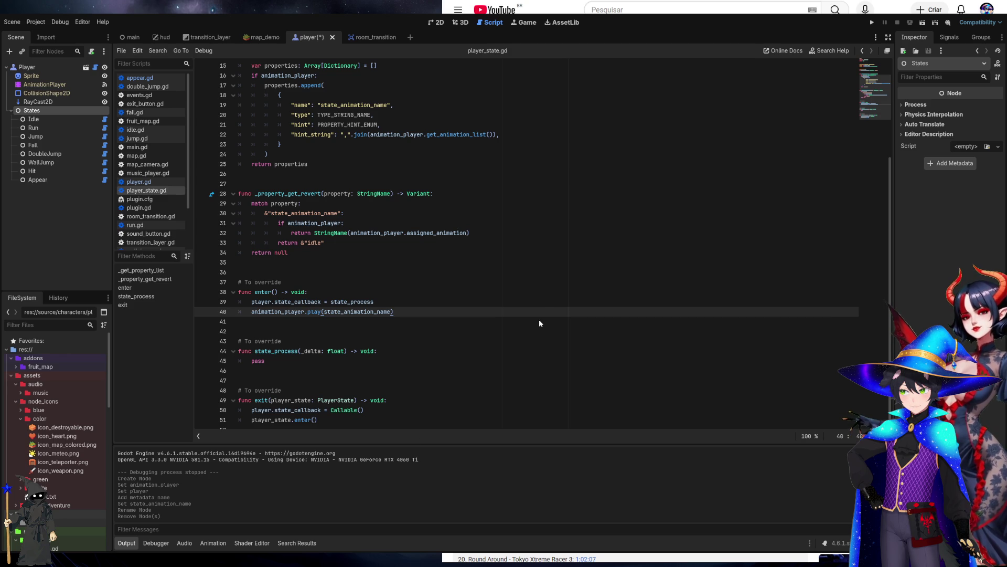
- Add a plain Node under States with Ctrl+A and select it below Appear
{"action": "key", "text": "ctrl+a"}
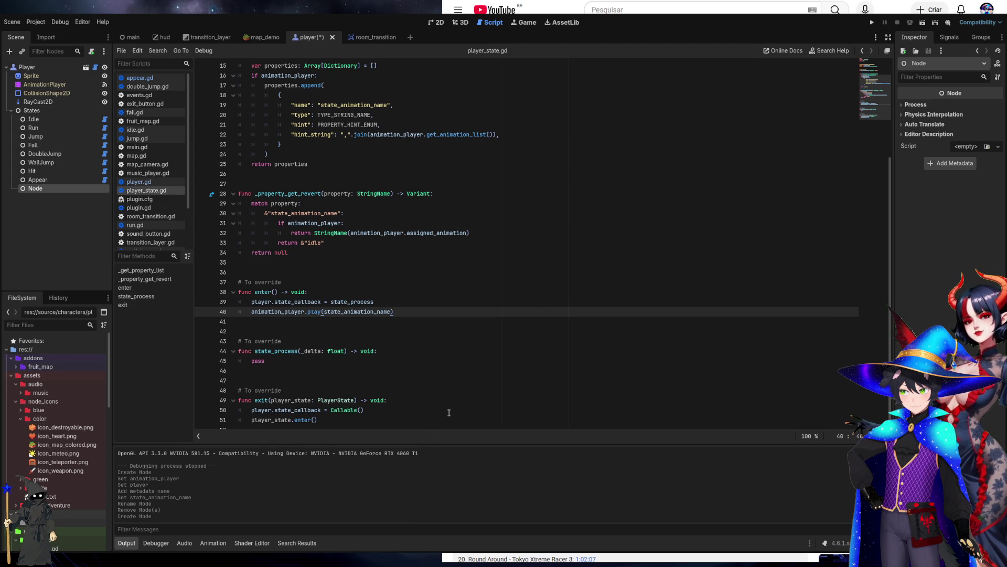
{"action": "left_click", "coordinate": [49, 179]}
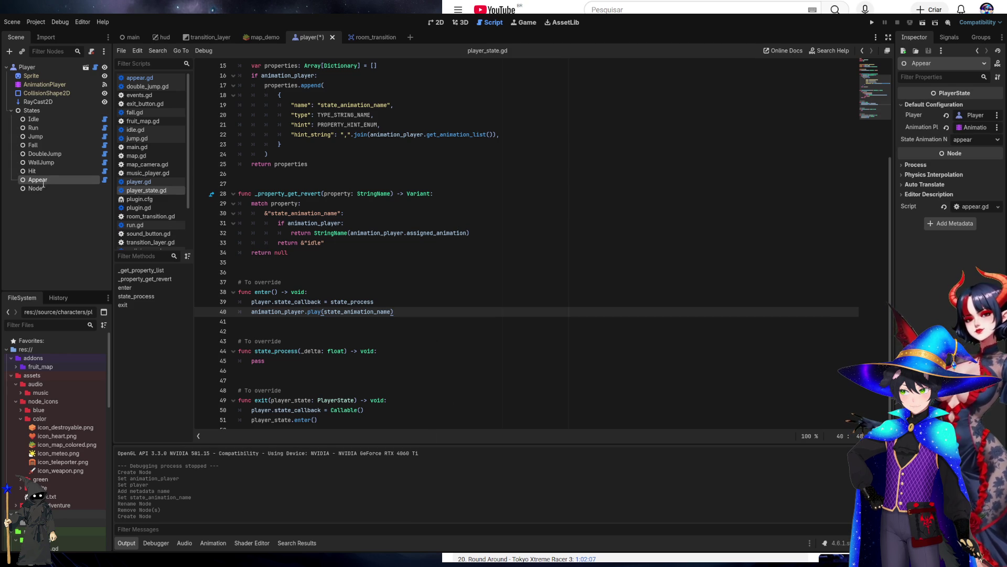
{"action": "left_click", "coordinate": [35, 188]}
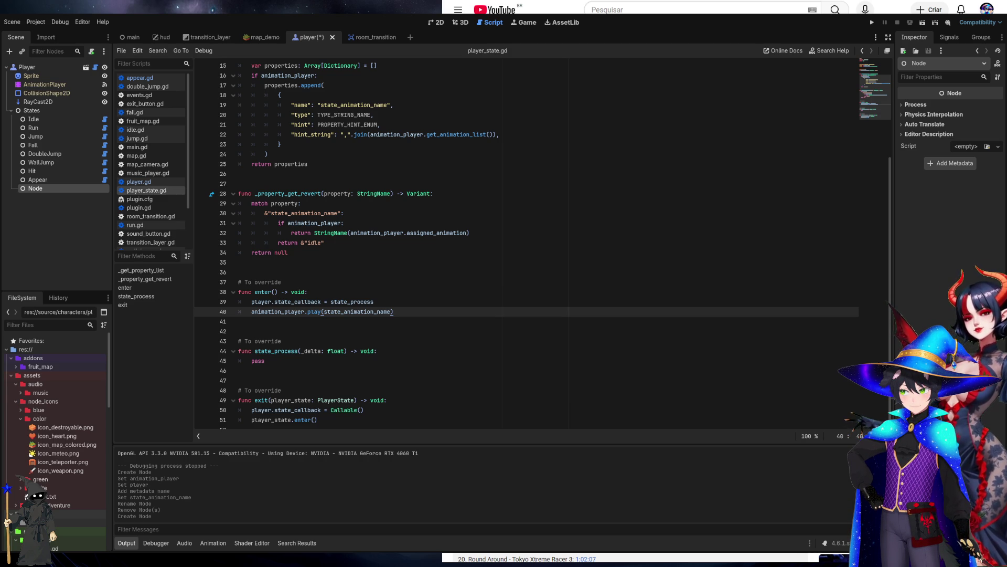
{"action": "scroll", "coordinate": [450, 326], "scroll_direction": "up", "scroll_amount": 5}
{"action": "scroll", "coordinate": [450, 326], "scroll_direction": "down", "scroll_amount": 5}
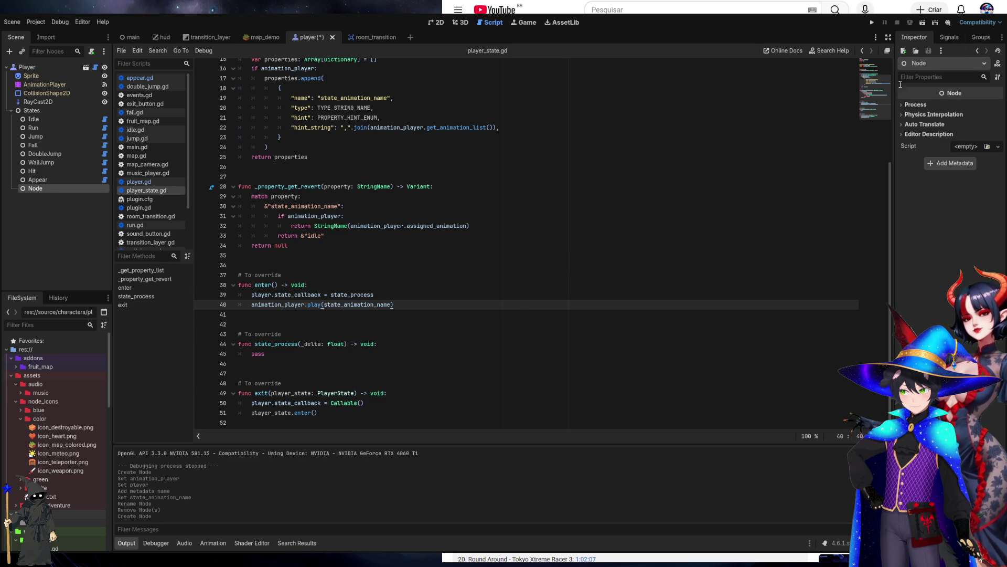
- Select the Appear state and open its appear.gd script
{"action": "left_click", "coordinate": [46, 178]}
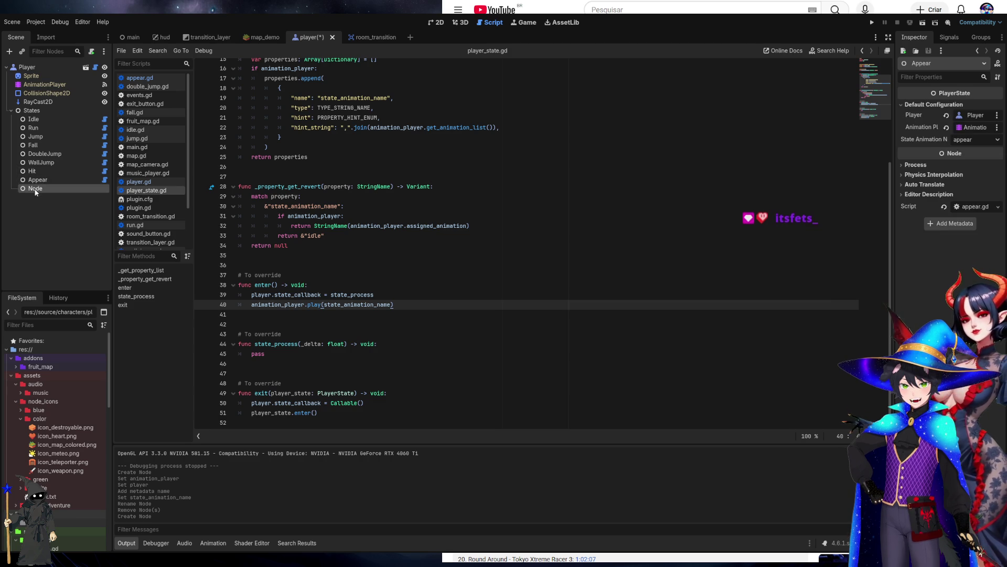
{"action": "left_click", "coordinate": [45, 185]}
{"action": "left_click", "coordinate": [50, 179]}
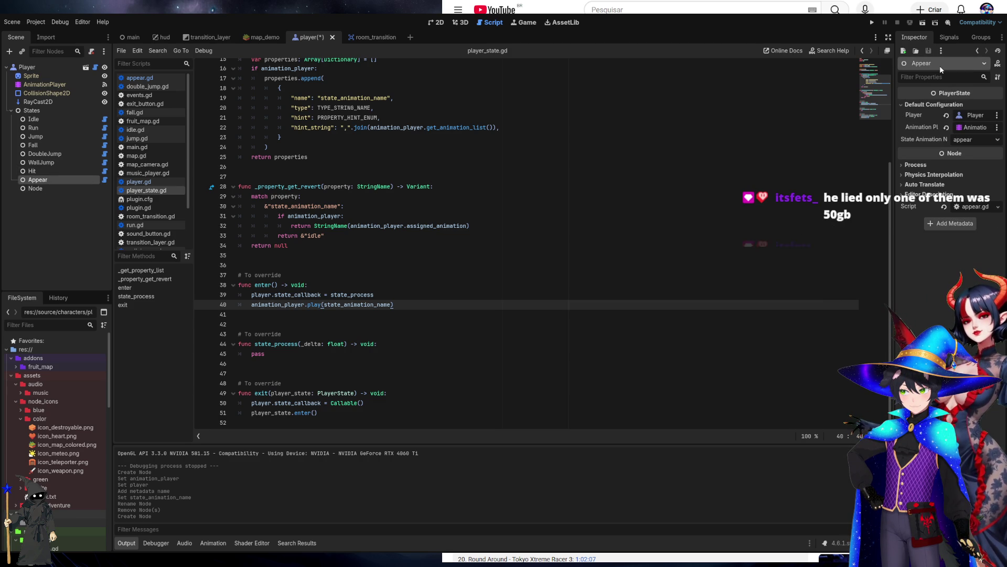
{"action": "left_click", "coordinate": [974, 206]}
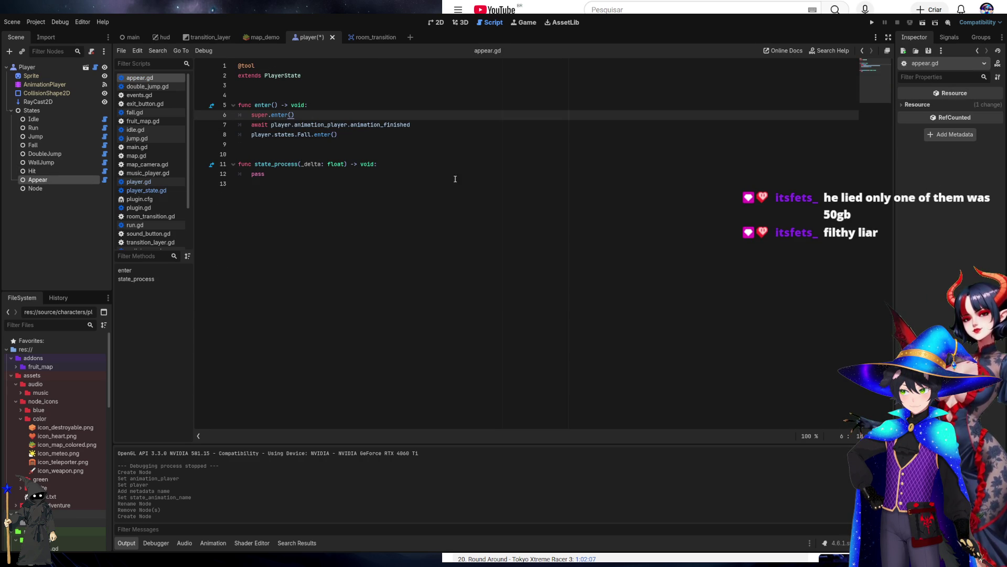
- Delete the empty Node from under States and reselect States
{"action": "left_click", "coordinate": [35, 188]}
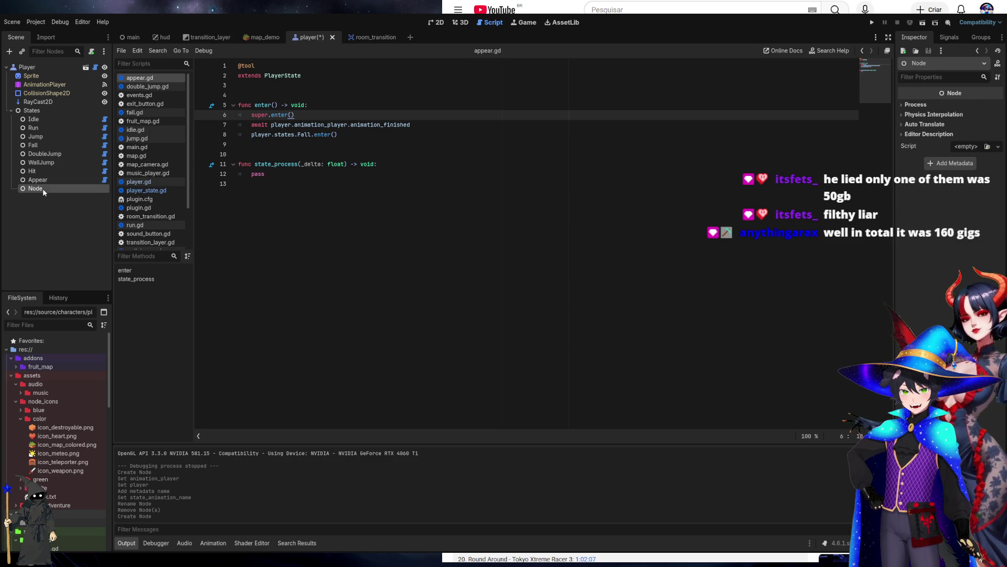
{"action": "key", "text": "Delete"}
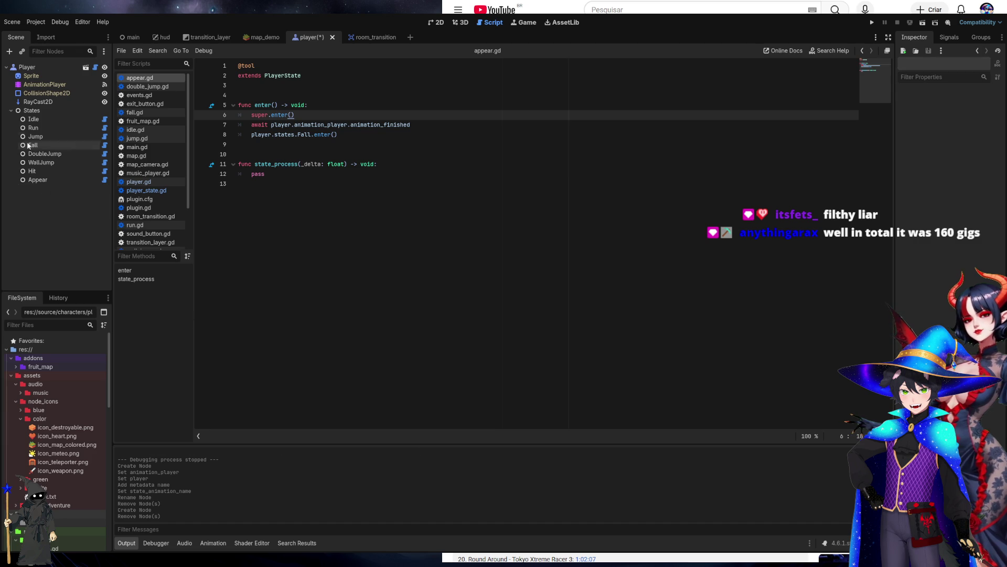
{"action": "left_click", "coordinate": [57, 114]}
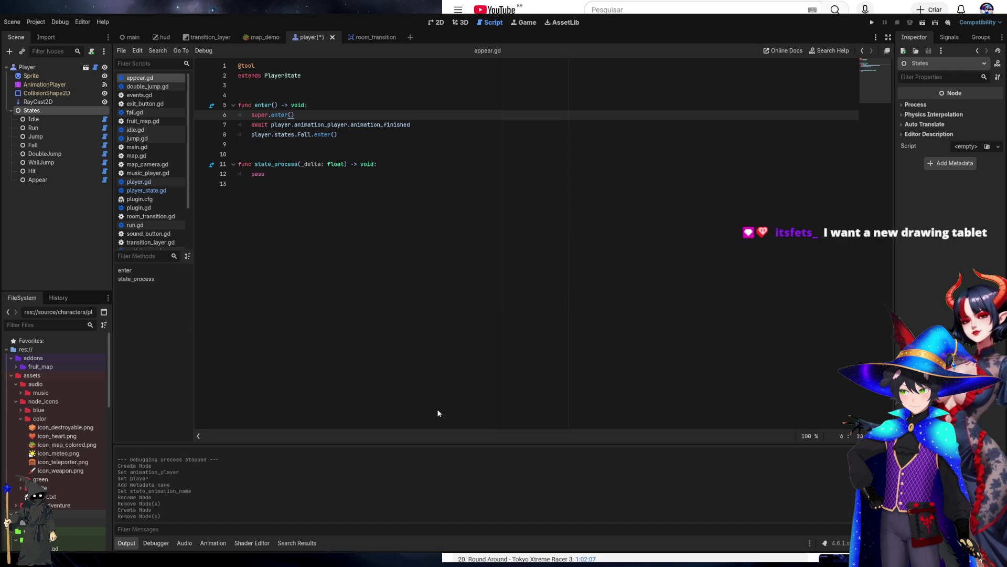
- Open player_state.gd from the new PlayerState node's Script field
{"action": "left_click", "coordinate": [943, 64]}
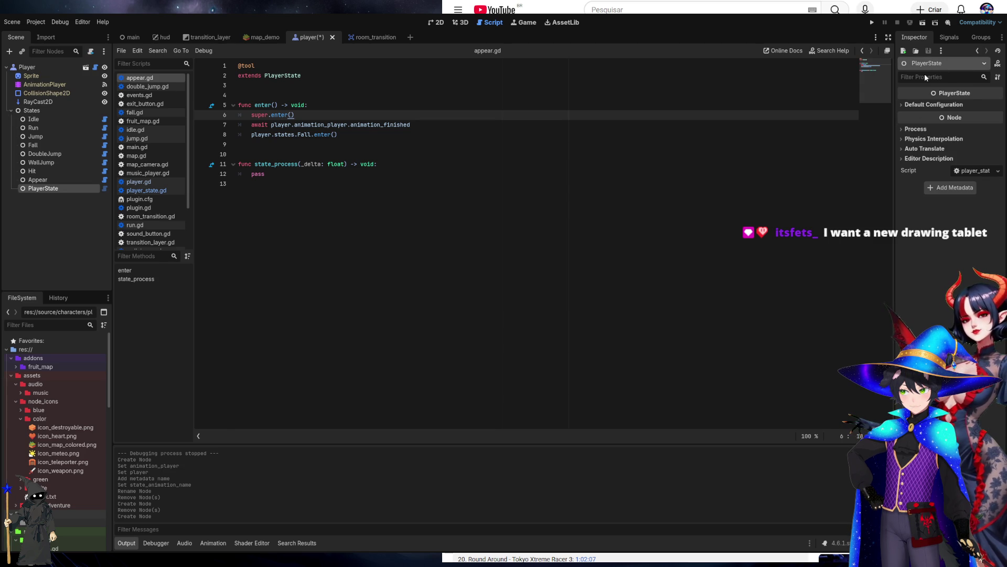
{"action": "left_click", "coordinate": [924, 73]}
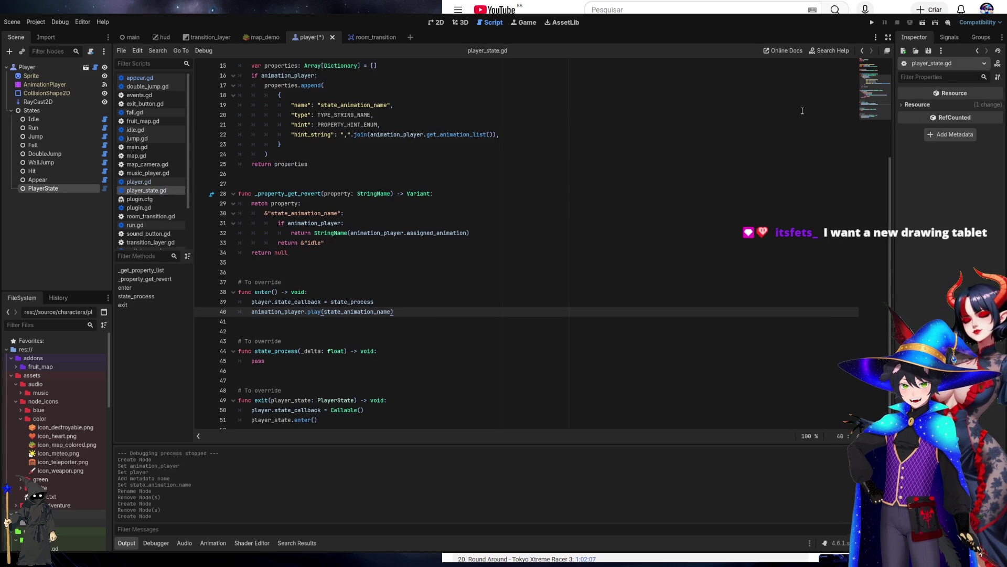
- Review the PlayerState node's Default Configuration against the Appear state's settings
{"action": "scroll", "coordinate": [69, 419], "scroll_direction": "down", "scroll_amount": 10}
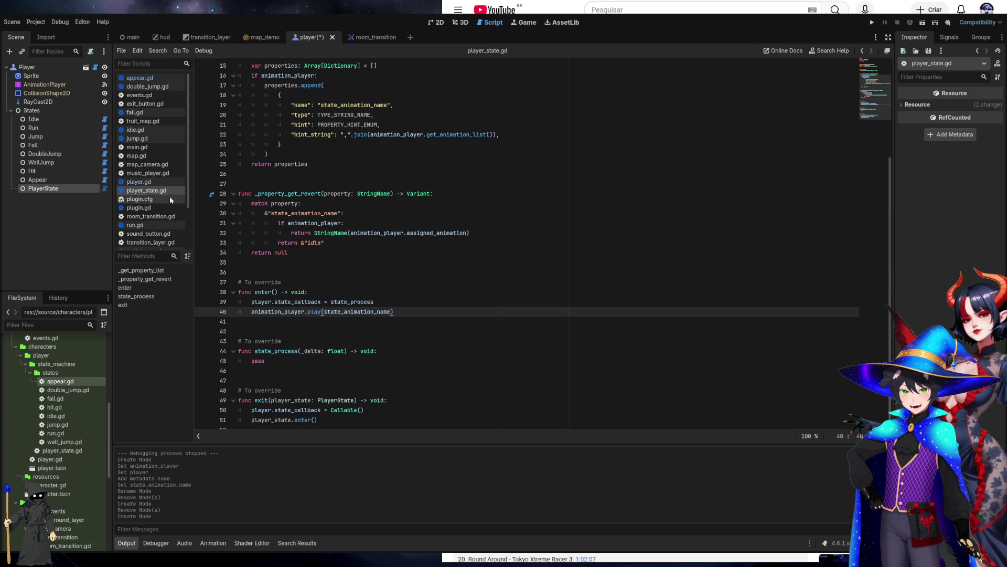
{"action": "left_click", "coordinate": [47, 190]}
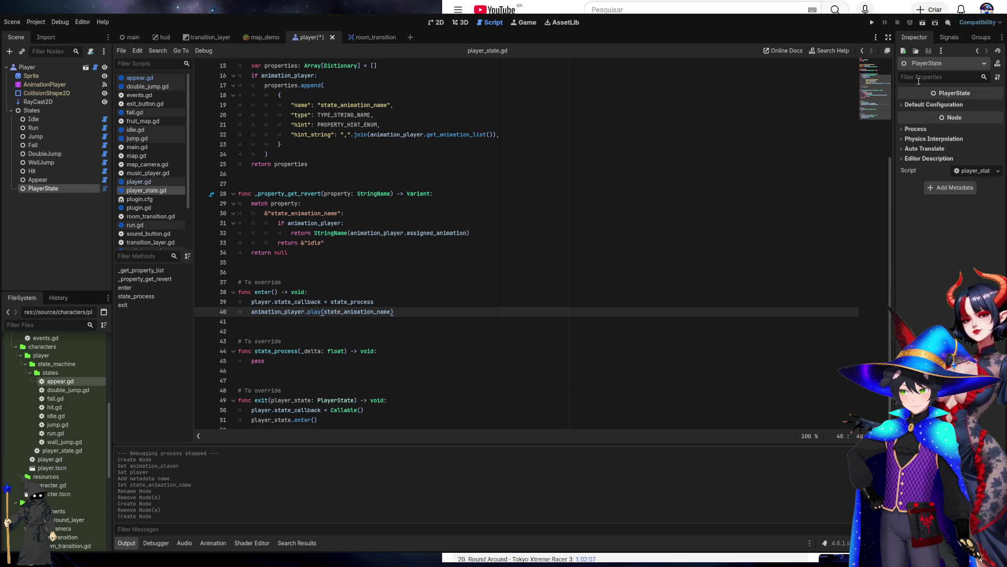
{"action": "left_click", "coordinate": [903, 104]}
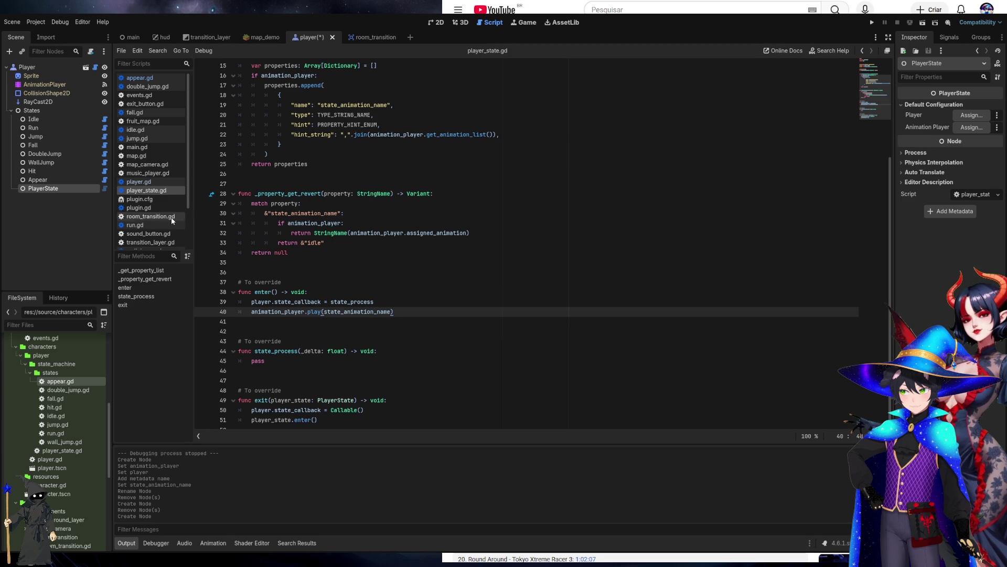
{"action": "left_click", "coordinate": [61, 181]}
{"action": "left_click", "coordinate": [52, 190]}
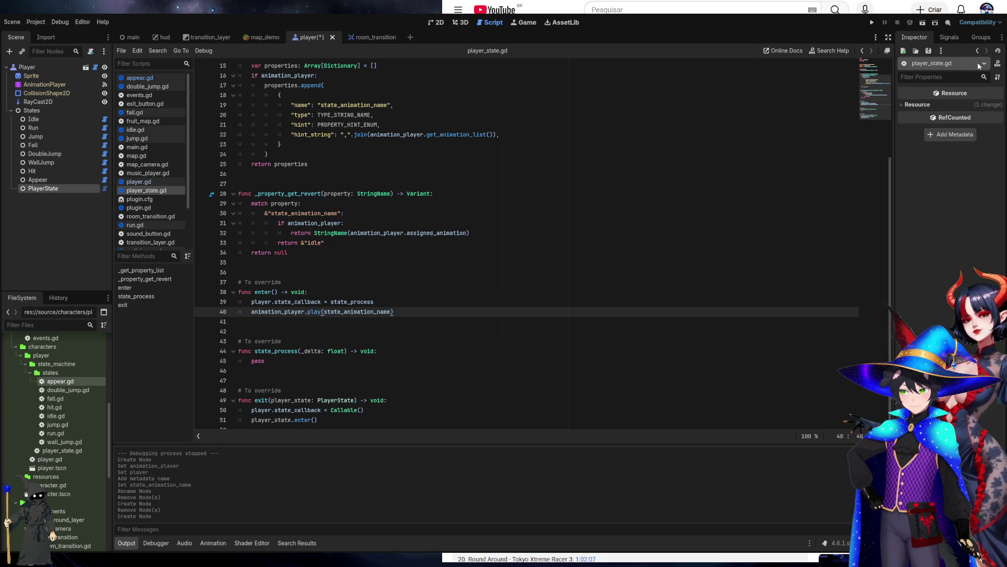
- Check the animation_player test on line 31, then open appear.gd
{"action": "scroll", "coordinate": [500, 217], "scroll_direction": "down", "scroll_amount": 1}
{"action": "left_click", "coordinate": [501, 217]}
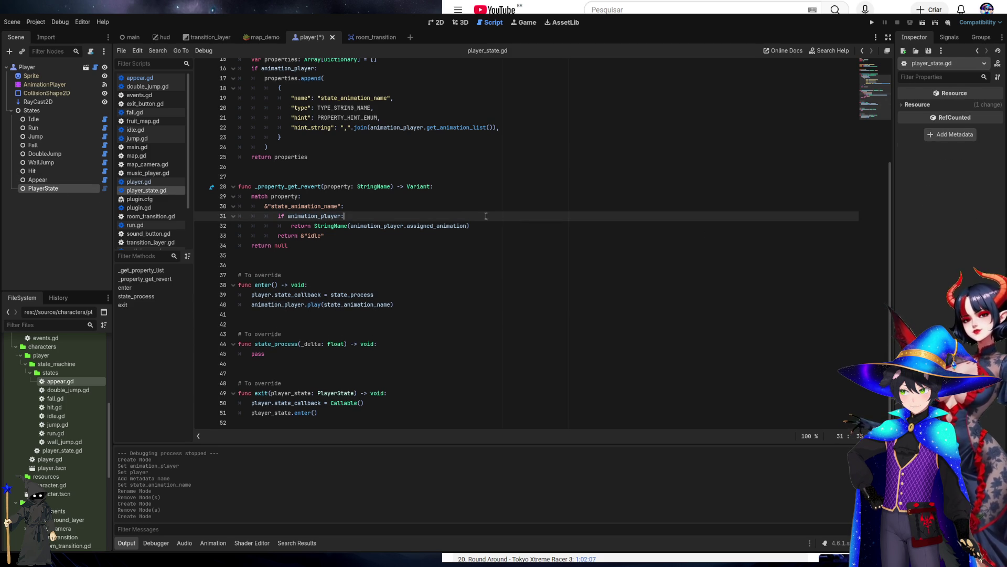
{"action": "double_click", "coordinate": [65, 384]}
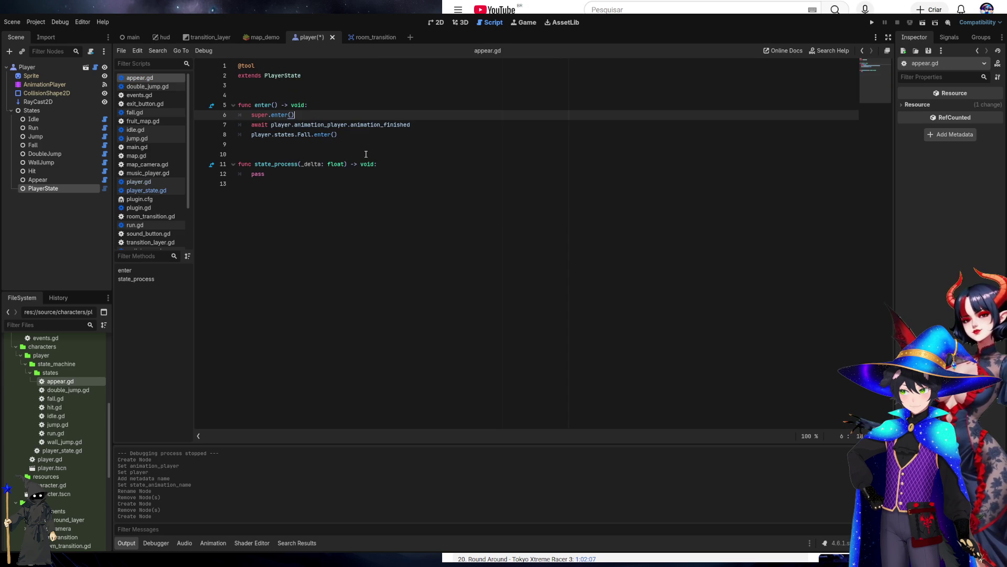
- Delete the PlayerState node from States, then inspect appear.gd's PlayerState-based code
{"action": "left_click", "coordinate": [64, 187]}
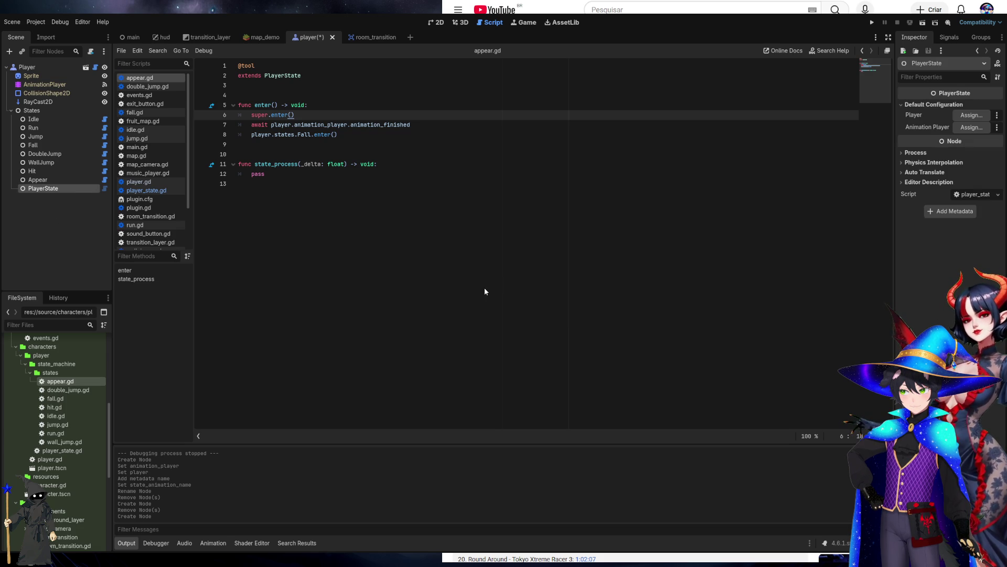
{"action": "key", "text": "Delete"}
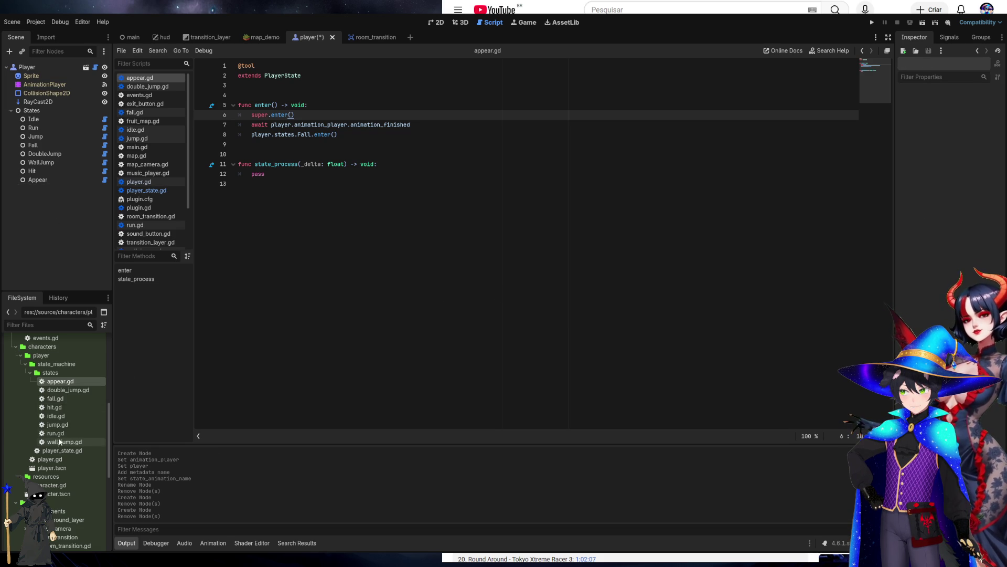
{"action": "left_click", "coordinate": [50, 372]}
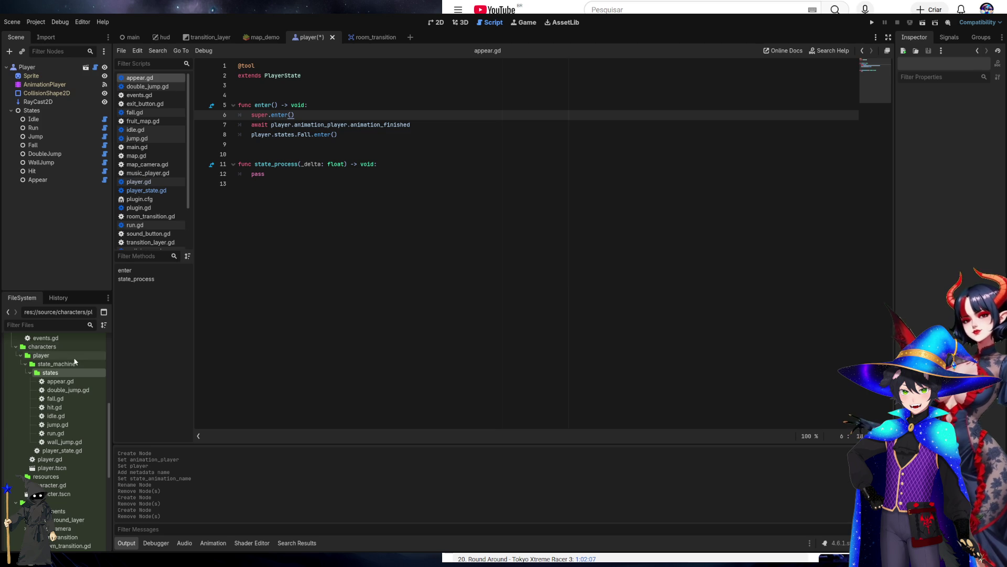
{"action": "left_click", "coordinate": [58, 382]}
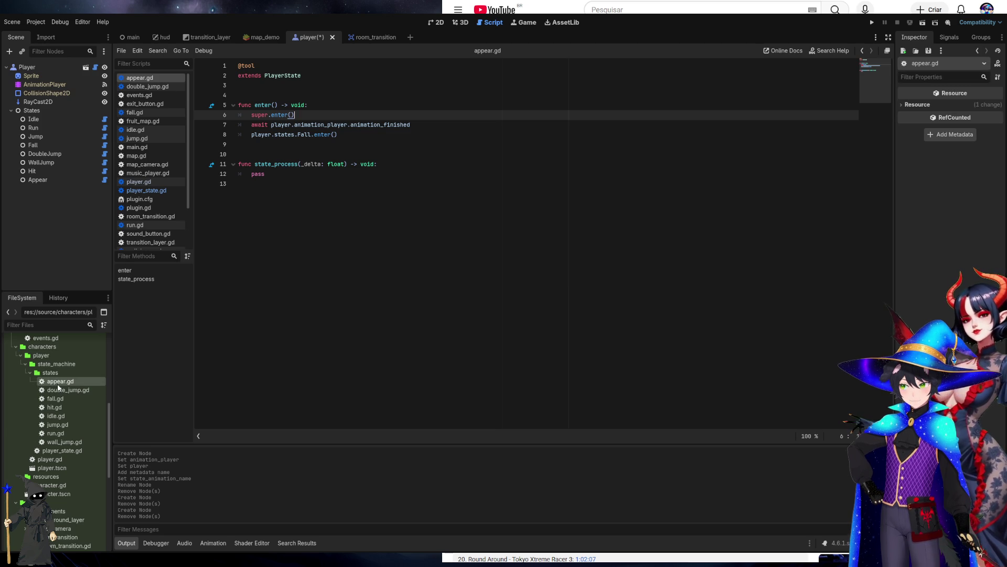
{"action": "double_click", "coordinate": [282, 76]}
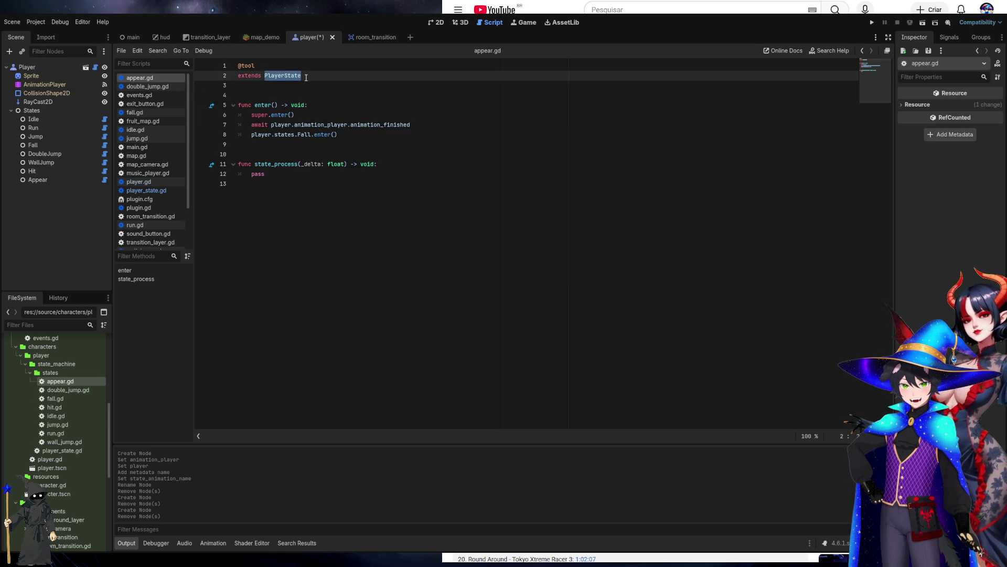
{"action": "left_click", "coordinate": [418, 166]}
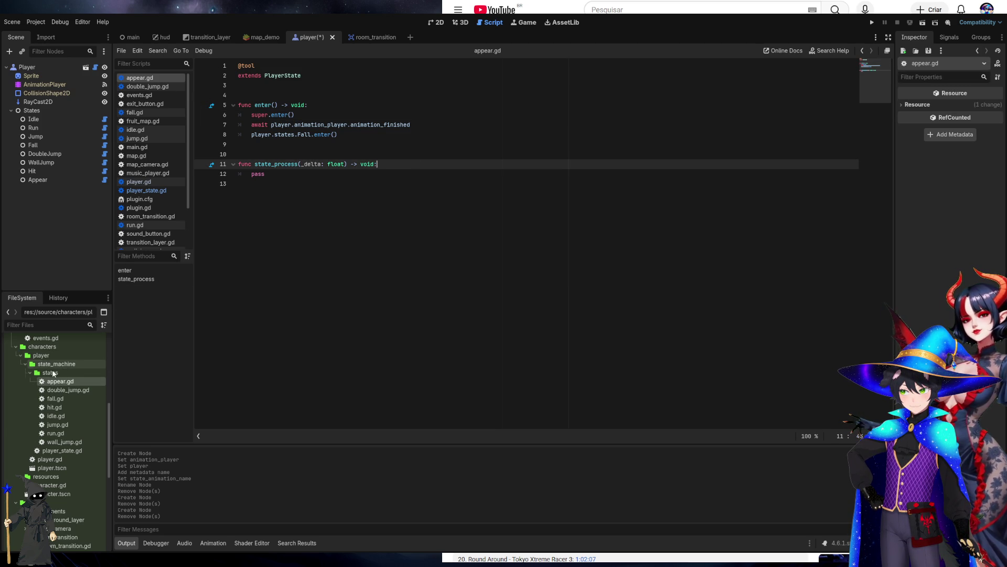
{"action": "left_click", "coordinate": [53, 373]}
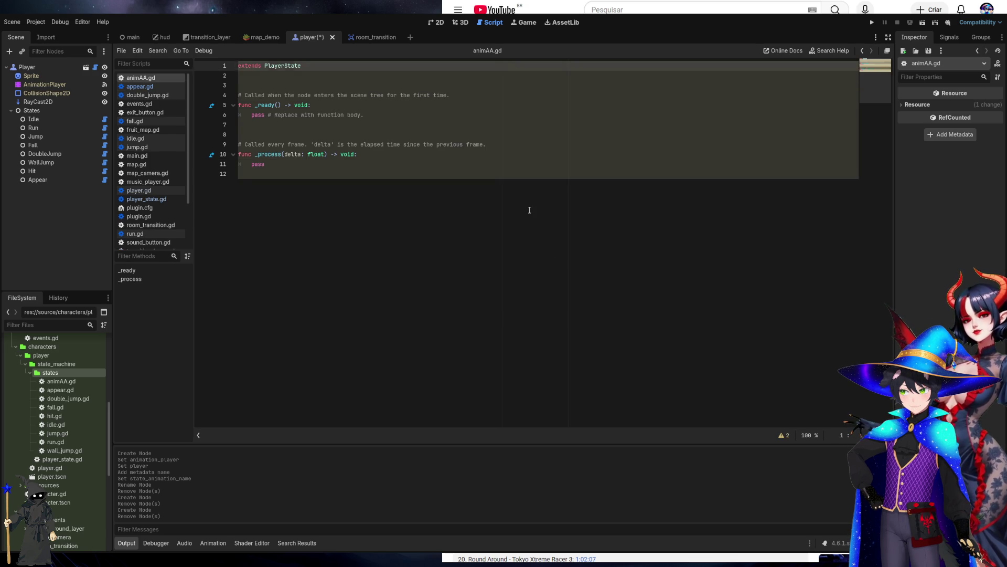
- Compare animAA.gd with appear.gd and select appear.gd's enter and state_process functions
{"action": "left_click", "coordinate": [529, 210]}
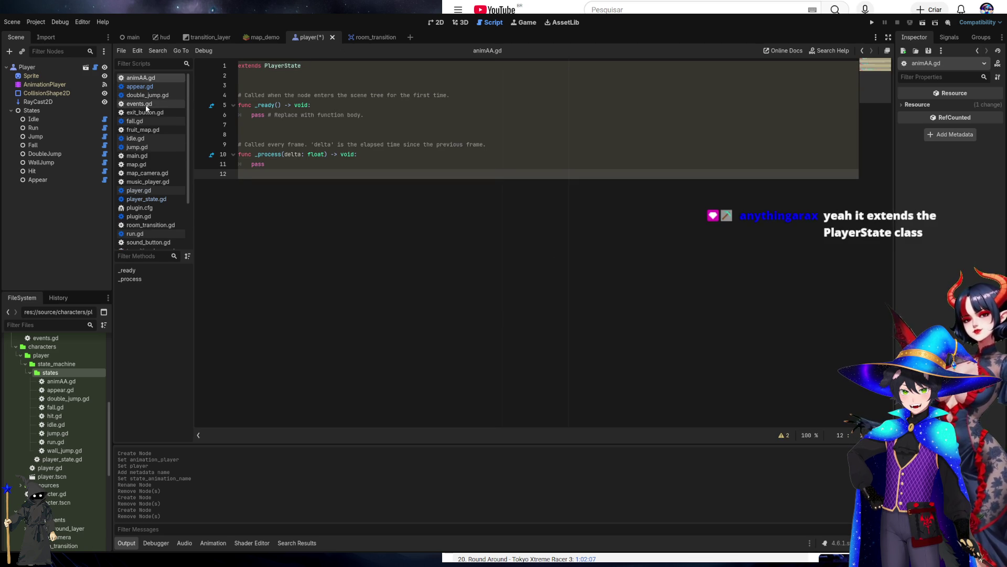
{"action": "left_click", "coordinate": [146, 87]}
{"action": "left_click", "coordinate": [141, 77]}
{"action": "left_click", "coordinate": [143, 86]}
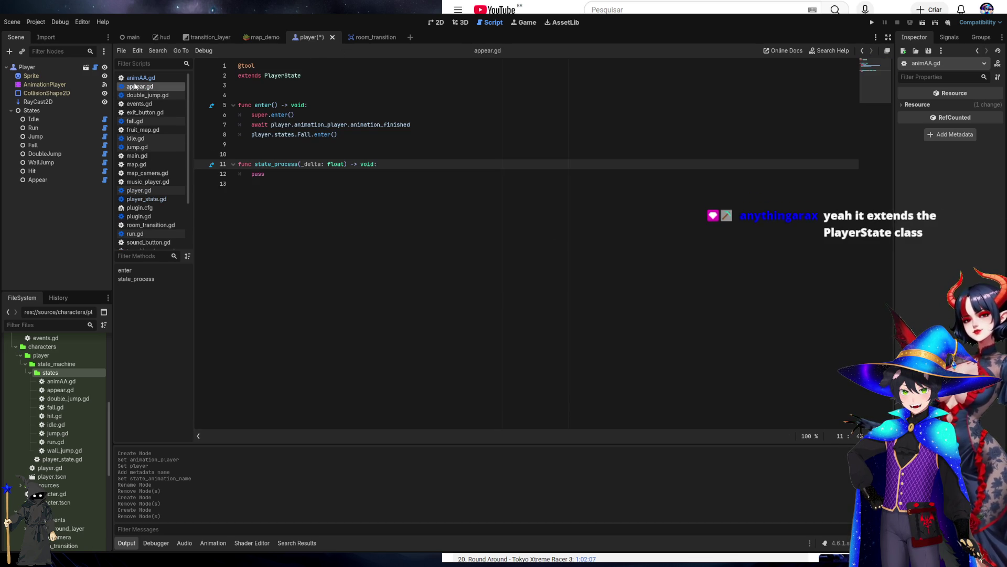
{"action": "left_click", "coordinate": [143, 78]}
{"action": "left_click", "coordinate": [140, 87]}
{"action": "left_click_drag", "start_coordinate": [356, 175], "coordinate": [234, 104]}
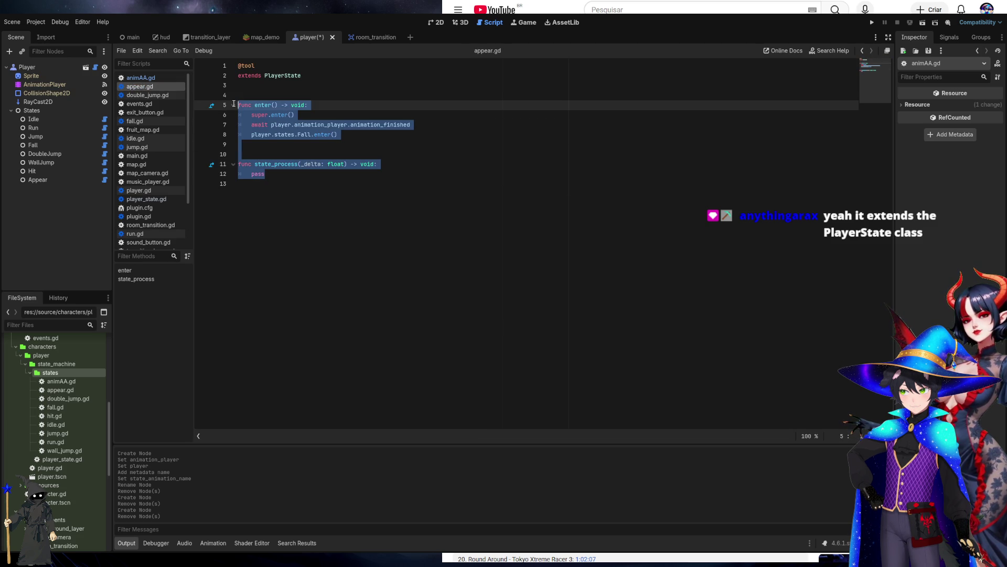
- Paste appear.gd's enter and state_process functions over animAA.gd's template code
{"action": "left_click", "coordinate": [141, 78]}
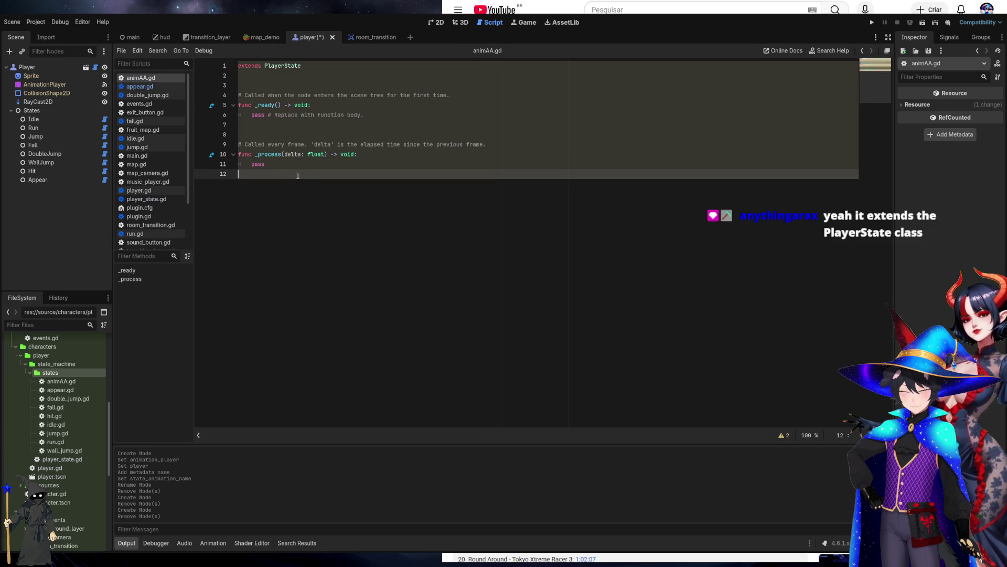
{"action": "left_click", "coordinate": [240, 95], "text": "shift"}
{"action": "type", "text": "#func enter() -> void: \tsuper.enter() \tawait player.animation_player.animation_finished \tplayer.states.Fall.enter()   func state_process(_delta: float) -> void: \tpass"}
{"action": "left_click", "coordinate": [245, 88]}
{"action": "left_click", "coordinate": [382, 218]}
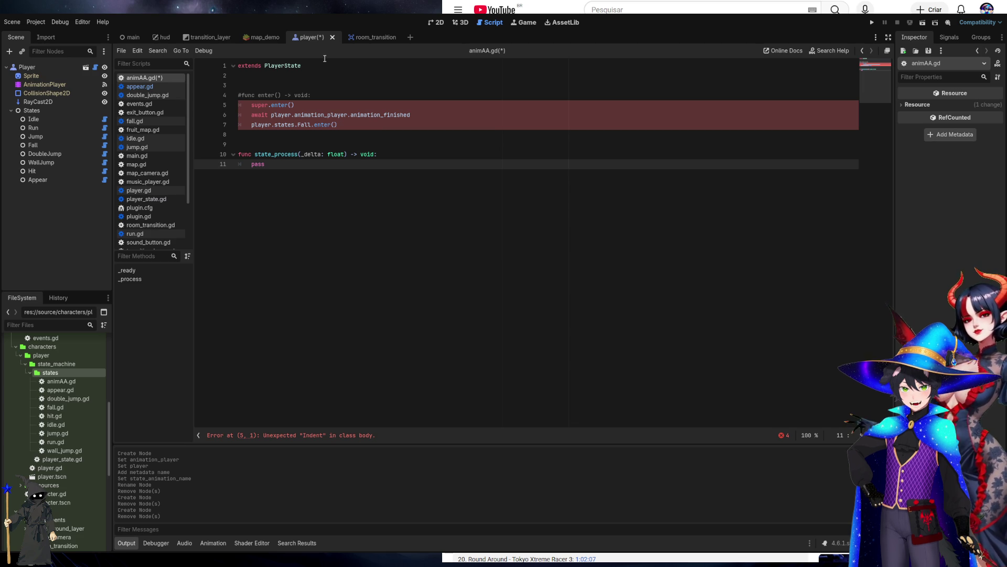
{"action": "left_click", "coordinate": [156, 87]}
{"action": "left_click", "coordinate": [161, 80]}
{"action": "left_click", "coordinate": [158, 86]}
{"action": "left_click", "coordinate": [160, 77]}
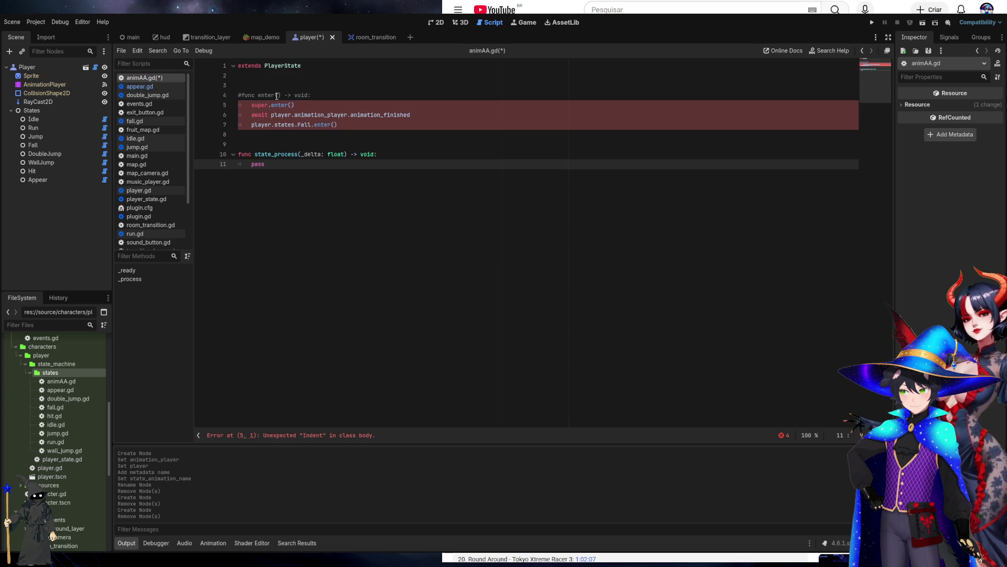
- Uncomment the enter function header, keep the pasted code, and save animAA.gd
{"action": "left_click", "coordinate": [279, 95]}
{"action": "key", "text": "ctrl+k"}
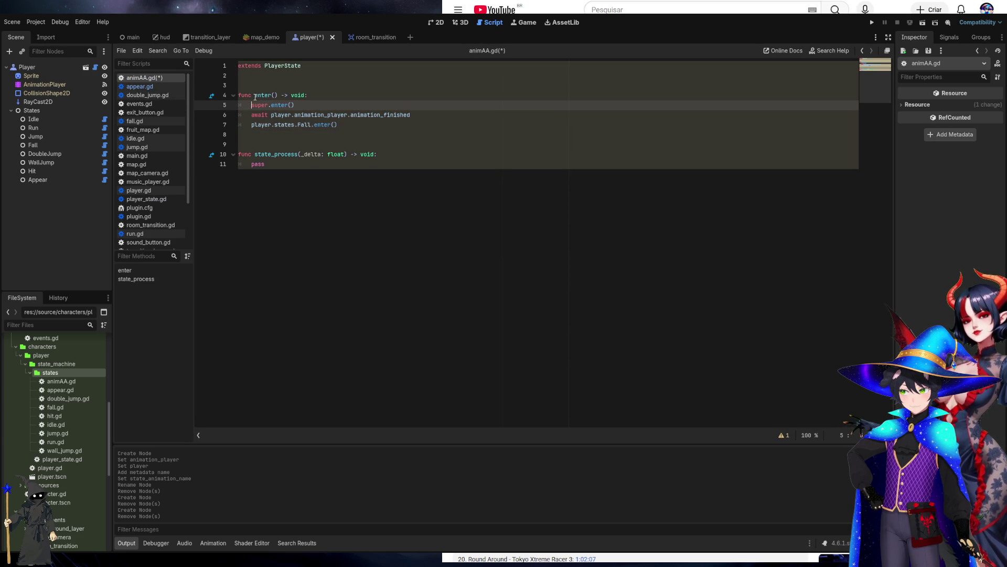
{"action": "left_click", "coordinate": [244, 84]}
{"action": "key", "text": "ctrl+z"}
{"action": "key", "text": "ctrl+z"}
{"action": "key", "text": "ctrl+y"}
{"action": "key", "text": "ctrl+y"}
{"action": "key", "text": "ctrl+y"}
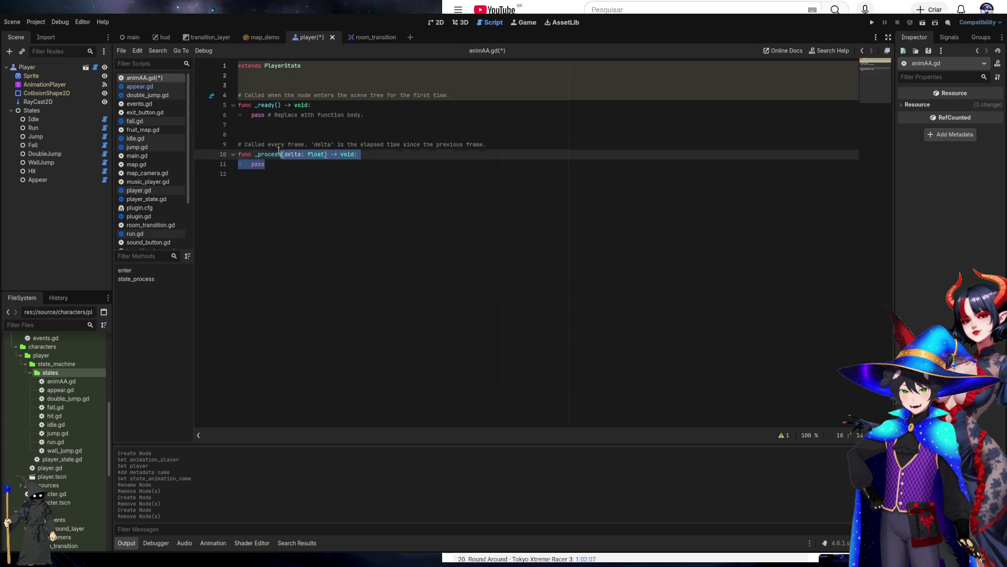
{"action": "key", "text": "ctrl+s"}
- Add a new plain Node child under States
{"action": "key", "text": "ctrl+a"}
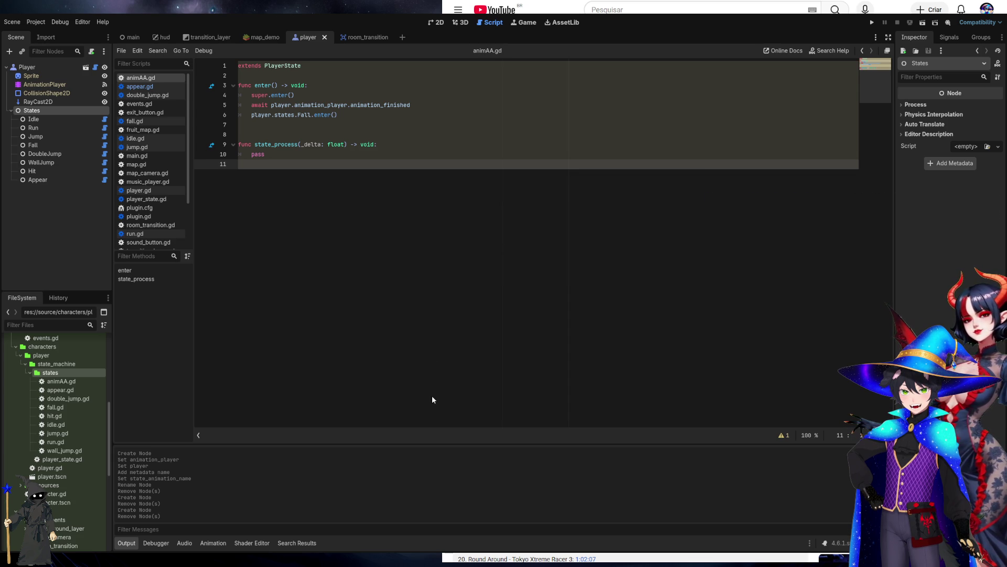
{"action": "key", "text": "ctrl+a"}
{"action": "key", "text": "Return"}
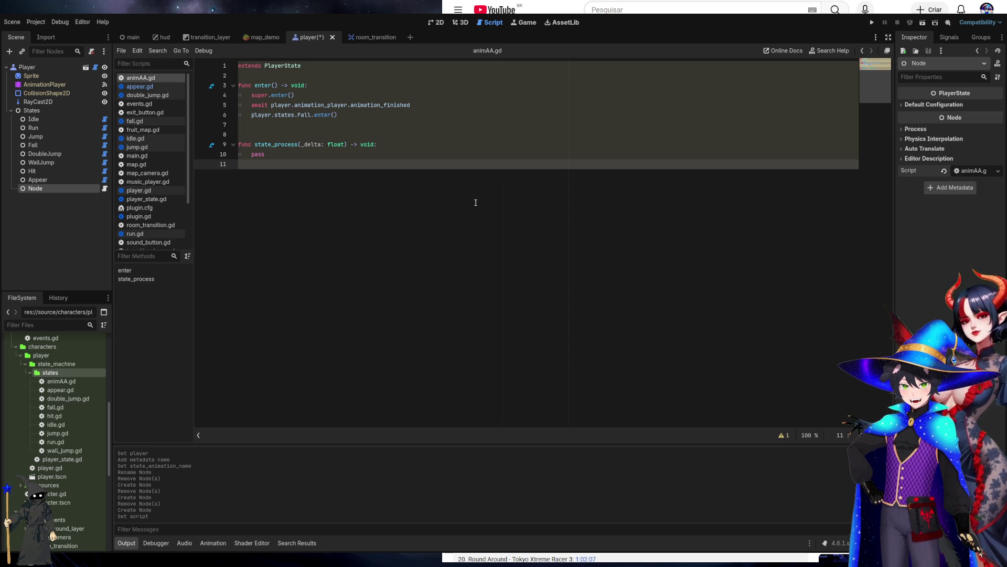
- Expand the animAA node's Default Configuration properties so Player and AnimationPlayer can be assigned
{"action": "left_click", "coordinate": [911, 105]}
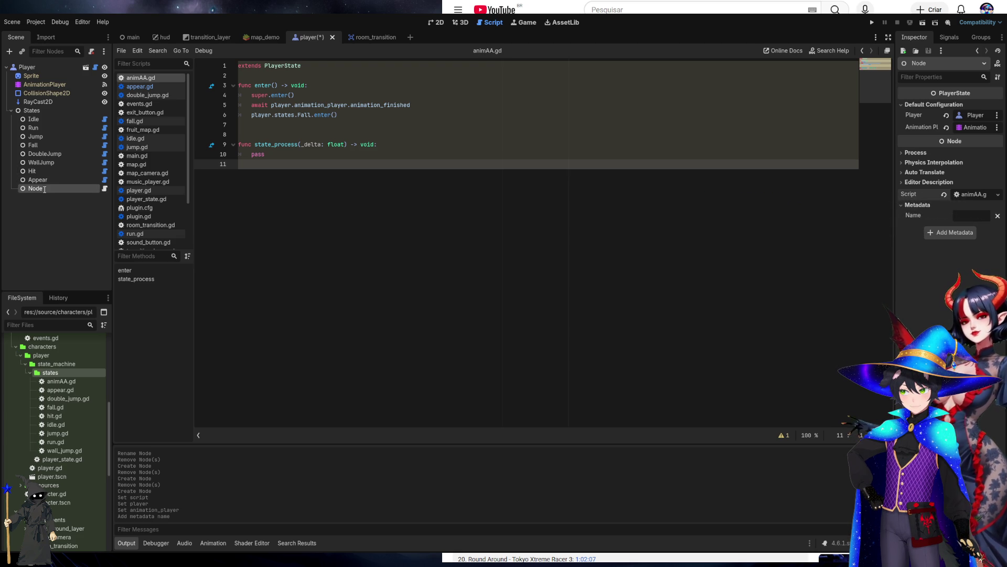
- Rename the new state node to AnimAA and save the player scene
{"action": "type", "text": "AnimAA"}
{"action": "key", "text": "Return"}
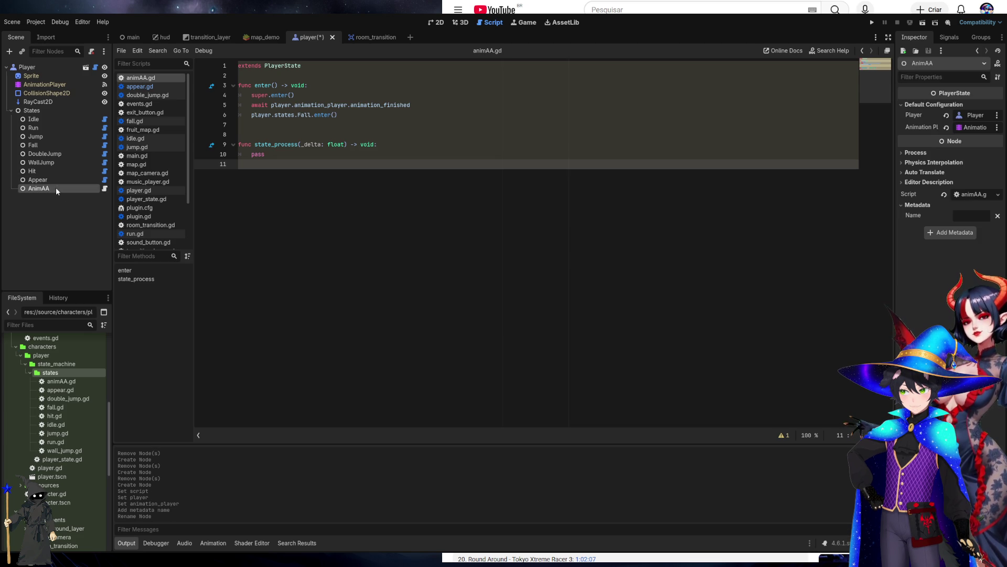
{"action": "key", "text": "ctrl+s"}
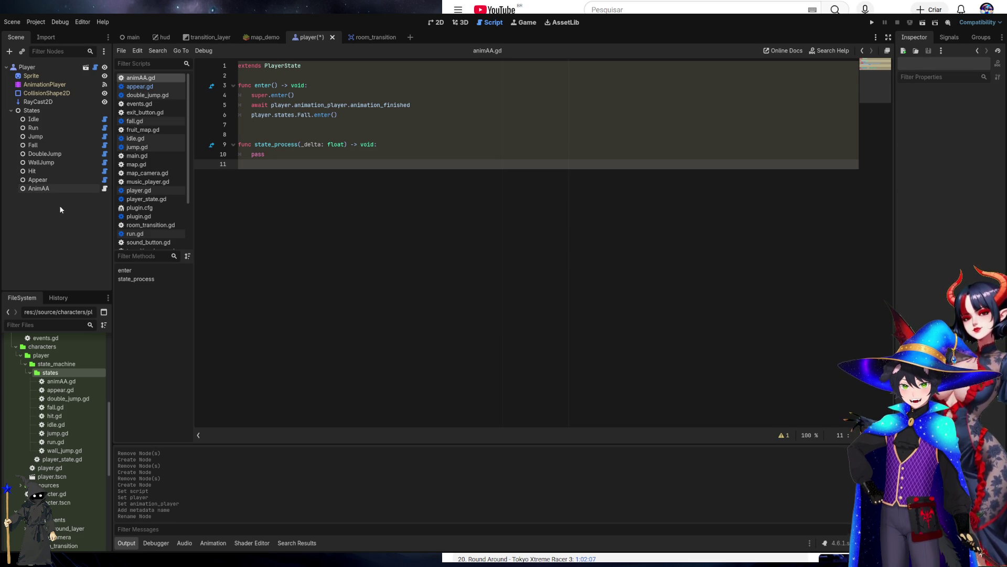
- Compare AnimAA with Appear and delete AnimAA's leftover name metadata entry
{"action": "left_click", "coordinate": [52, 188]}
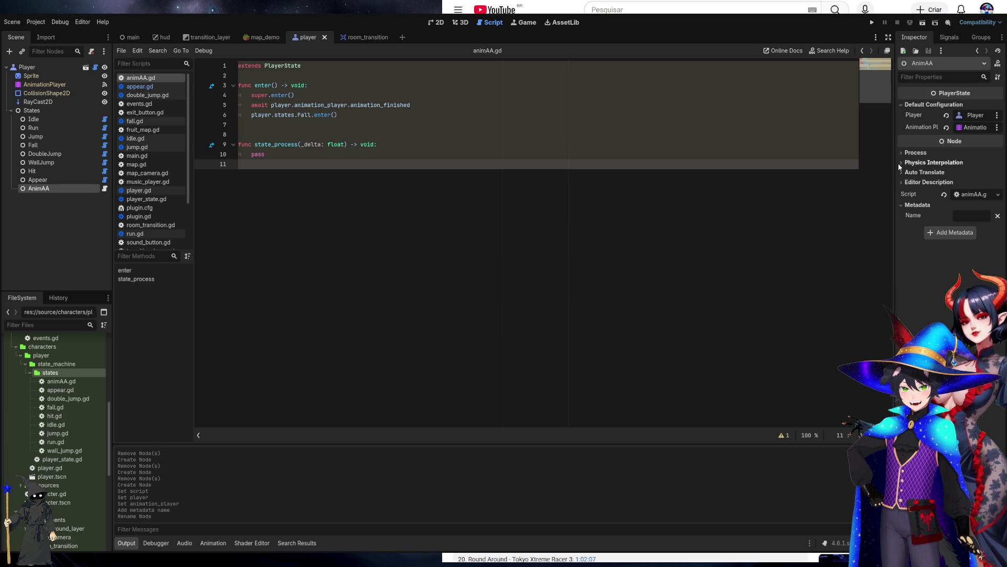
{"action": "left_click", "coordinate": [36, 179]}
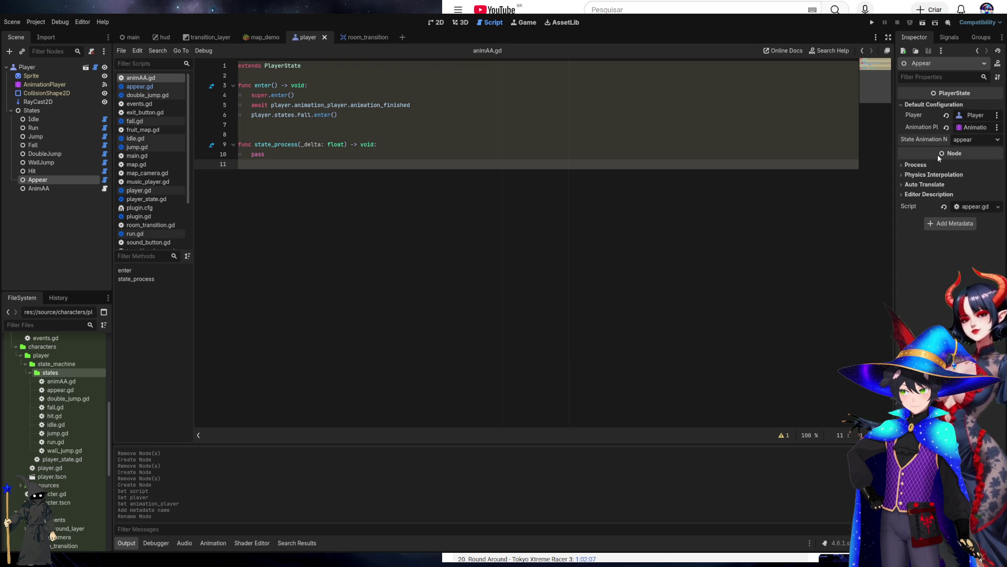
{"action": "left_click", "coordinate": [40, 189]}
{"action": "left_click", "coordinate": [997, 215]}
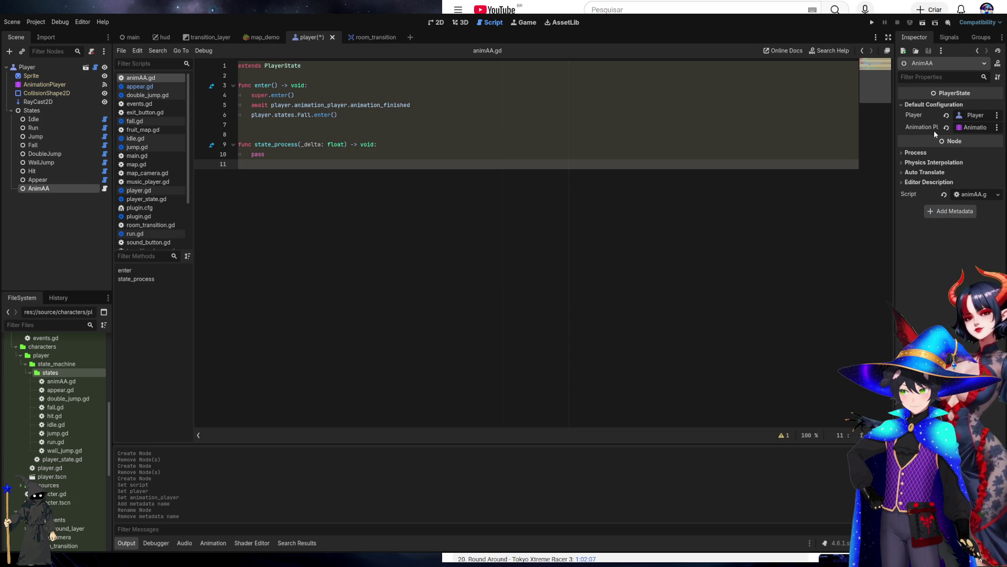
{"action": "left_click", "coordinate": [36, 180]}
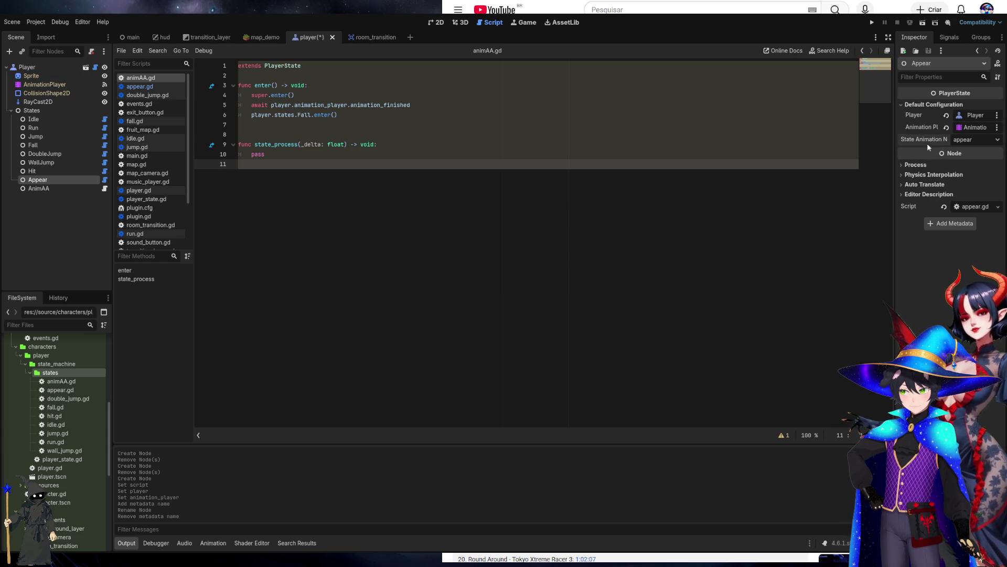
{"action": "left_click", "coordinate": [334, 105]}
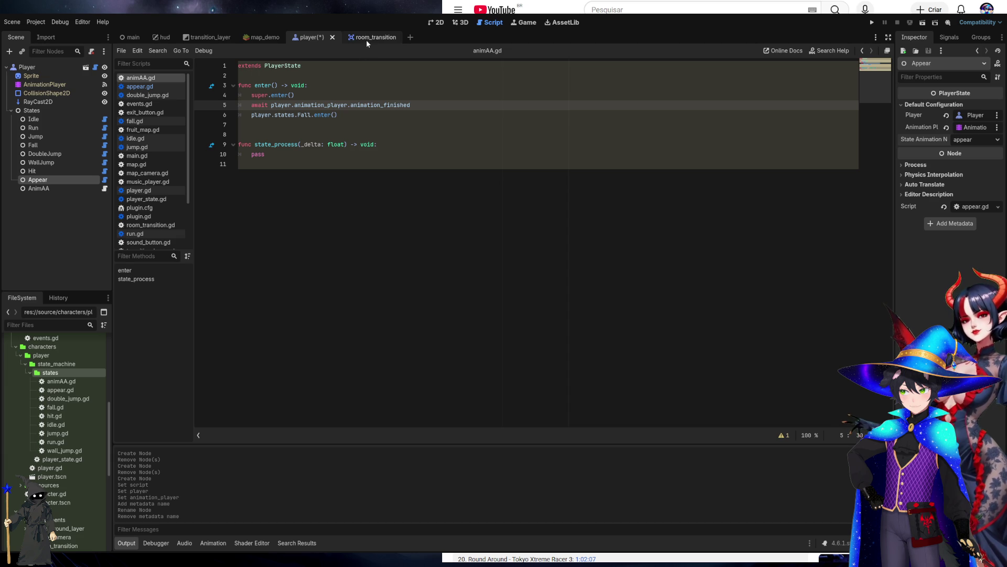
{"action": "left_click", "coordinate": [38, 188]}
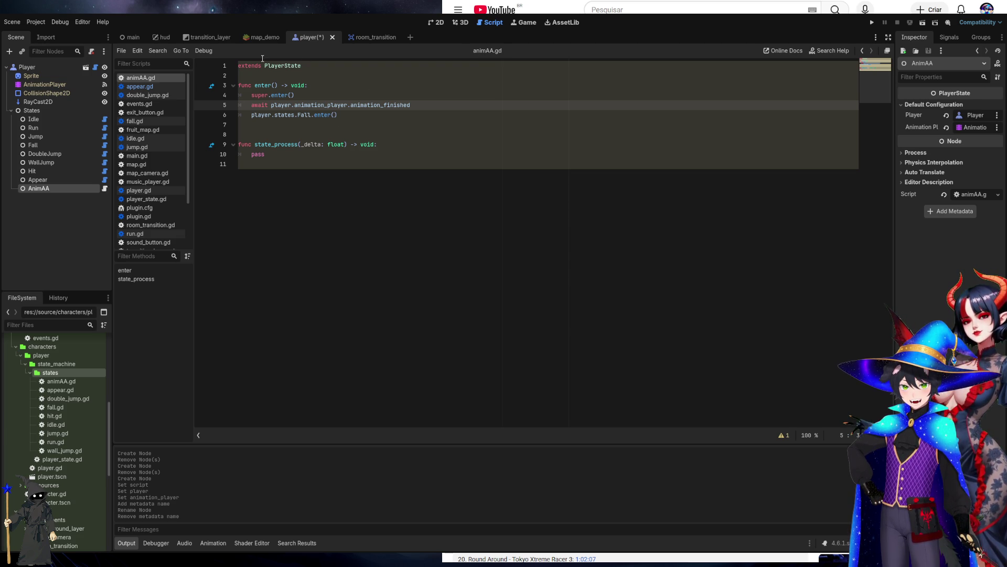
- Open player_state.gd and look up the state_animation_name declaration on line 11
{"action": "left_click", "coordinate": [282, 65], "text": "ctrl"}
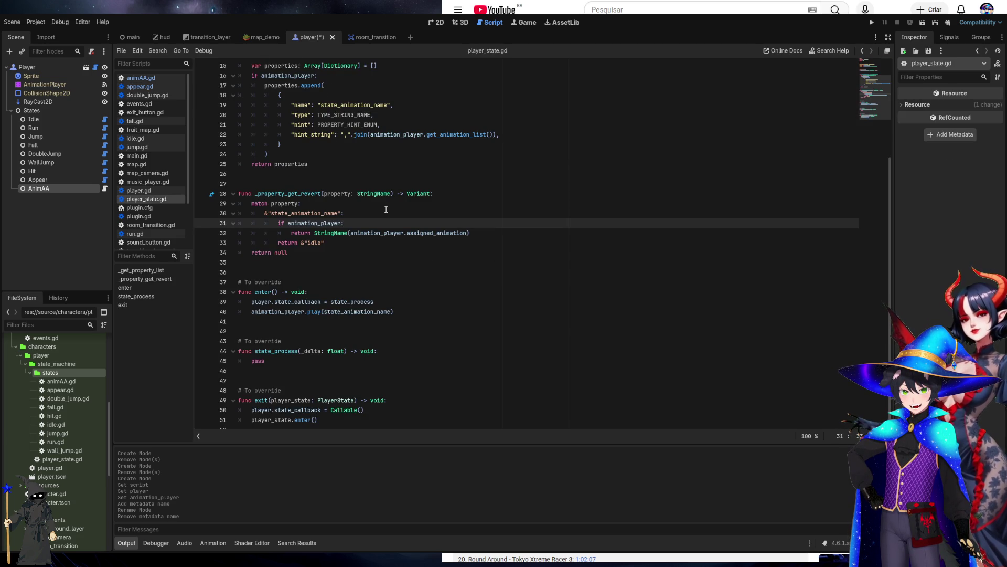
{"action": "scroll", "coordinate": [386, 210], "scroll_direction": "up", "scroll_amount": 3}
{"action": "left_click", "coordinate": [387, 322]}
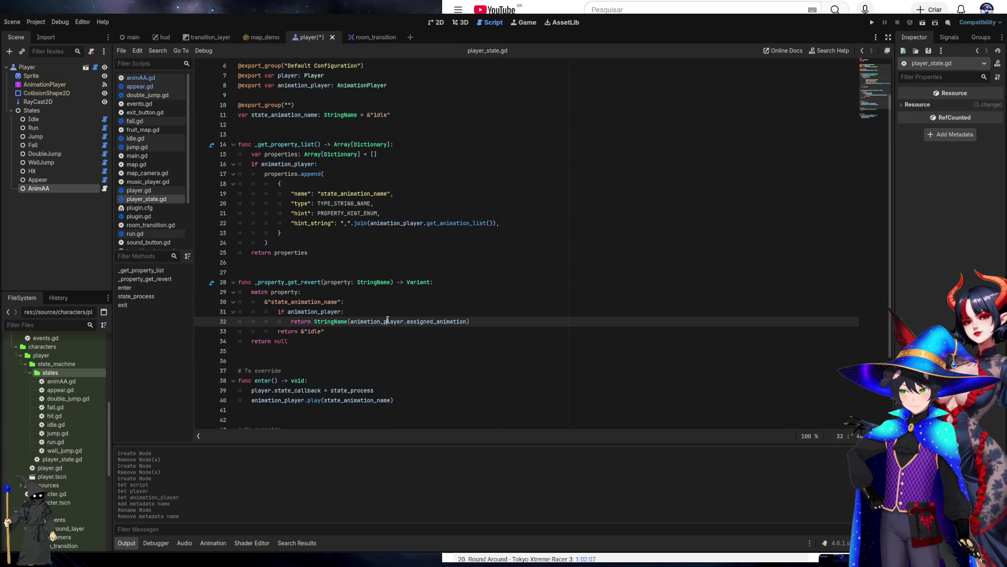
{"action": "scroll", "coordinate": [387, 321], "scroll_direction": "up", "scroll_amount": 2}
{"action": "left_click", "coordinate": [296, 173]}
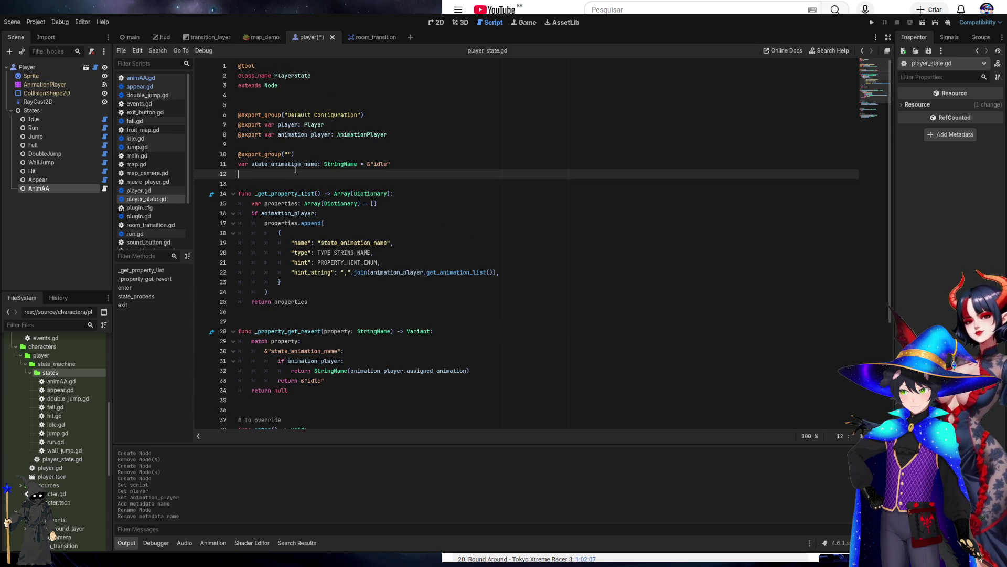
{"action": "double_click", "coordinate": [295, 164]}
{"action": "left_click", "coordinate": [296, 154]}
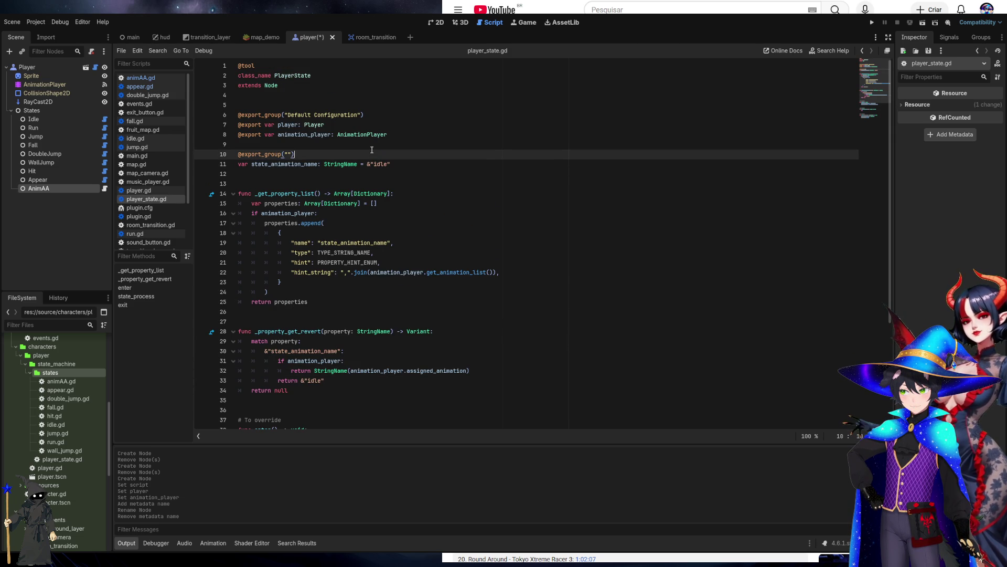
- Compare AnimAA against Appear and remove AnimAA's State Animation metadata entry
{"action": "left_click", "coordinate": [37, 187]}
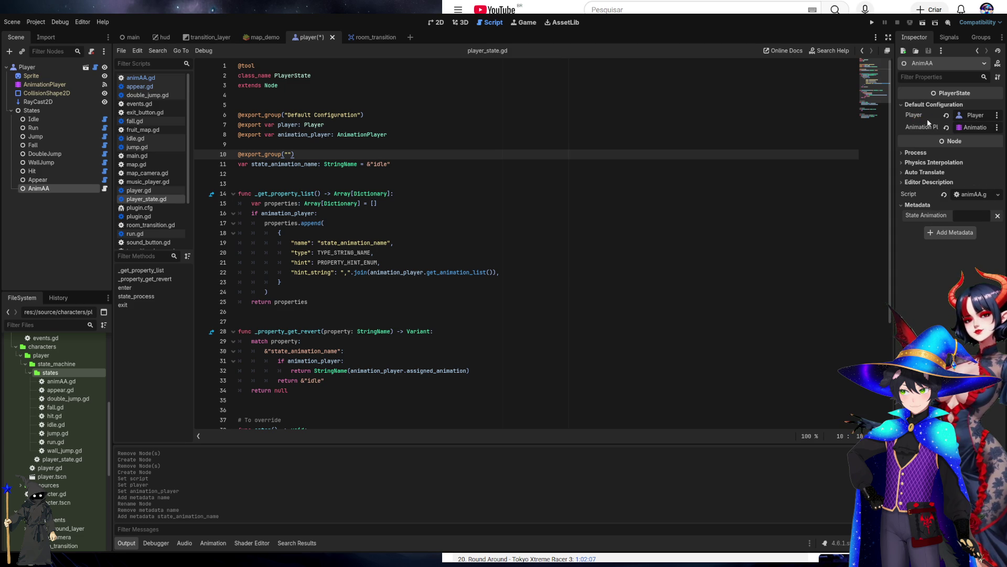
{"action": "left_click", "coordinate": [918, 105]}
{"action": "left_click", "coordinate": [919, 106]}
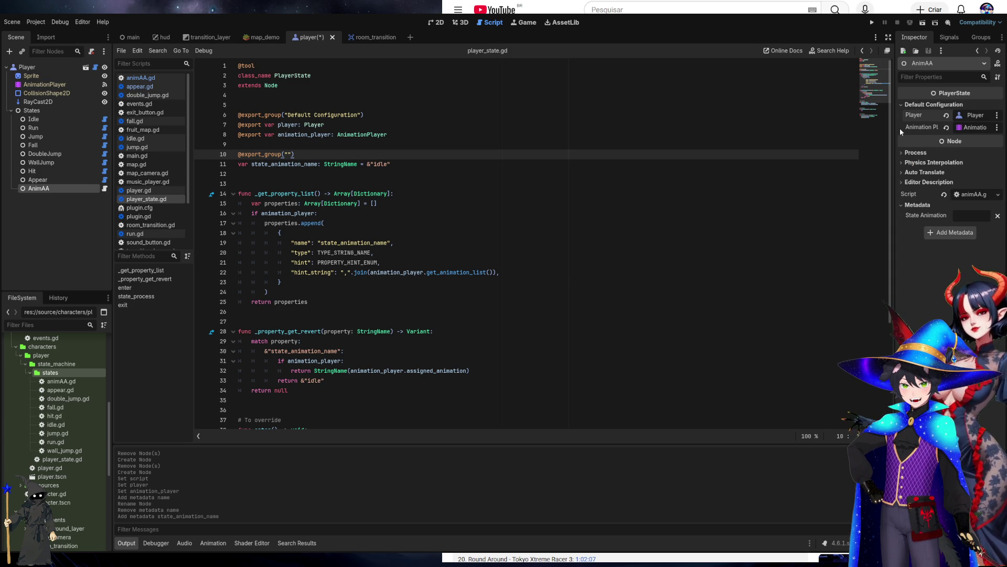
{"action": "left_click", "coordinate": [37, 179]}
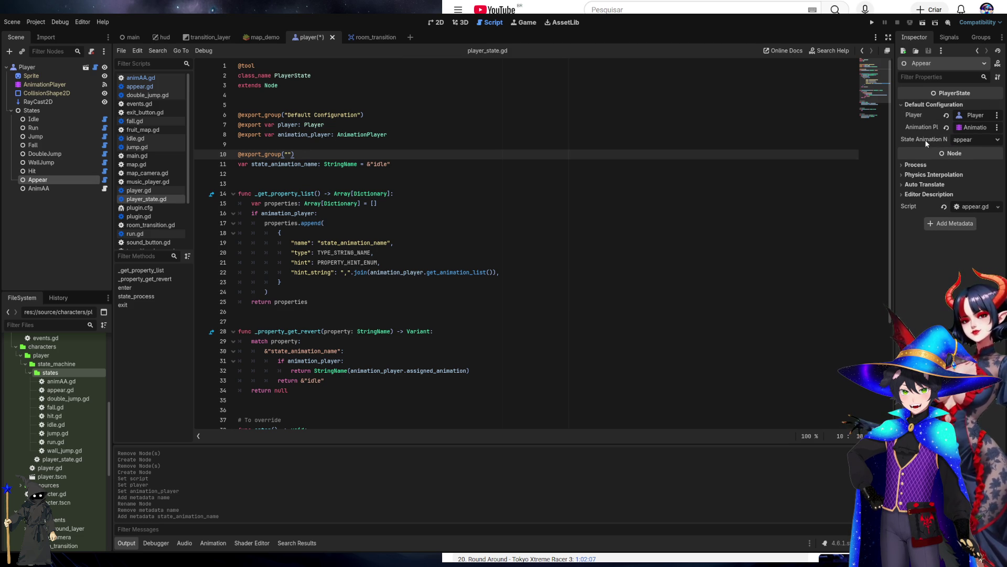
{"action": "left_click", "coordinate": [46, 187]}
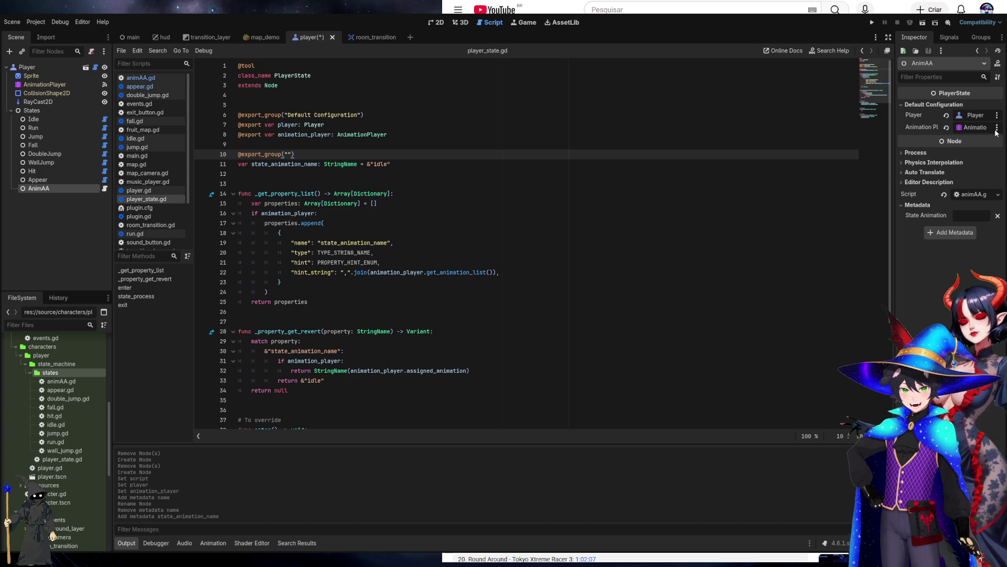
{"action": "left_click", "coordinate": [997, 215]}
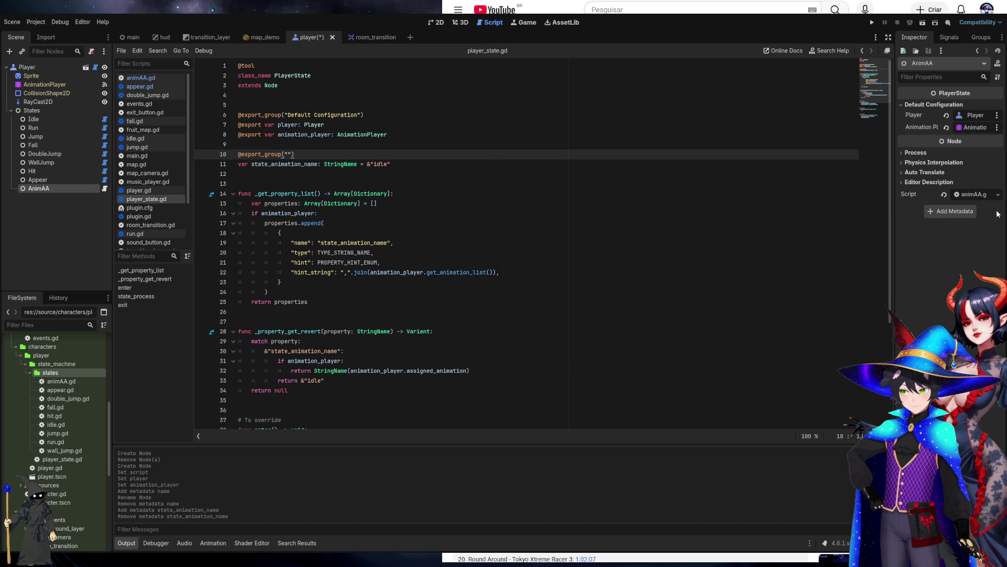
{"action": "left_click", "coordinate": [37, 179]}
{"action": "left_click", "coordinate": [43, 171]}
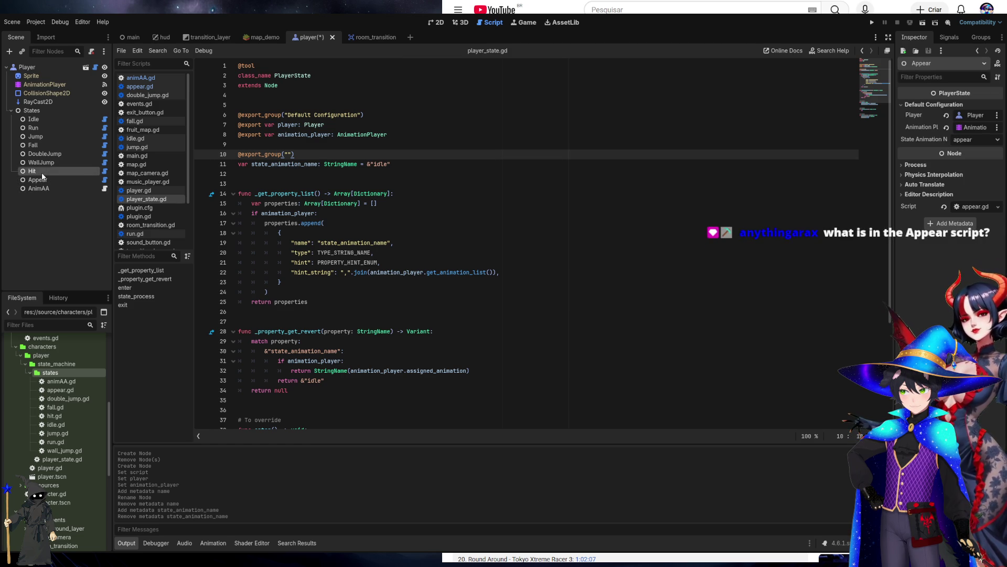
{"action": "left_click", "coordinate": [39, 182]}
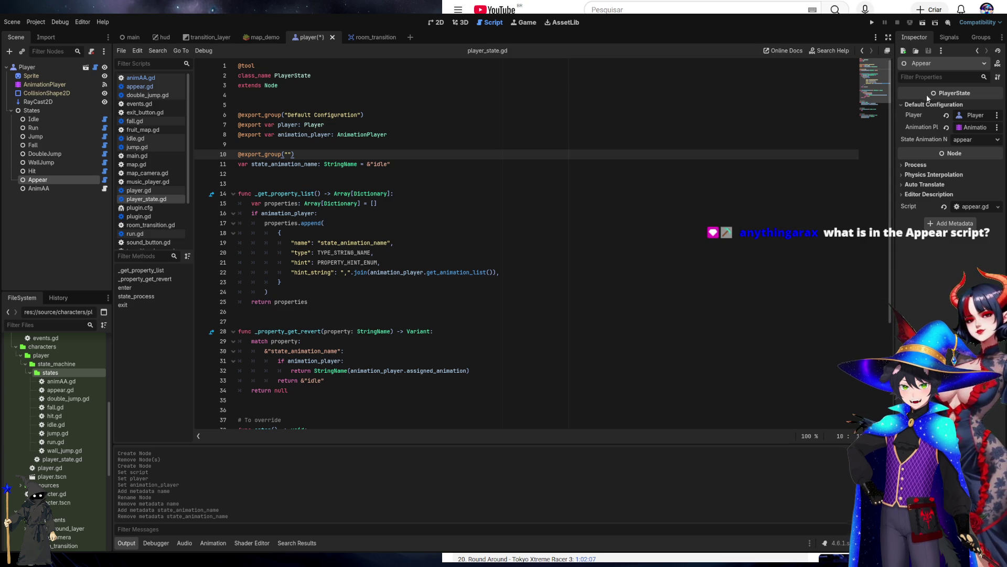
{"action": "left_click", "coordinate": [59, 189]}
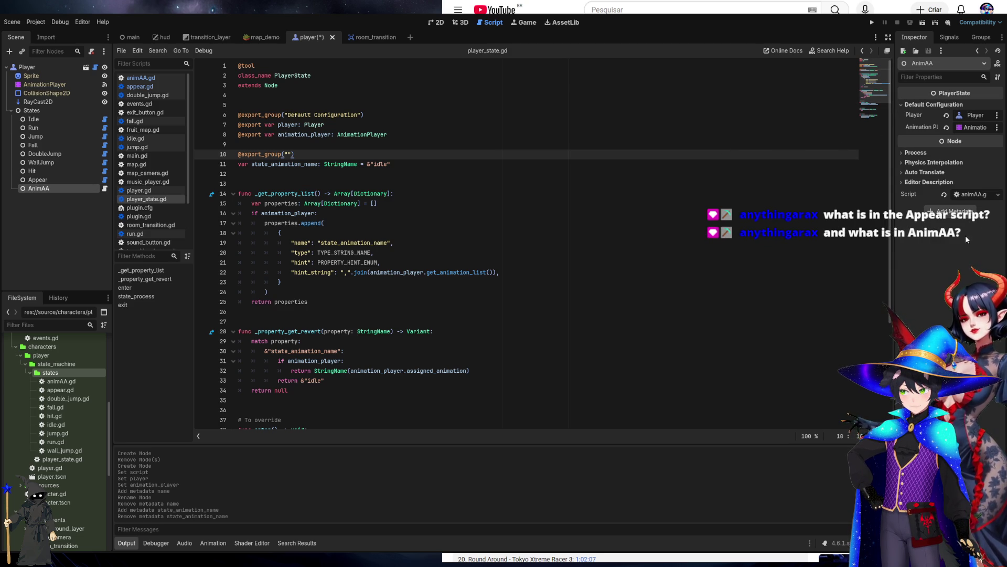
{"action": "left_click", "coordinate": [45, 181]}
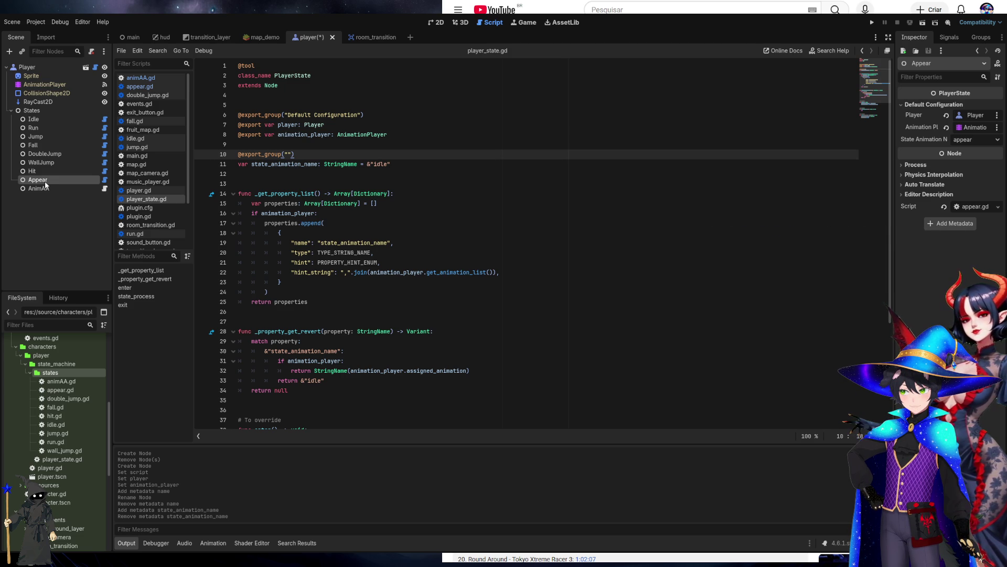
- Step through player_state.gd lines 11–22, from state_animation_name to the get_animation_list hint_string
{"action": "left_click", "coordinate": [334, 184]}
{"action": "left_click", "coordinate": [334, 178]}
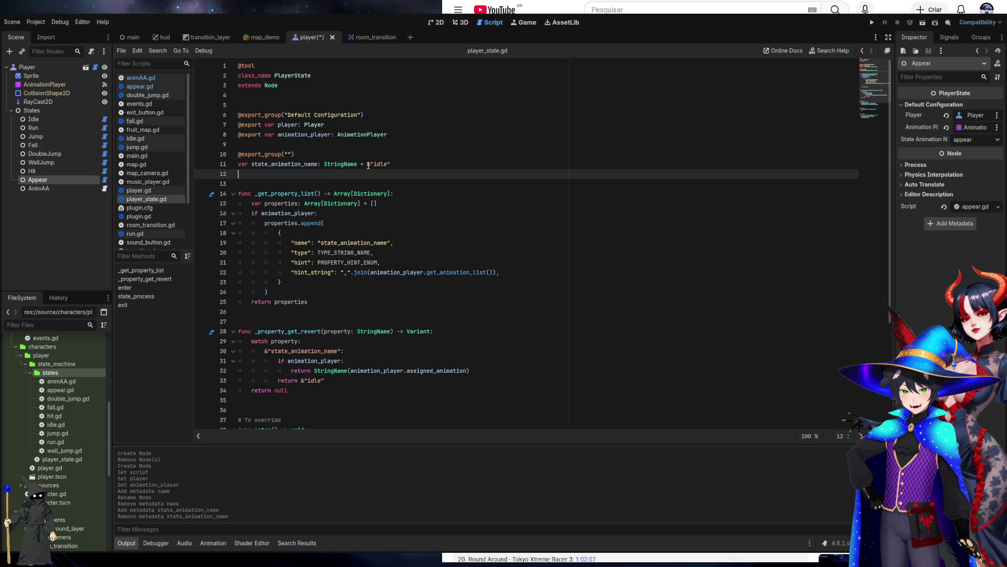
{"action": "left_click", "coordinate": [307, 165]}
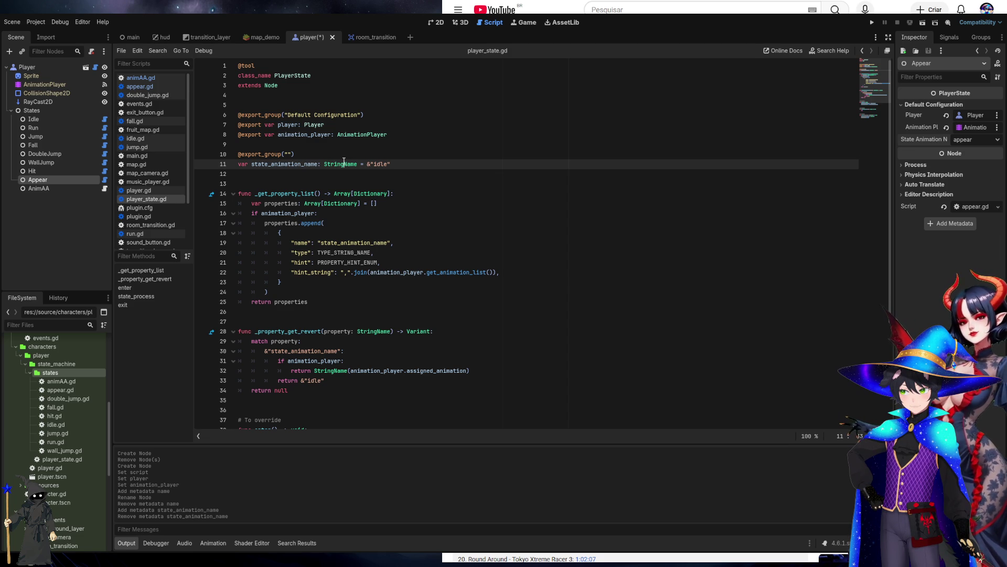
{"action": "left_click", "coordinate": [283, 214]}
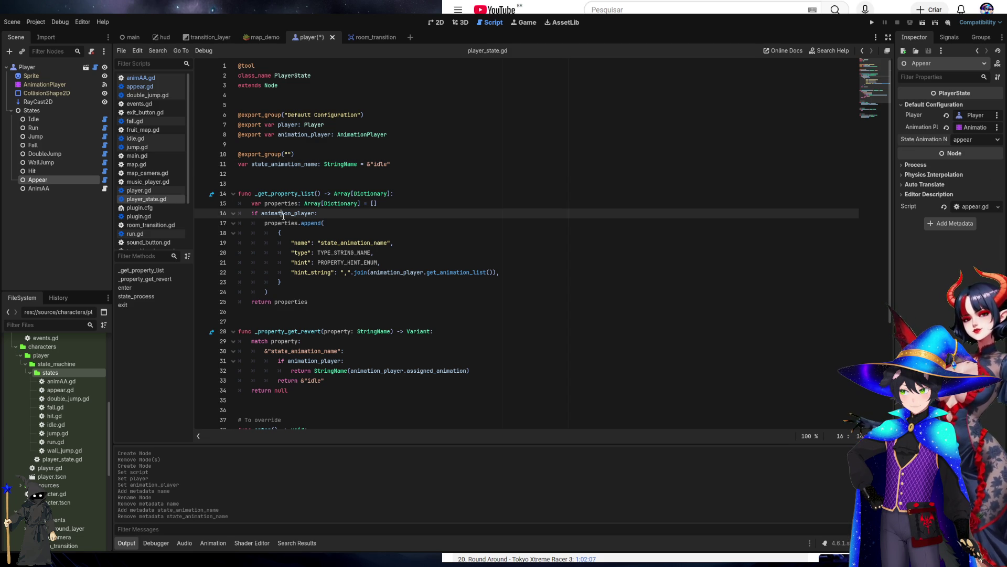
{"action": "left_click", "coordinate": [378, 245]}
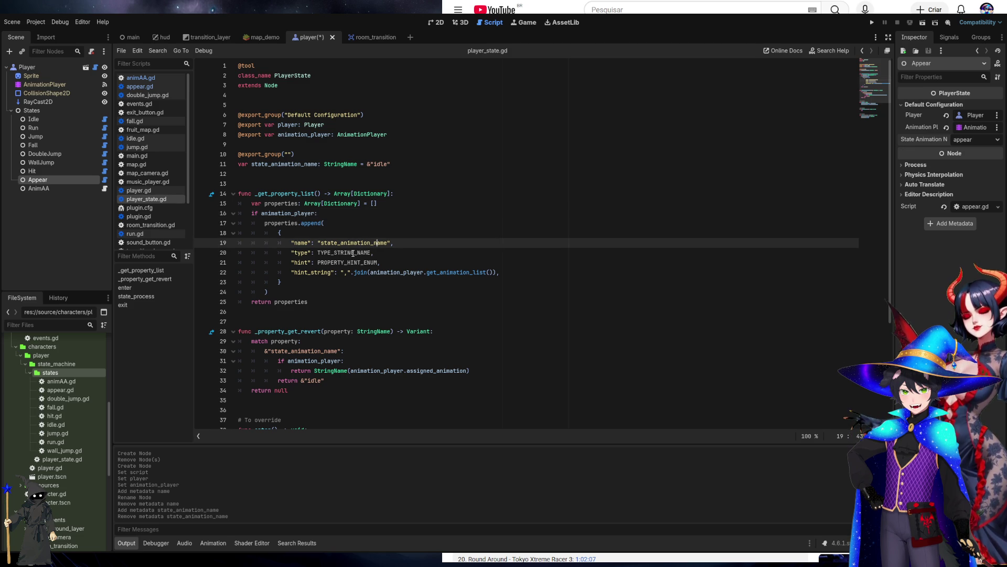
{"action": "left_click", "coordinate": [354, 253]}
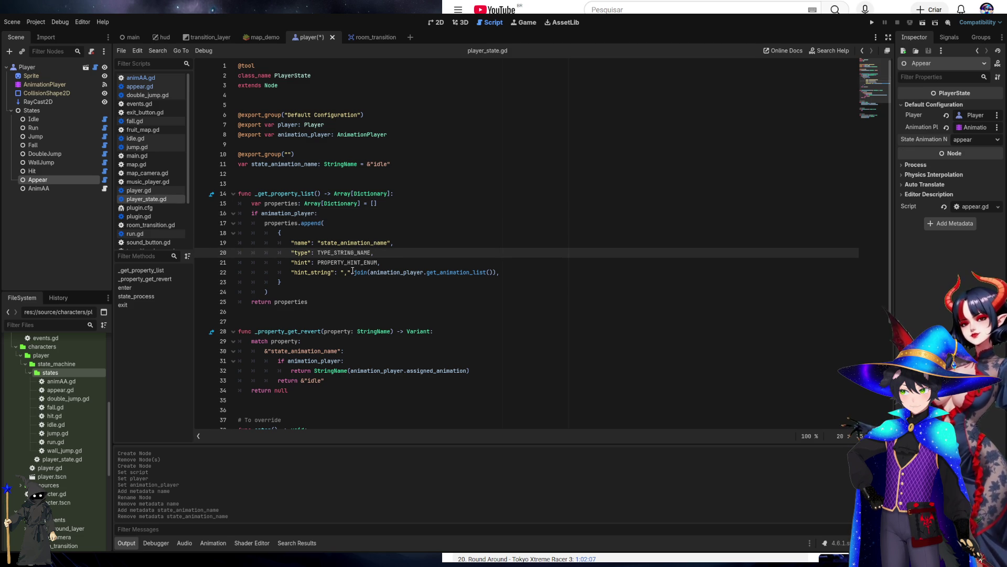
{"action": "left_click", "coordinate": [351, 263]}
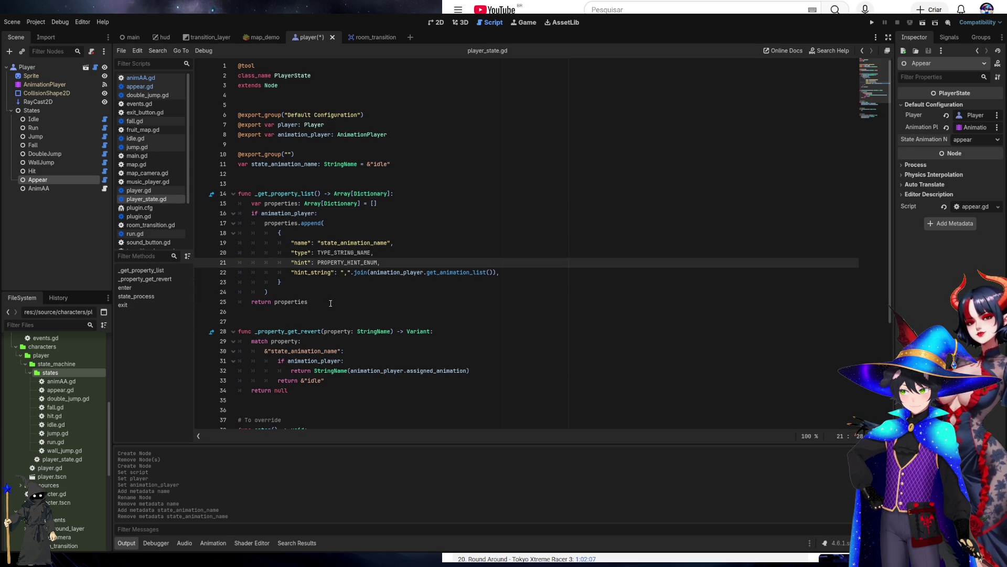
{"action": "left_click", "coordinate": [331, 273]}
{"action": "left_click", "coordinate": [439, 272]}
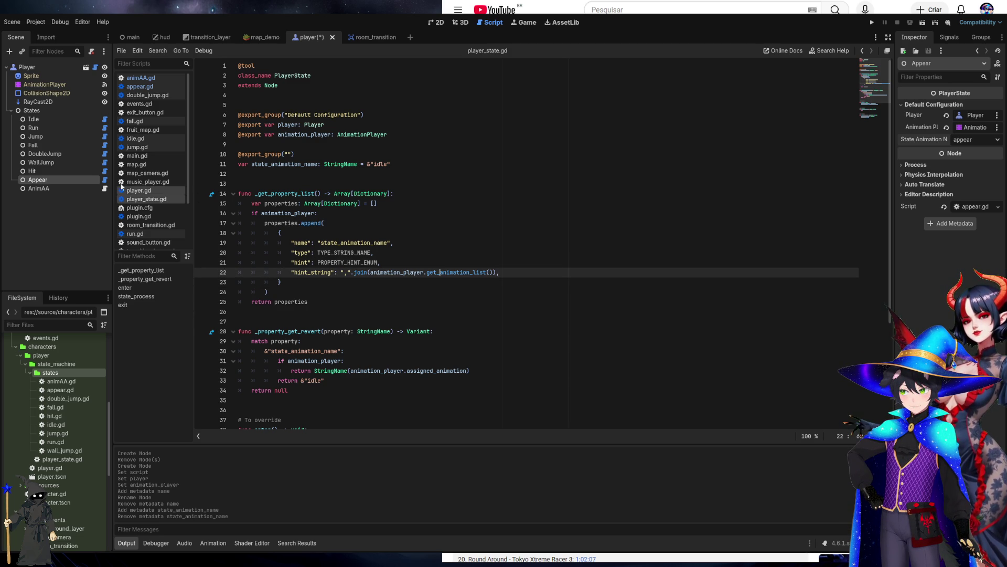
- Recheck the AnimAA node's properties, then bring up animAA.gd from the scripts list
{"action": "left_click", "coordinate": [58, 188]}
{"action": "left_click", "coordinate": [68, 180]}
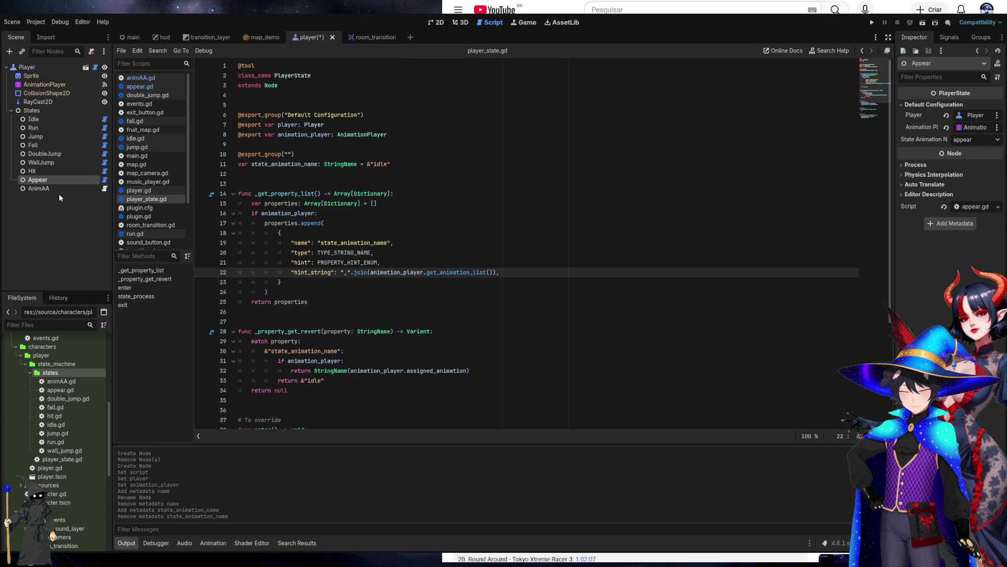
{"action": "left_click", "coordinate": [60, 189]}
{"action": "left_click", "coordinate": [69, 180]}
{"action": "left_click", "coordinate": [61, 187]}
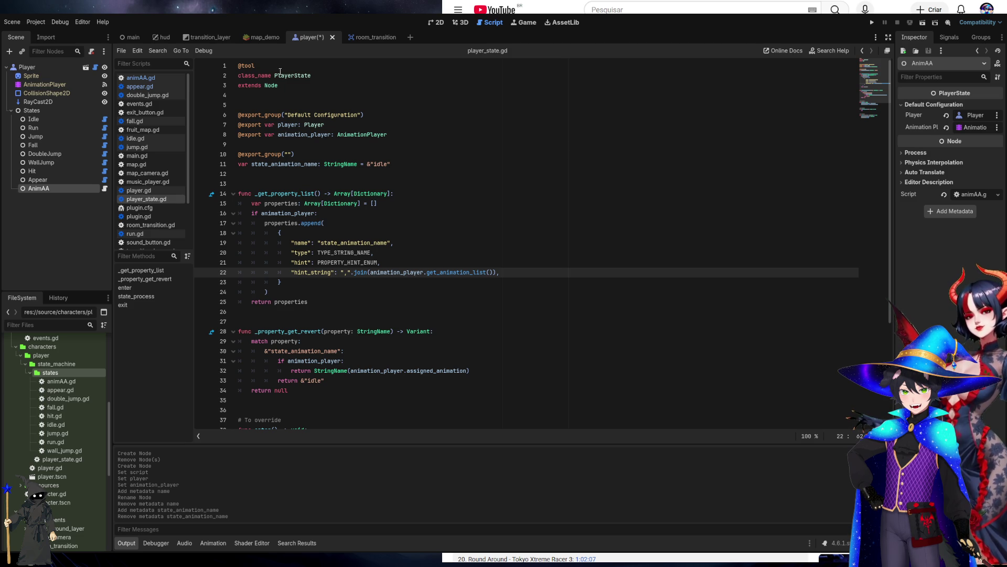
{"action": "key", "text": "ctrl+Home"}
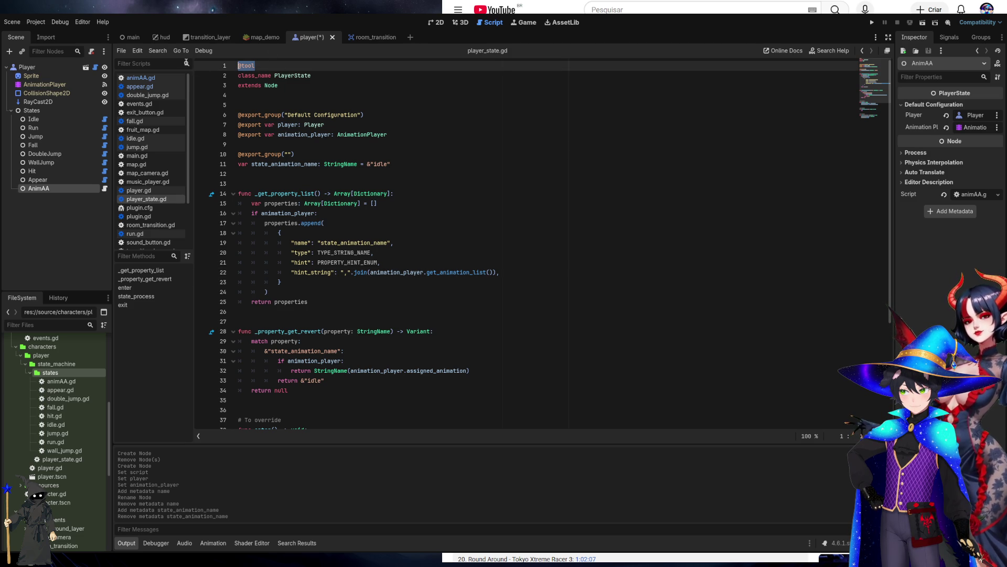
{"action": "left_click", "coordinate": [157, 79]}
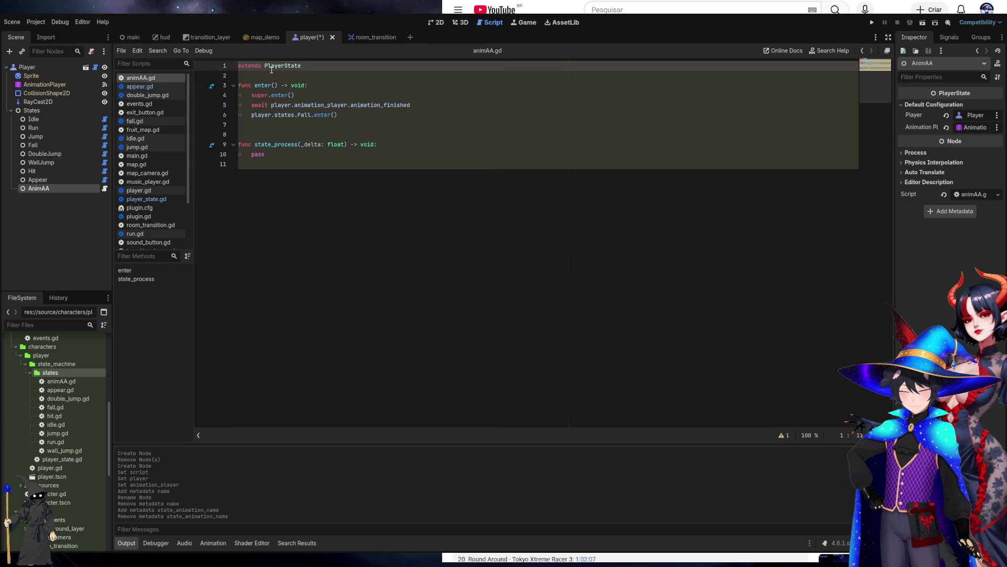
{"action": "left_click", "coordinate": [140, 85]}
{"action": "left_click", "coordinate": [140, 78]}
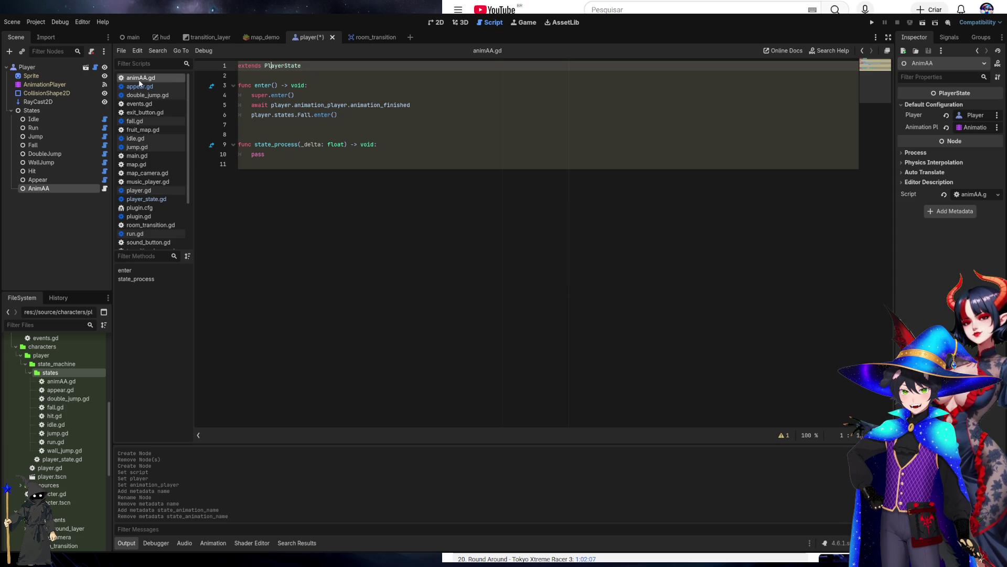
{"action": "key", "text": "Return"}
{"action": "key", "text": "Up"}
{"action": "type", "text": "@tool"}
{"action": "key", "text": "ctrl+s"}
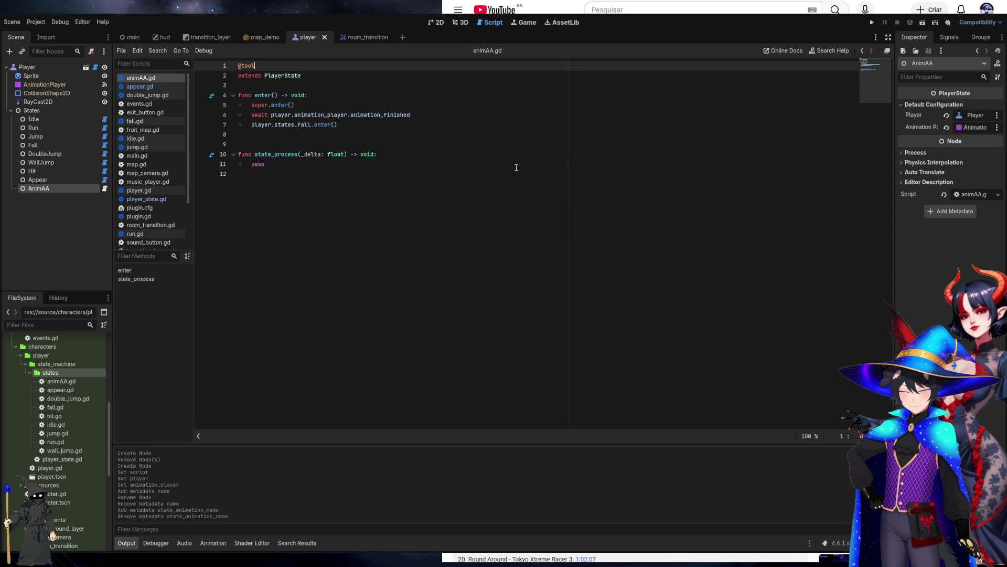
{"action": "left_click", "coordinate": [59, 180]}
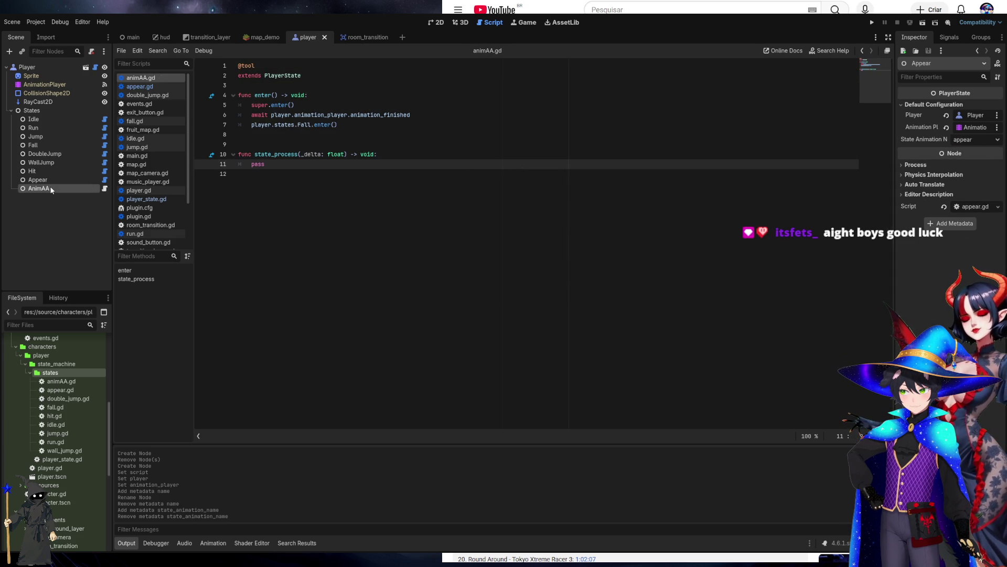
{"action": "left_click", "coordinate": [52, 189]}
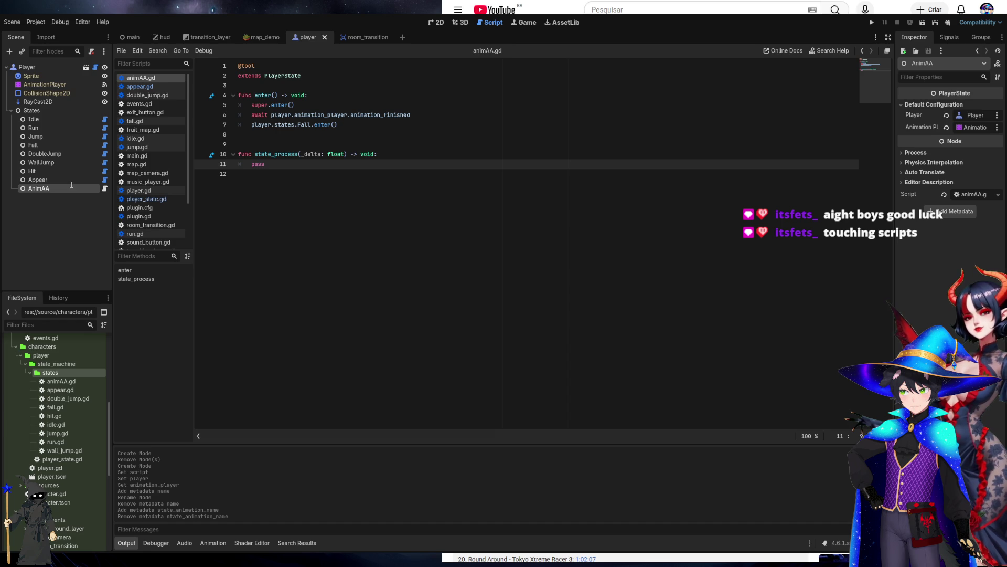
{"action": "left_click", "coordinate": [76, 180]}
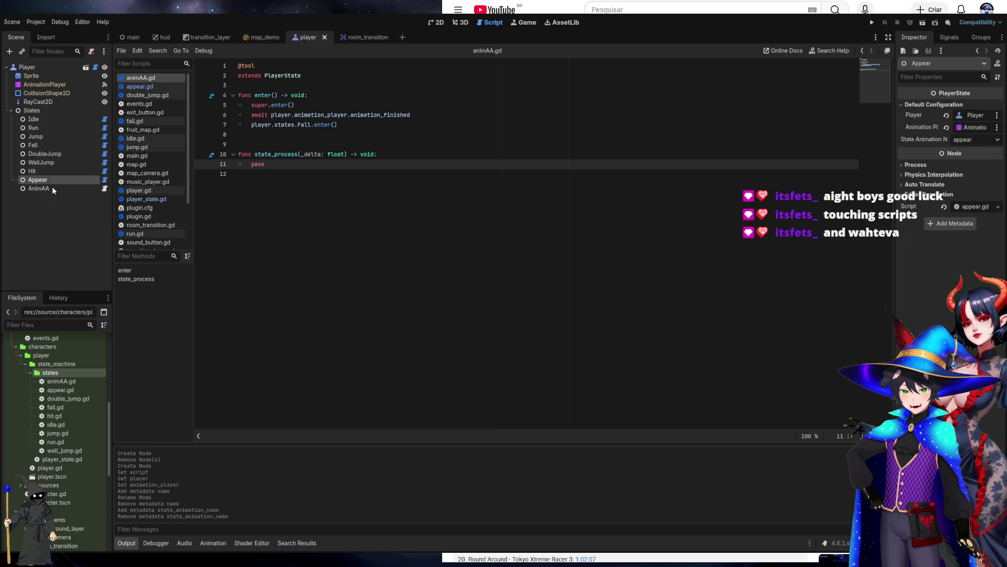
{"action": "left_click", "coordinate": [52, 188]}
{"action": "left_click", "coordinate": [65, 179]}
{"action": "left_click", "coordinate": [51, 186]}
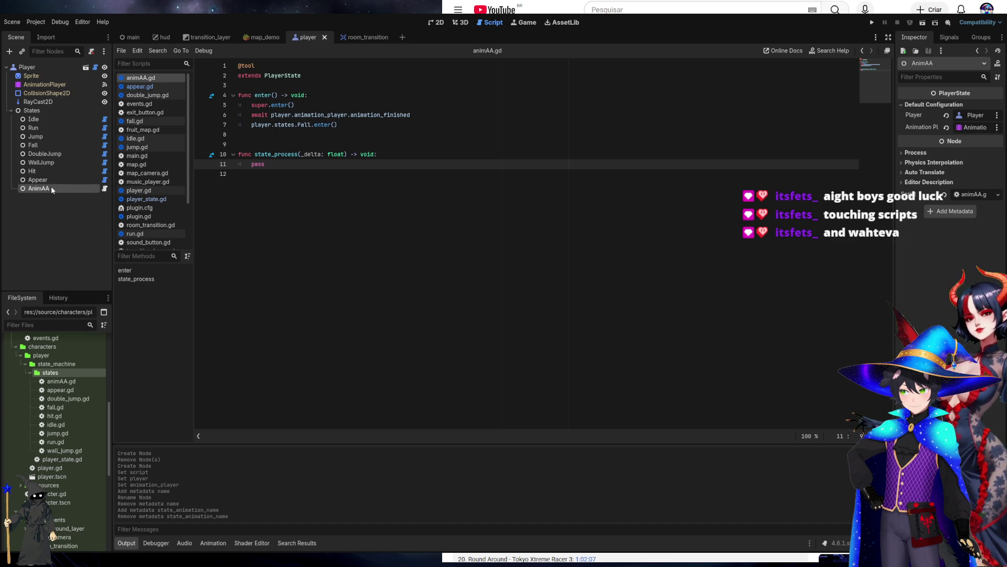
{"action": "left_click", "coordinate": [62, 181]}
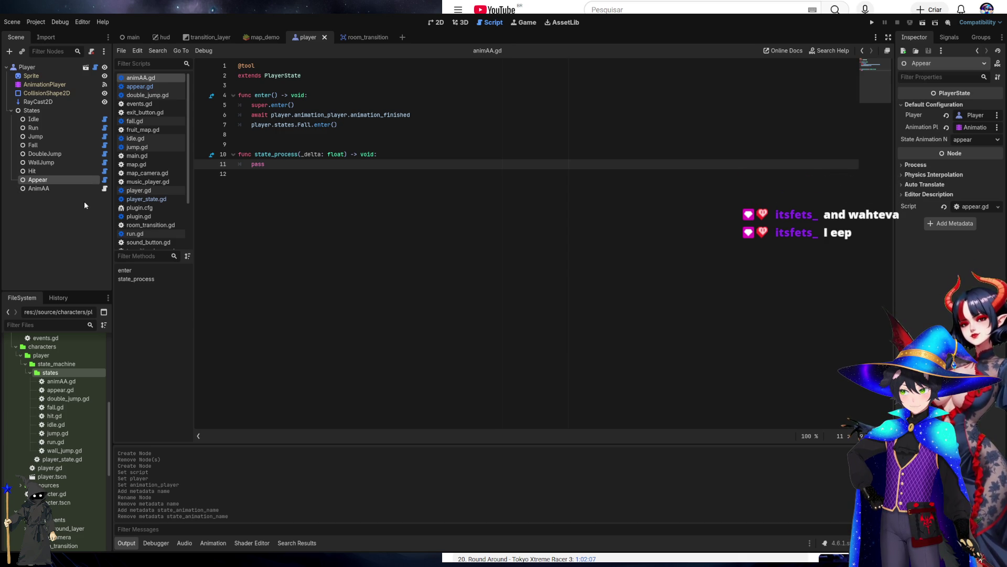
{"action": "left_click", "coordinate": [84, 201]}
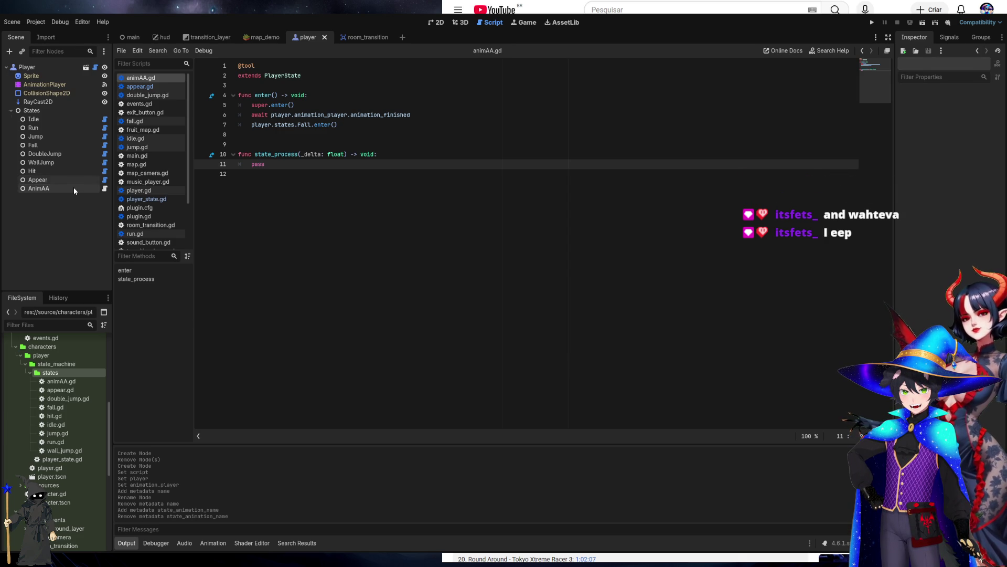
{"action": "left_click", "coordinate": [82, 180]}
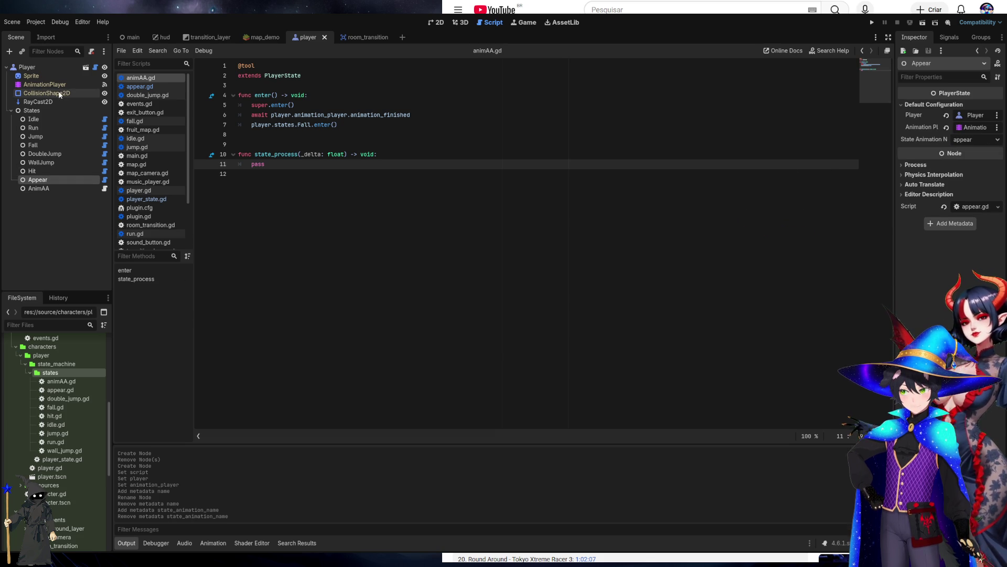
{"action": "left_click", "coordinate": [41, 108]}
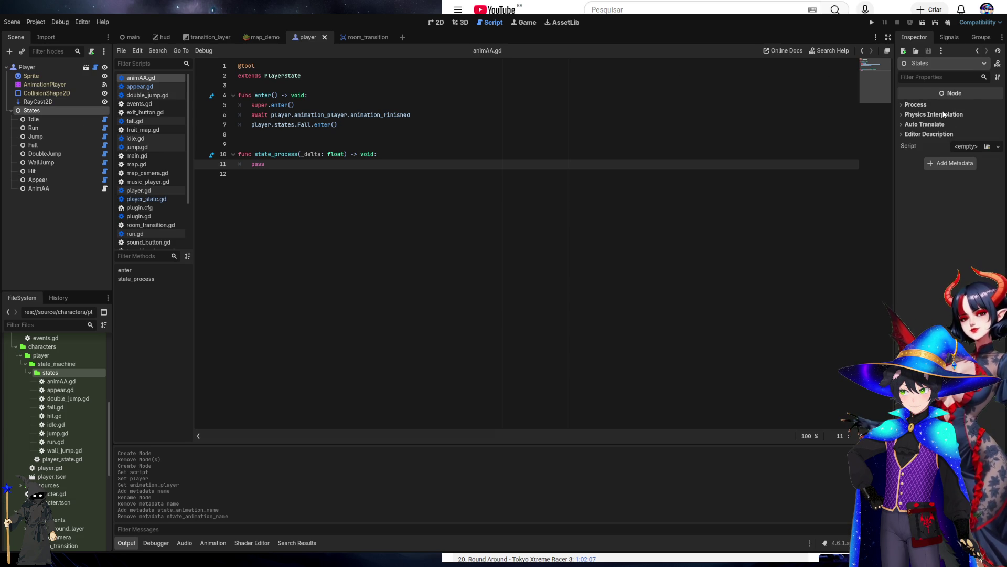
{"action": "left_click", "coordinate": [42, 180]}
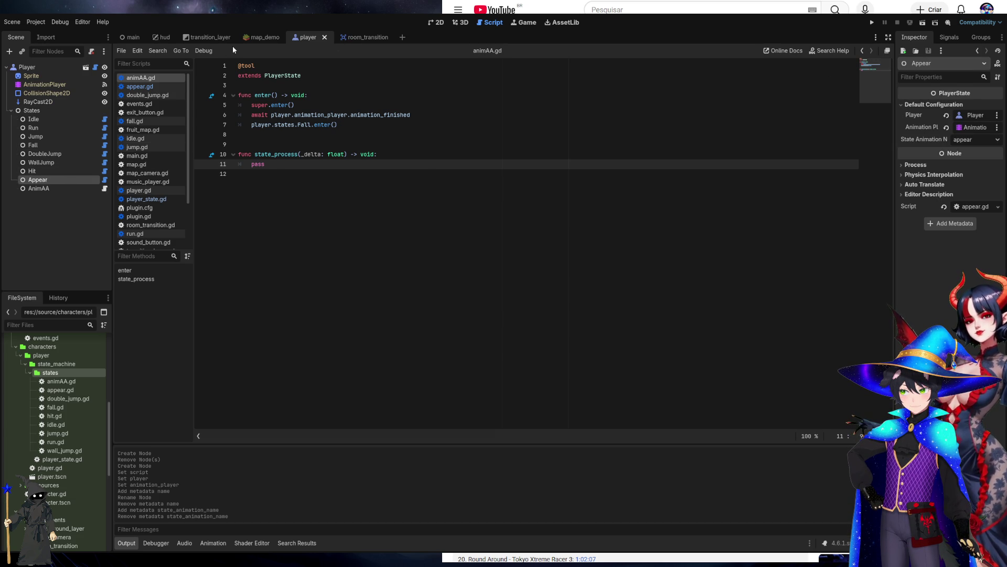
- Open the PlayerState base script player_state.gd
{"action": "left_click", "coordinate": [283, 77], "text": "ctrl"}
{"action": "scroll", "coordinate": [404, 275], "scroll_direction": "down", "scroll_amount": 5}
{"action": "scroll", "coordinate": [389, 249], "scroll_direction": "up", "scroll_amount": 5}
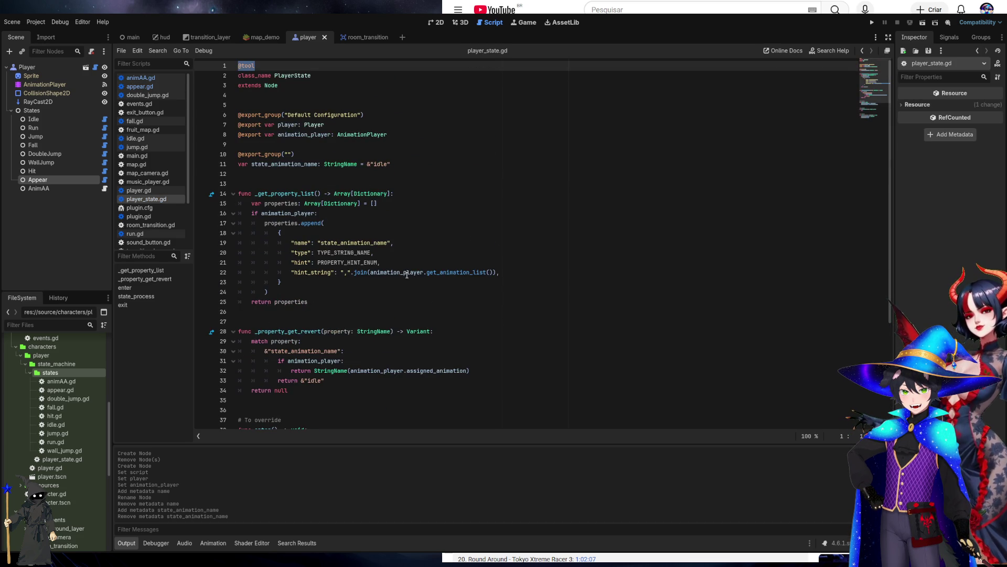
- Review player_state.gd's property entries against the Hit and States nodes, then open _get_property_list's documentation
{"action": "left_click", "coordinate": [354, 242]}
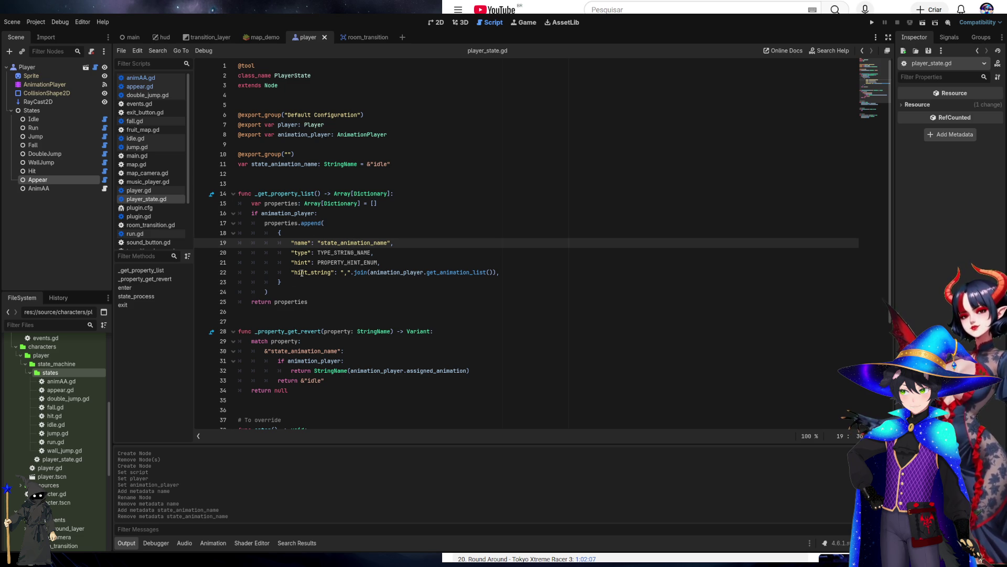
{"action": "scroll", "coordinate": [520, 219], "scroll_direction": "down", "scroll_amount": 5}
{"action": "scroll", "coordinate": [520, 219], "scroll_direction": "up", "scroll_amount": 5}
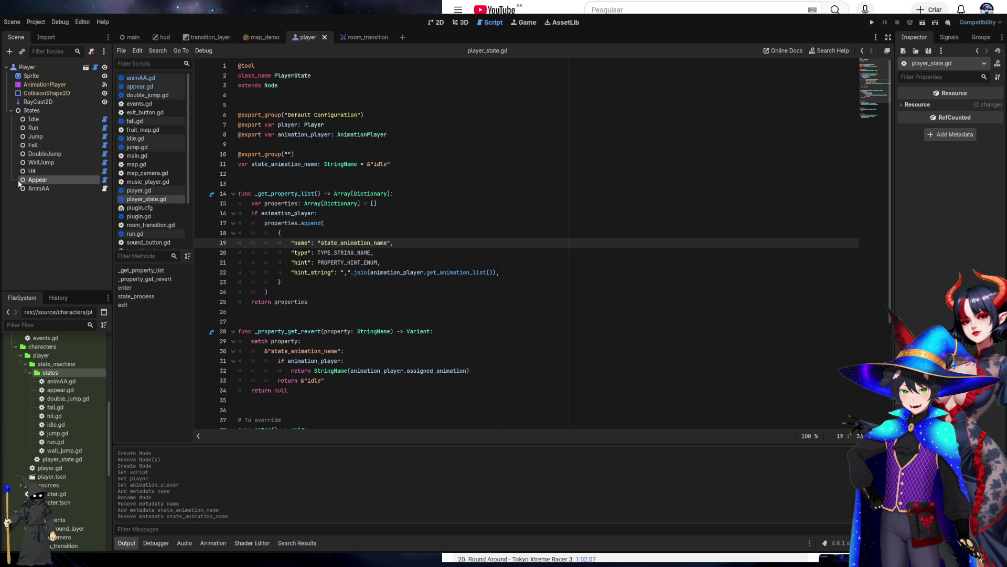
{"action": "left_click", "coordinate": [50, 171]}
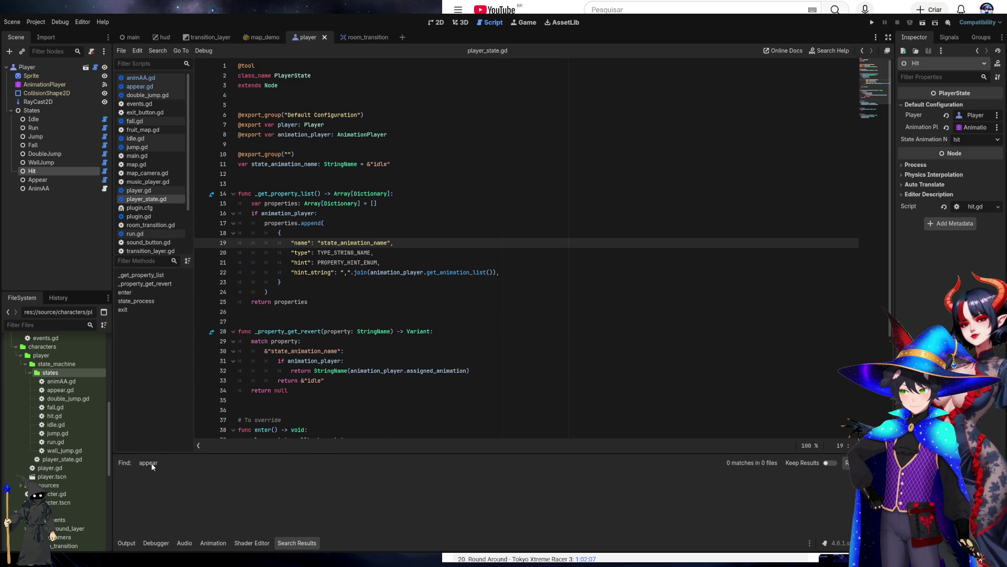
{"action": "left_click", "coordinate": [364, 263]}
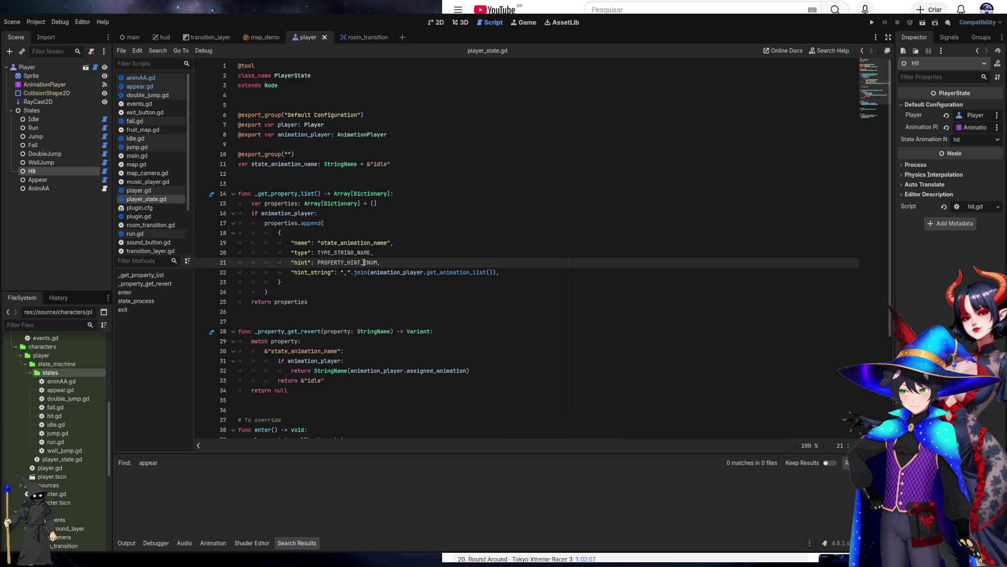
{"action": "left_click", "coordinate": [79, 110]}
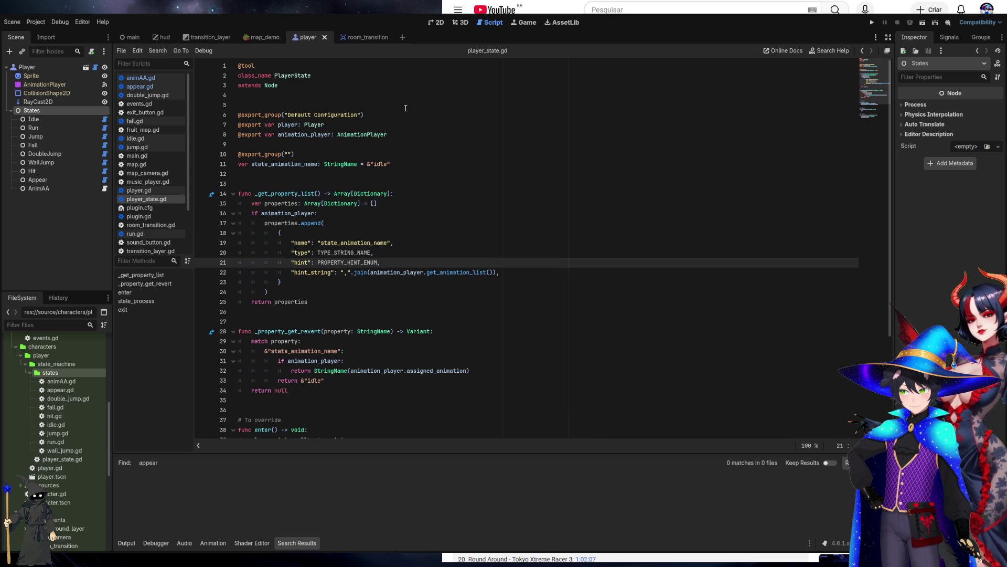
{"action": "left_click", "coordinate": [289, 164]}
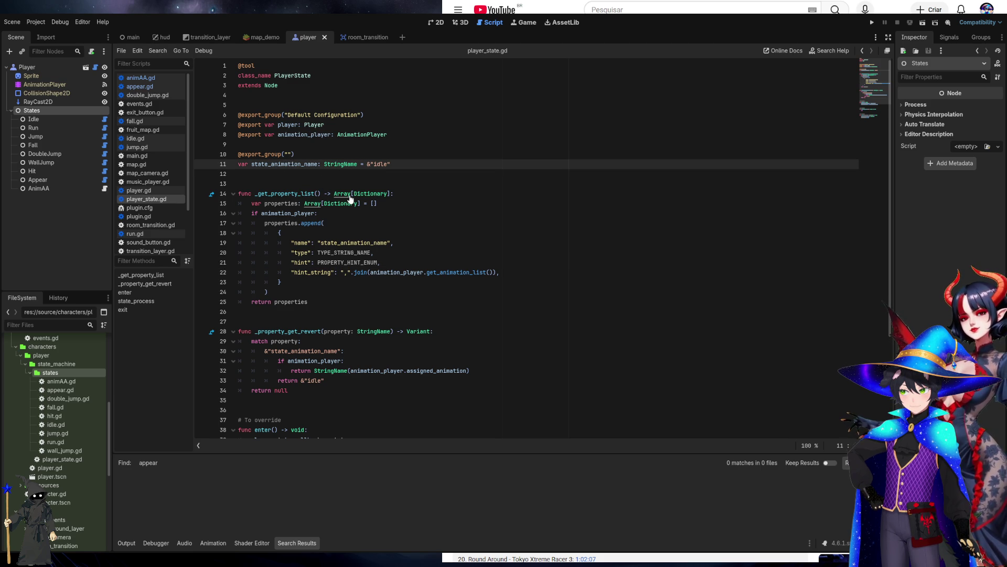
{"action": "left_click", "coordinate": [289, 194], "text": "ctrl"}
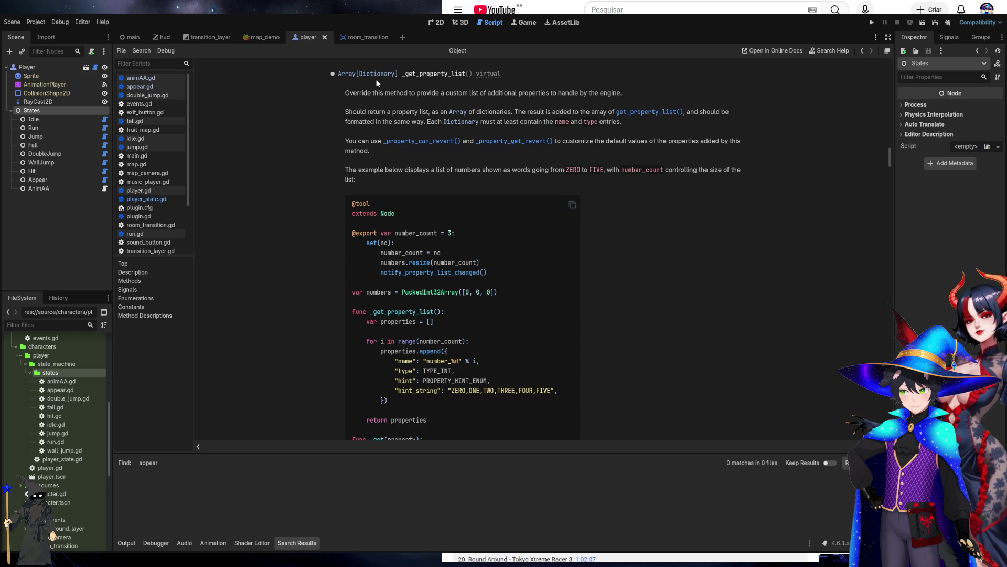
- Switch to the map_demo scene and flip between animAA.gd and appear.gd
{"action": "left_click", "coordinate": [252, 37]}
{"action": "left_click", "coordinate": [158, 78]}
{"action": "left_click", "coordinate": [150, 86]}
{"action": "left_click", "coordinate": [149, 78]}
{"action": "left_click", "coordinate": [144, 87]}
{"action": "left_click", "coordinate": [152, 78]}
{"action": "left_click", "coordinate": [151, 87]}
{"action": "left_click", "coordinate": [159, 78]}
{"action": "left_click", "coordinate": [154, 87]}
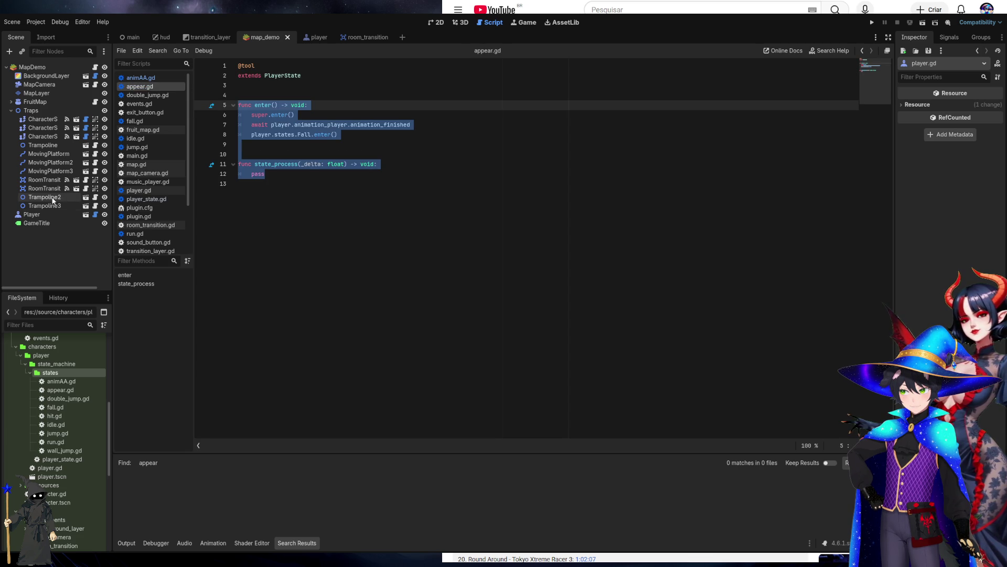
- Select the Player node and read player.gd, then reopen appear.gd and animAA.gd
{"action": "left_click", "coordinate": [32, 214]}
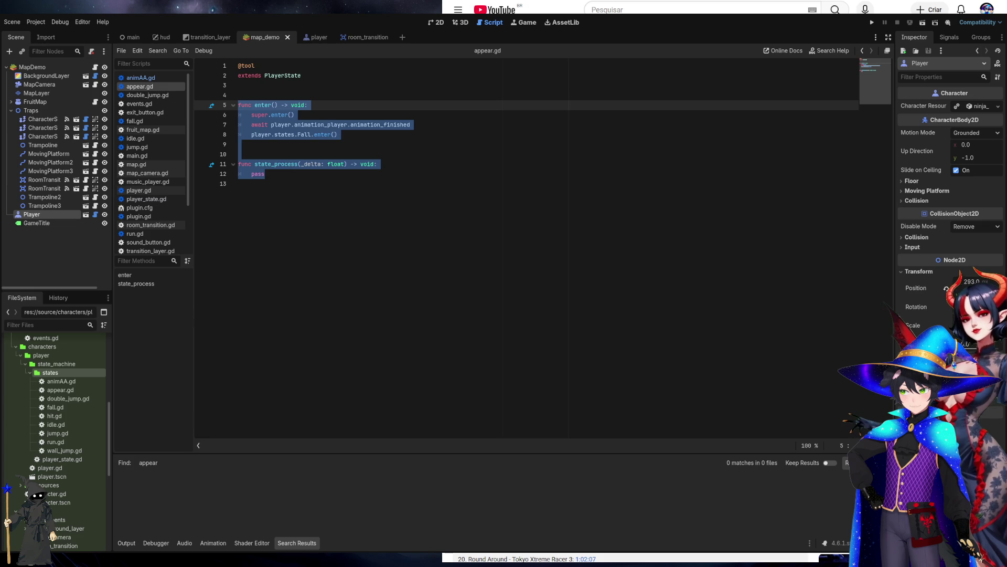
{"action": "double_click", "coordinate": [49, 467]}
{"action": "scroll", "coordinate": [404, 273], "scroll_direction": "up", "scroll_amount": 16}
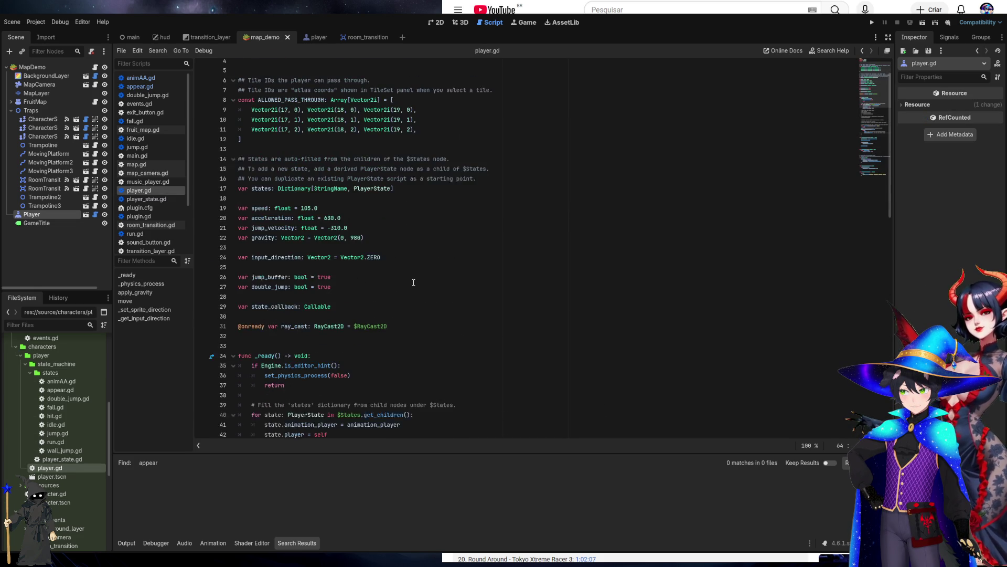
{"action": "scroll", "coordinate": [413, 282], "scroll_direction": "down", "scroll_amount": 20}
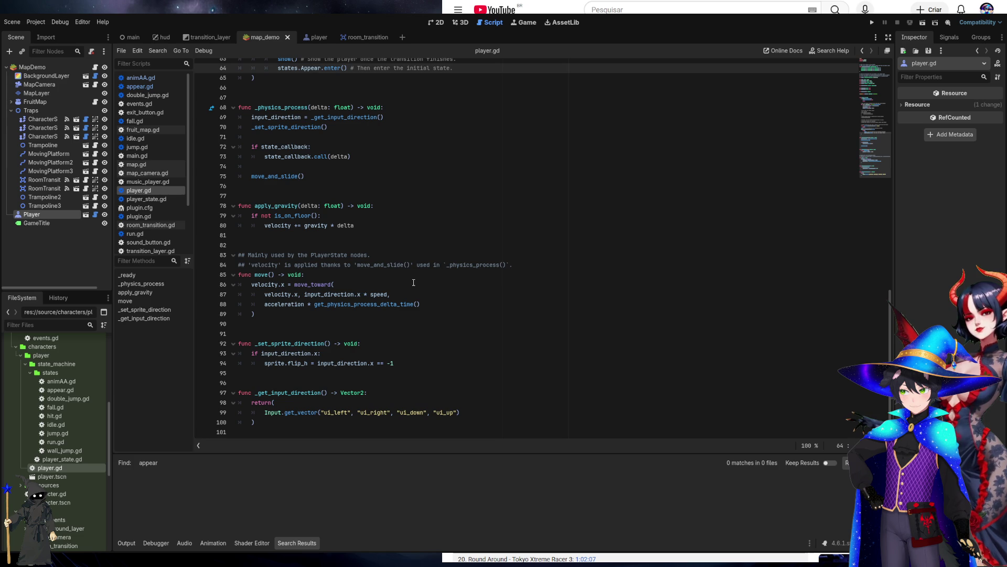
{"action": "scroll", "coordinate": [413, 282], "scroll_direction": "up", "scroll_amount": 1}
{"action": "scroll", "coordinate": [414, 283], "scroll_direction": "up", "scroll_amount": 5}
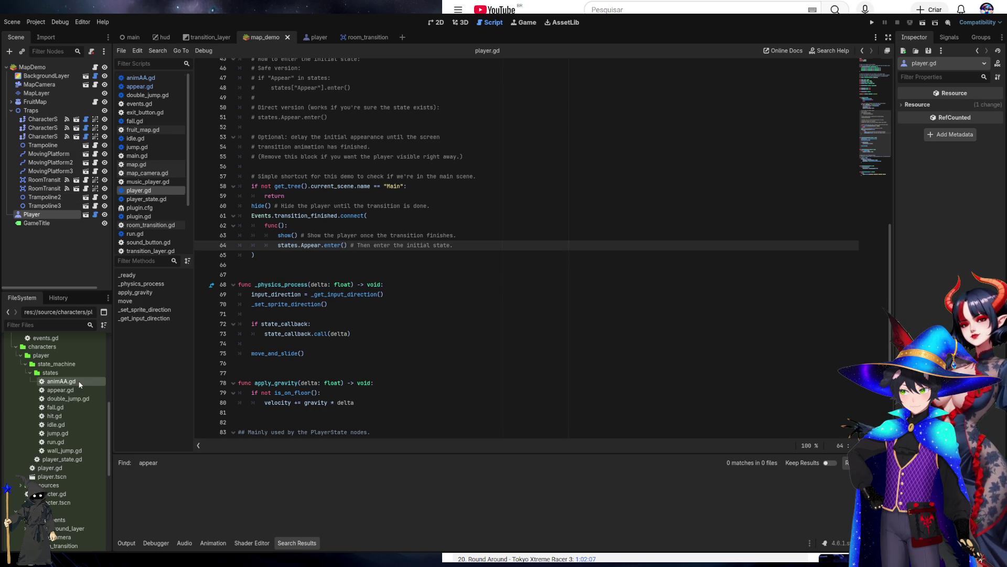
{"action": "double_click", "coordinate": [59, 391]}
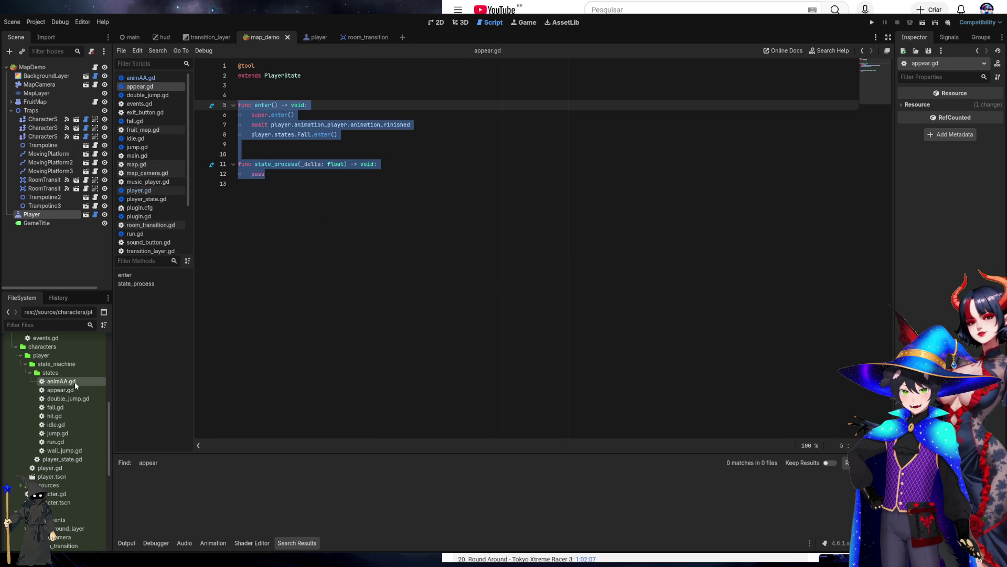
{"action": "double_click", "coordinate": [78, 384]}
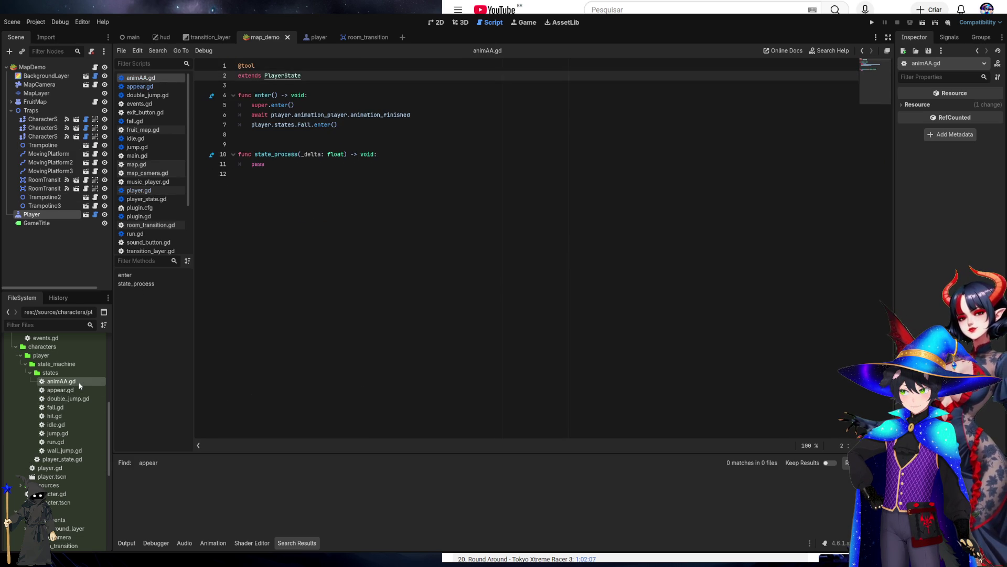
- Back in the player scene, check the Jump, Idle and DoubleJump states' assigned animations
{"action": "left_click", "coordinate": [314, 37]}
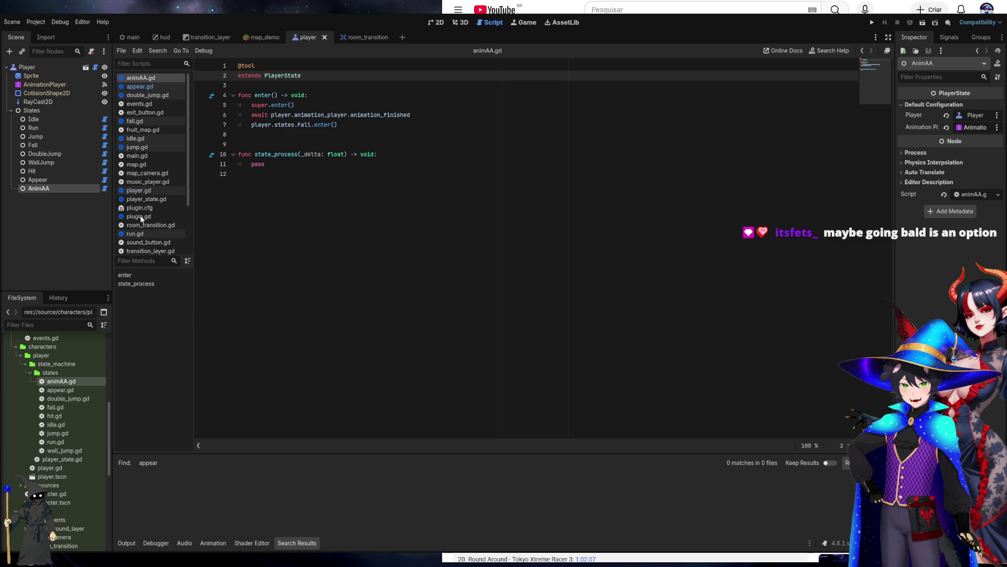
{"action": "left_click", "coordinate": [65, 179]}
{"action": "left_click", "coordinate": [70, 153]}
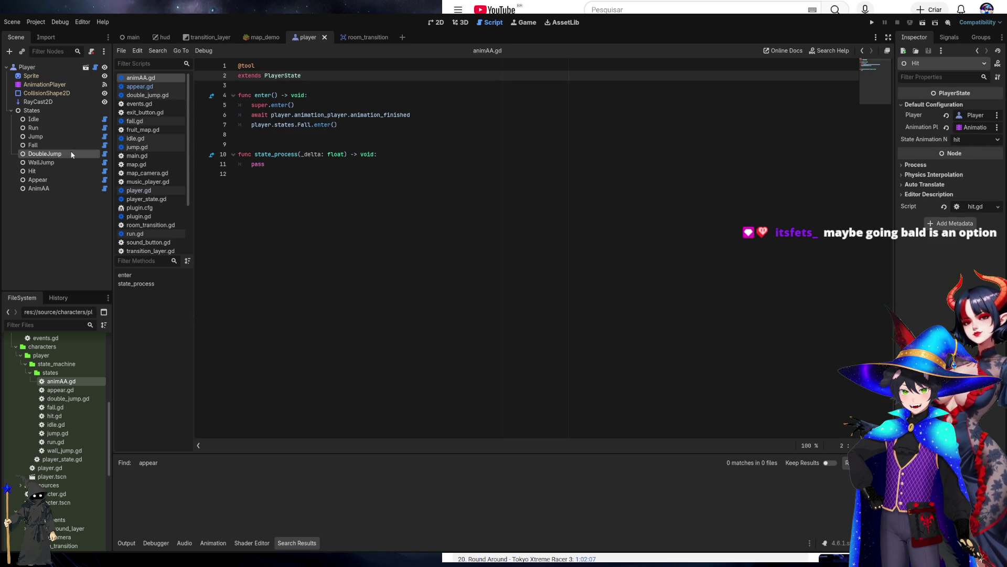
{"action": "left_click", "coordinate": [72, 137]}
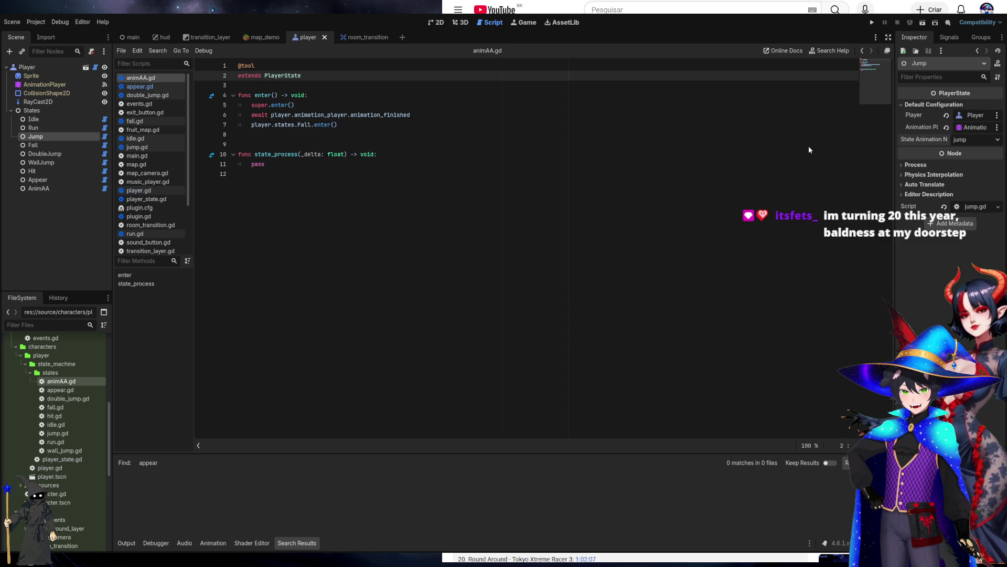
{"action": "left_click", "coordinate": [61, 120]}
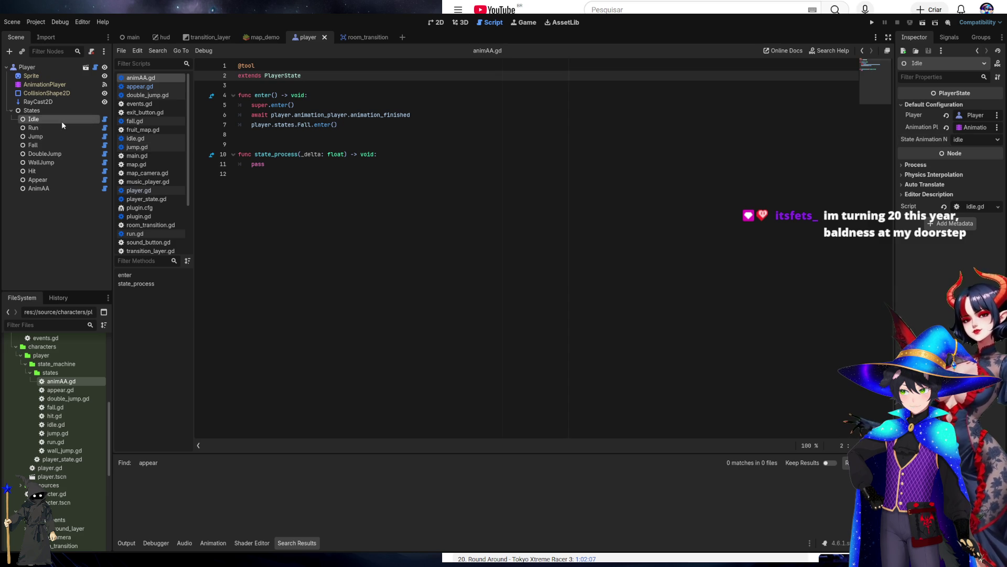
{"action": "left_click", "coordinate": [47, 155]}
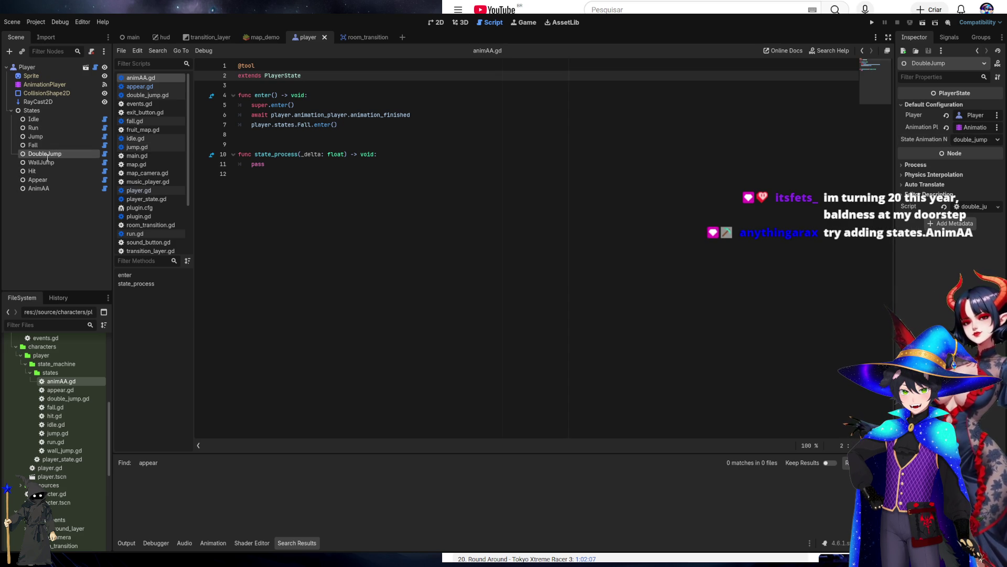
{"action": "left_click", "coordinate": [64, 400]}
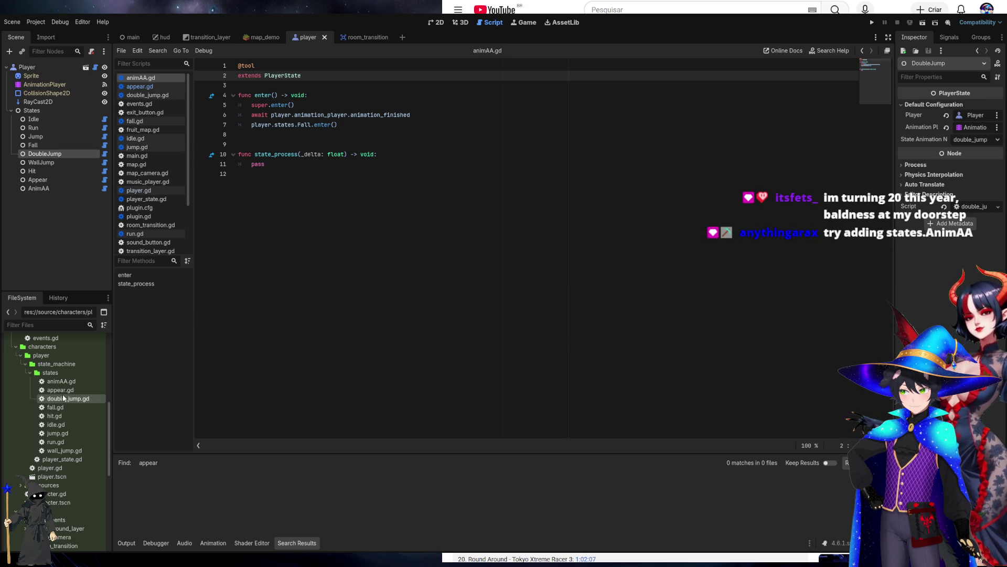
- Open double_jump.gd, fall.gd, hit.gd, jump.gd, wall_jump.gd, appear.gd and animAA.gd in turn
{"action": "double_click", "coordinate": [63, 399]}
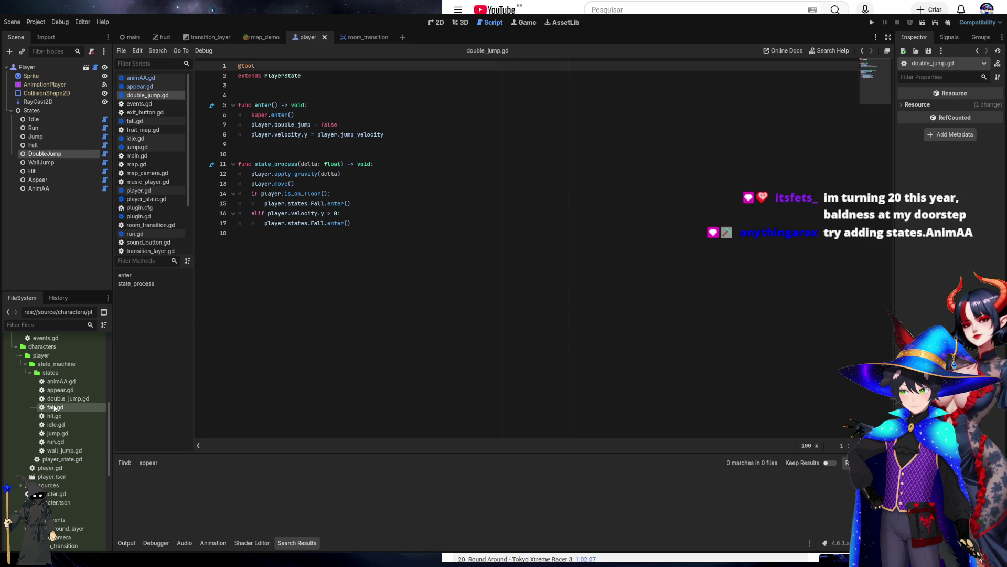
{"action": "double_click", "coordinate": [55, 408]}
{"action": "double_click", "coordinate": [53, 416]}
{"action": "double_click", "coordinate": [51, 434]}
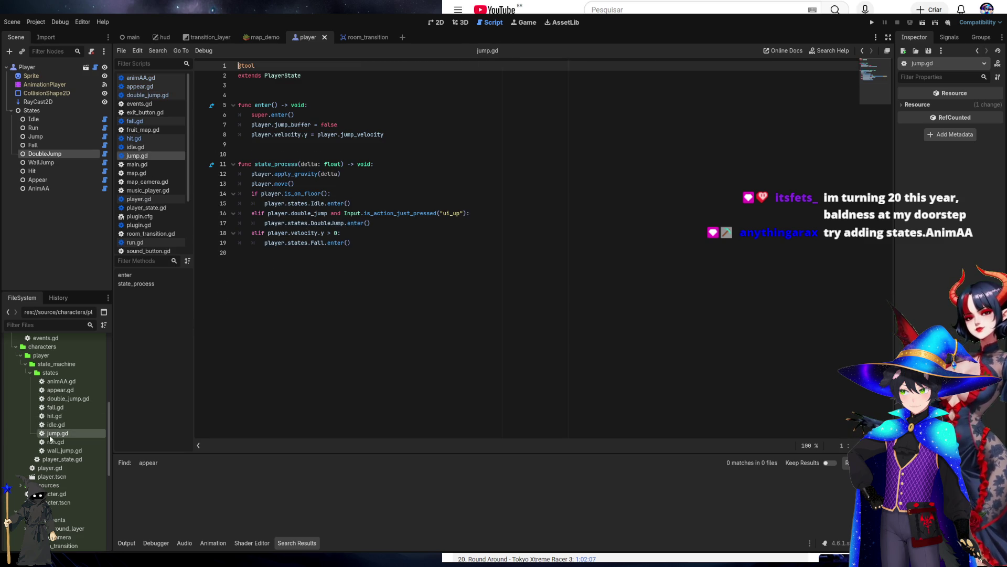
{"action": "double_click", "coordinate": [53, 450]}
{"action": "double_click", "coordinate": [68, 394]}
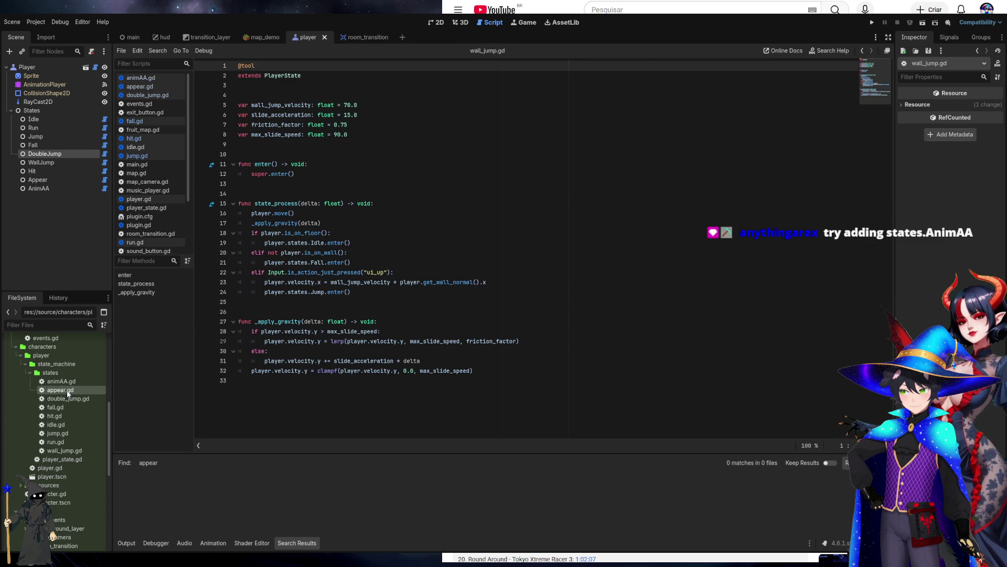
{"action": "left_click", "coordinate": [366, 256]}
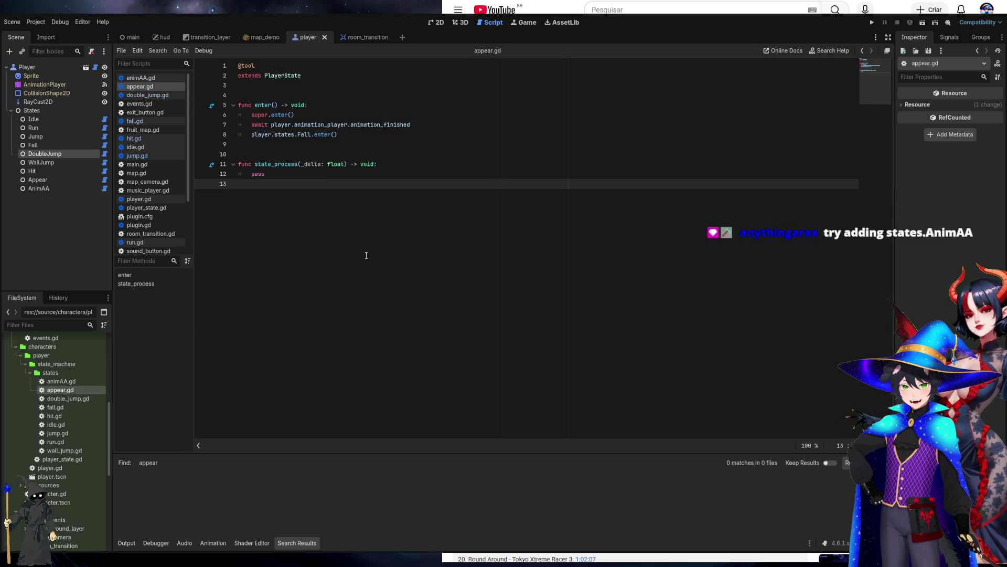
{"action": "left_click", "coordinate": [302, 135]}
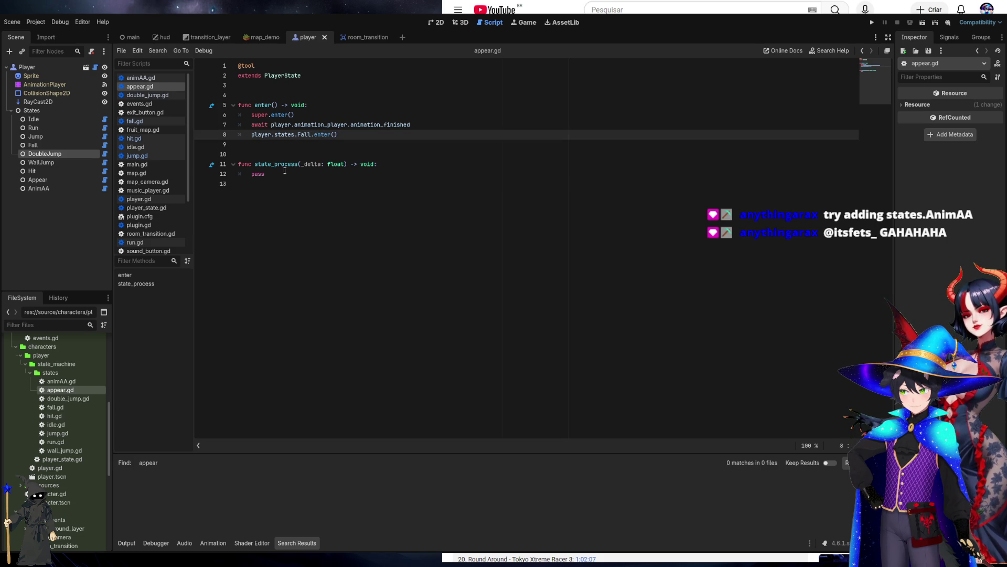
{"action": "double_click", "coordinate": [62, 382]}
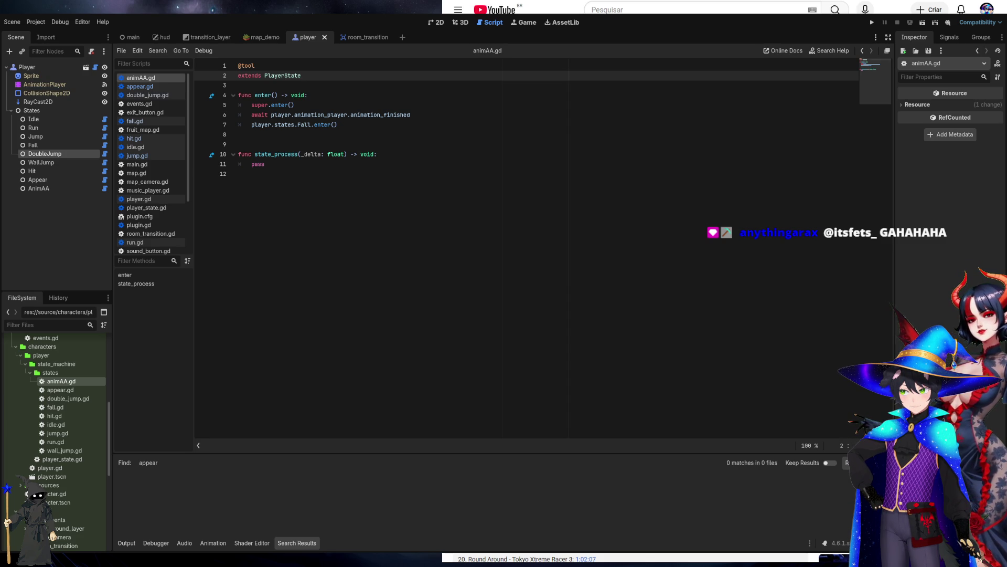
- Read through player.gd, then select the AnimationPlayer to show its animation timeline
{"action": "left_click", "coordinate": [44, 162]}
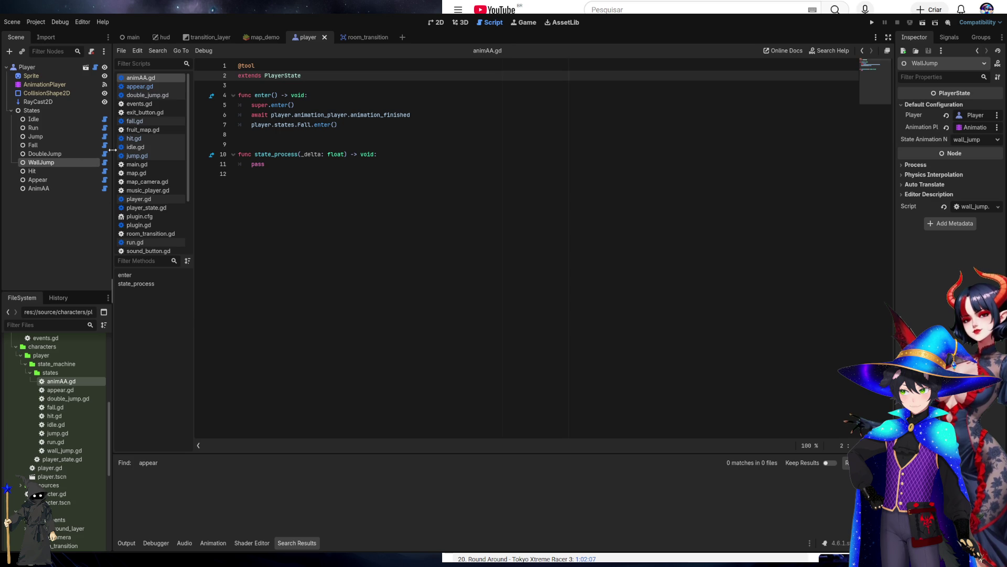
{"action": "left_click", "coordinate": [44, 478]}
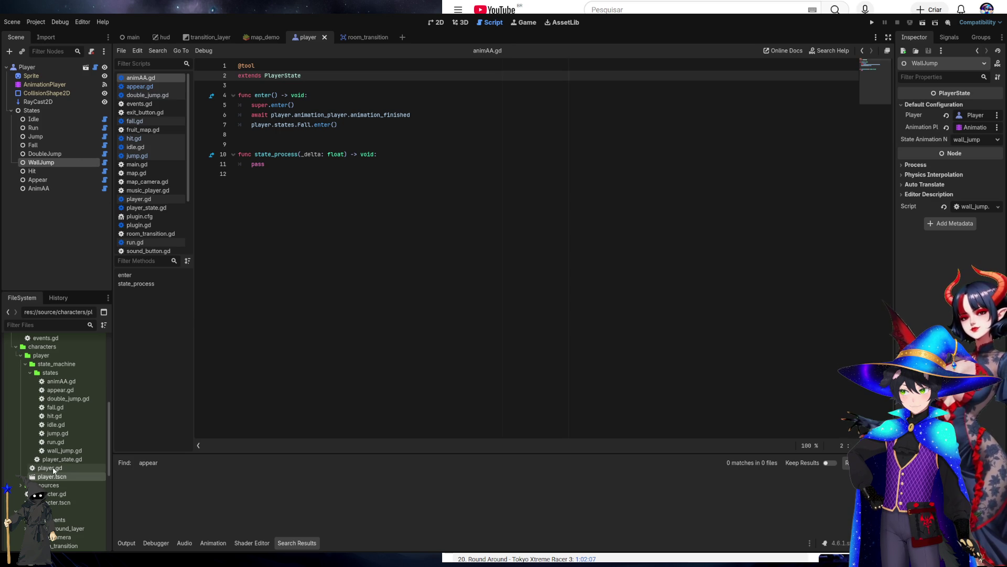
{"action": "double_click", "coordinate": [53, 468]}
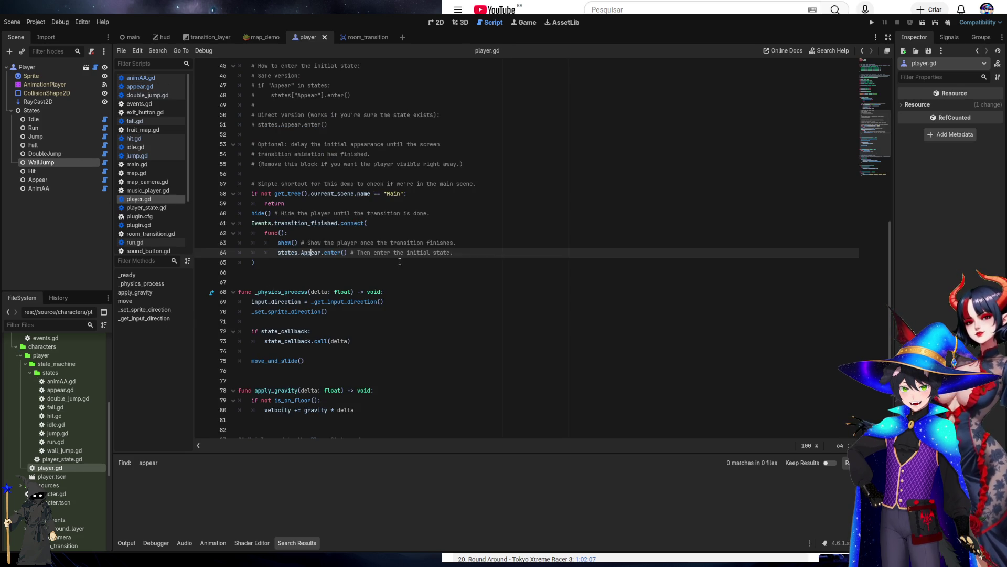
{"action": "scroll", "coordinate": [399, 261], "scroll_direction": "up", "scroll_amount": 12}
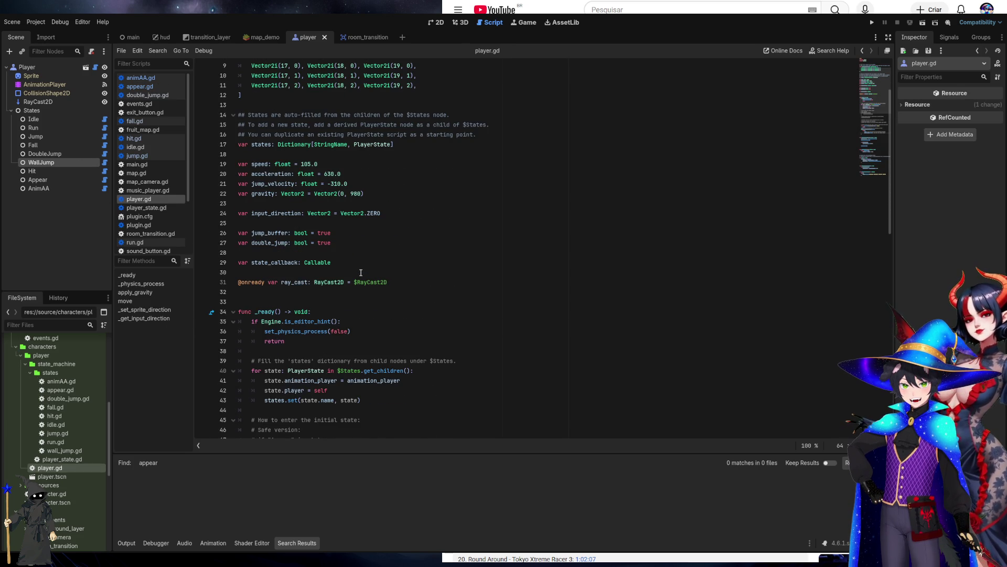
{"action": "scroll", "coordinate": [361, 272], "scroll_direction": "down", "scroll_amount": 18}
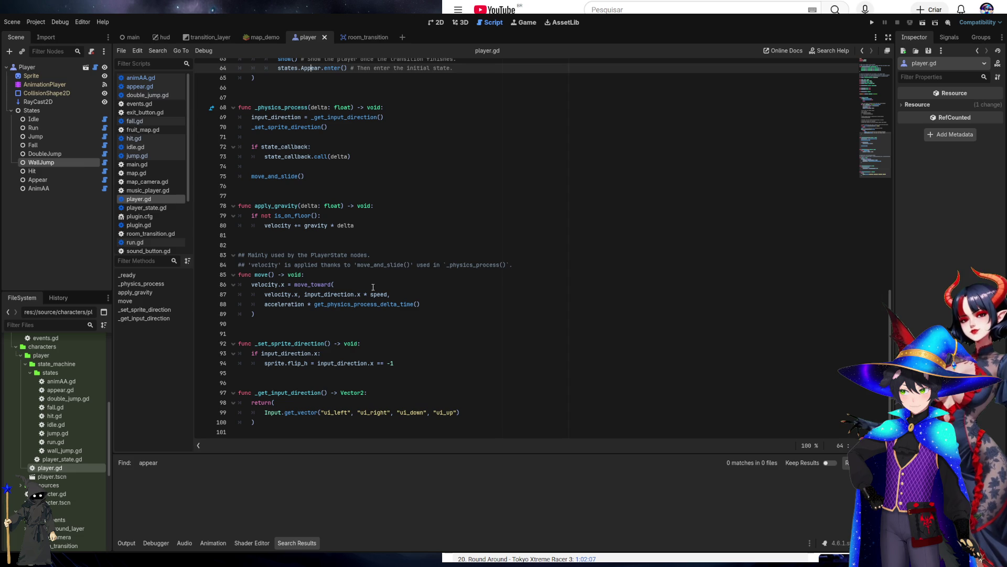
{"action": "left_click", "coordinate": [481, 315]}
{"action": "left_click", "coordinate": [484, 325]}
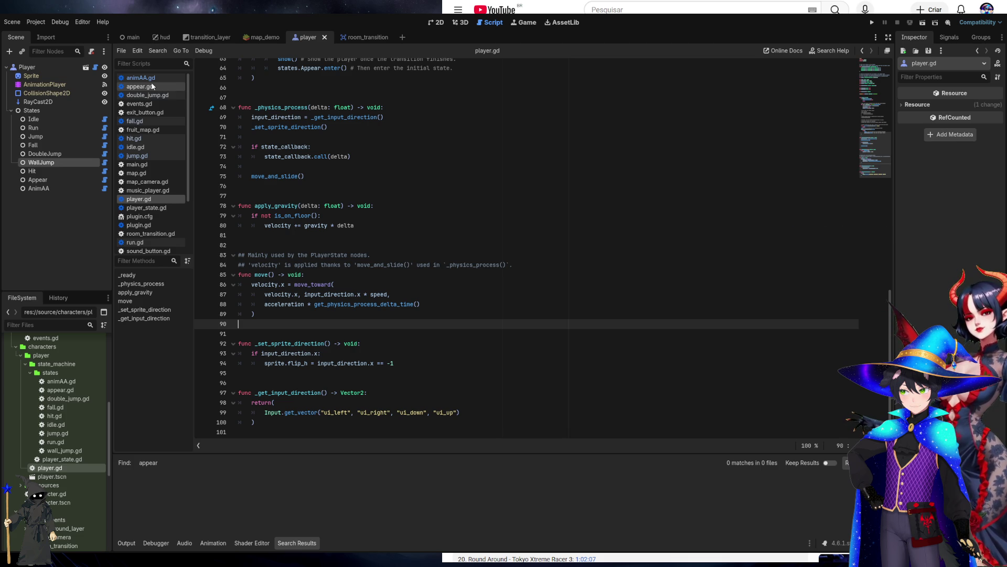
{"action": "left_click", "coordinate": [58, 85]}
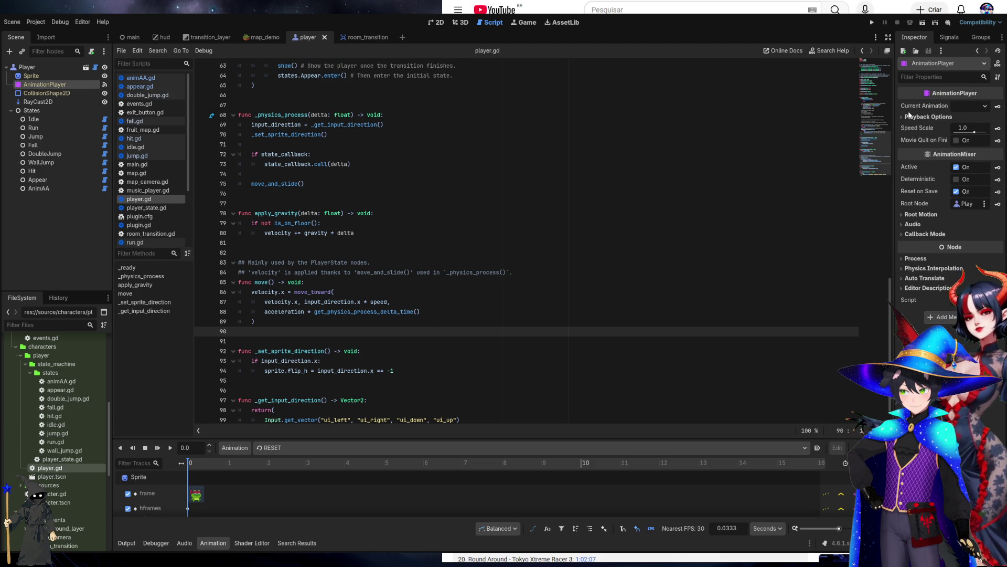
- Expand and collapse the AnimationPlayer's playback and Callback Mode groups
{"action": "left_click", "coordinate": [905, 118]}
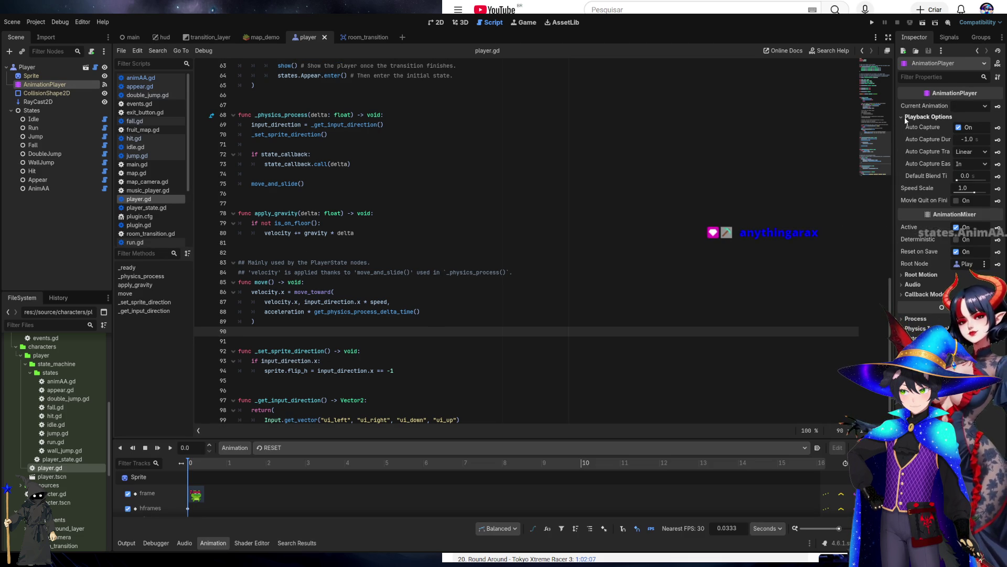
{"action": "left_click", "coordinate": [905, 117]}
{"action": "left_click", "coordinate": [910, 235]}
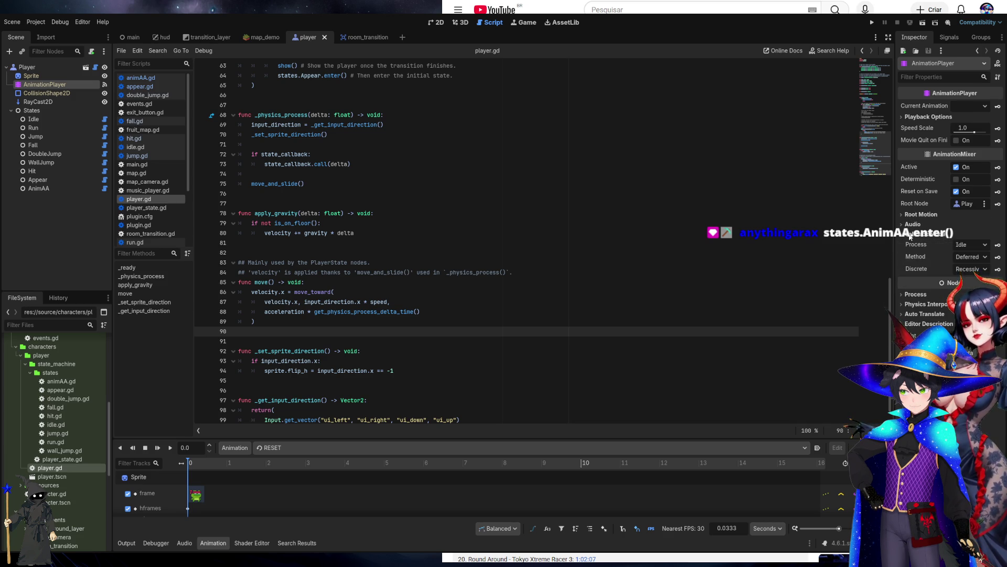
{"action": "left_click", "coordinate": [910, 234]}
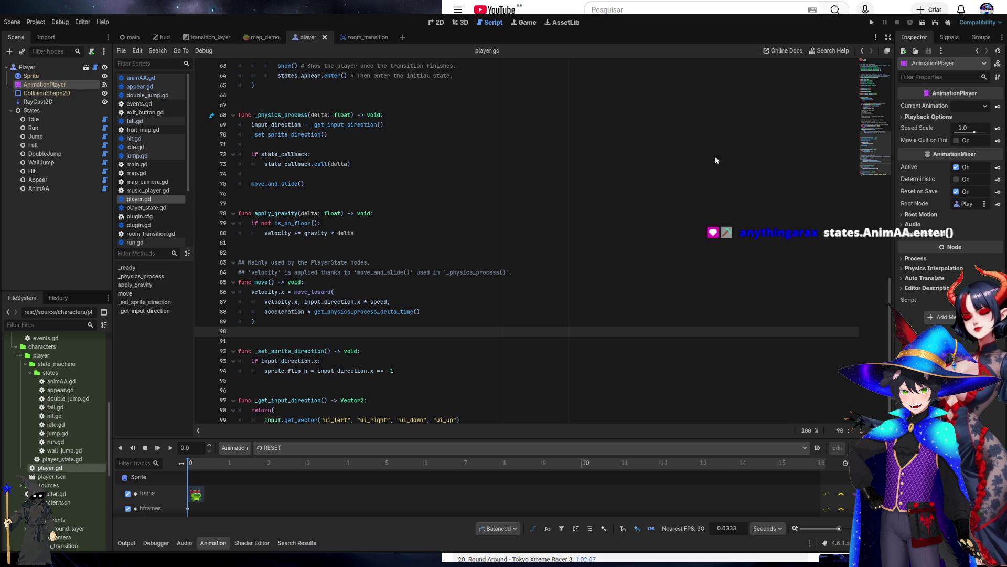
- Browse pixel-adventure/Main Characters/Mask Dude and inspect the Double Jump (32x32).png sprite sheet
{"action": "scroll", "coordinate": [61, 430], "scroll_direction": "down", "scroll_amount": 10}
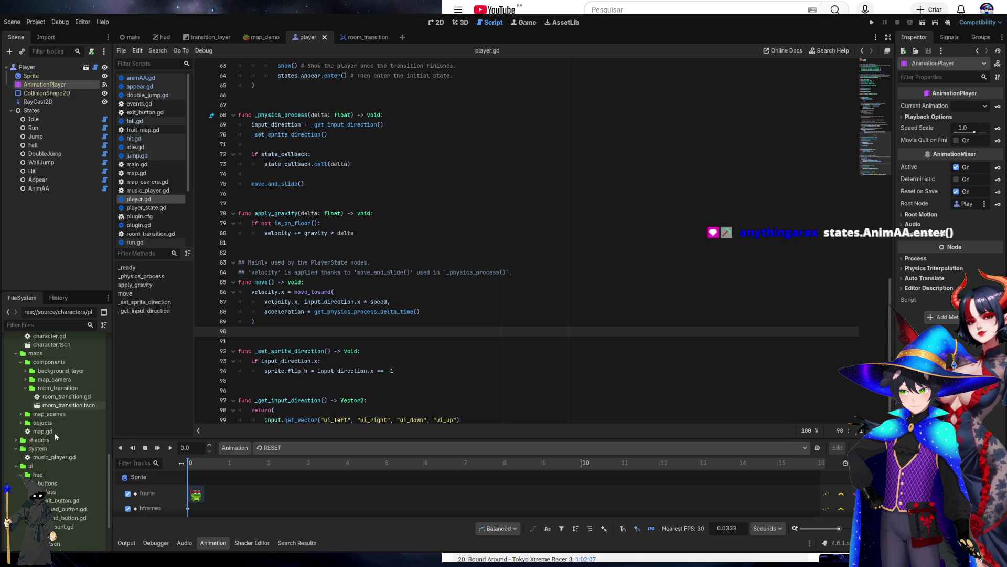
{"action": "scroll", "coordinate": [61, 430], "scroll_direction": "up", "scroll_amount": 15}
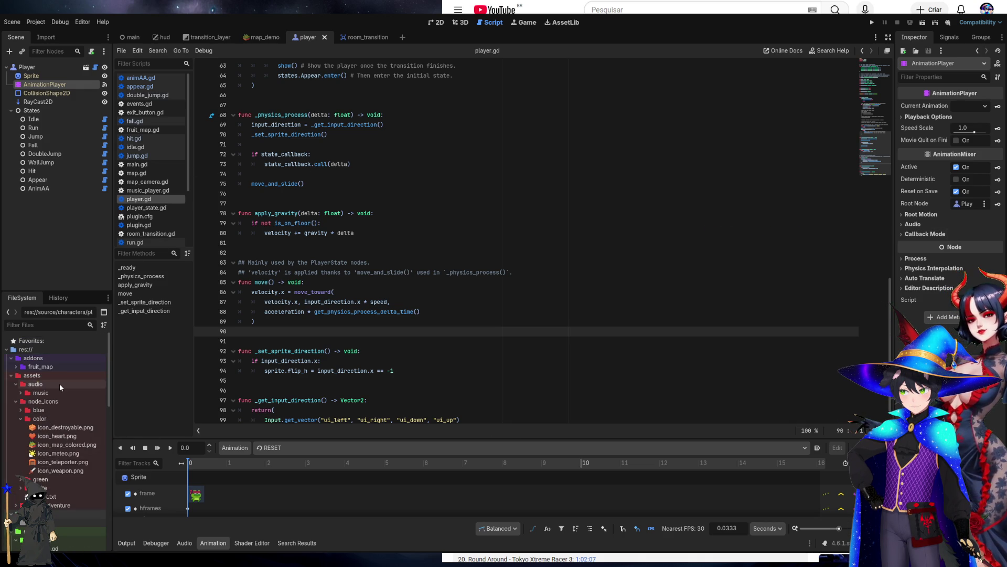
{"action": "scroll", "coordinate": [59, 383], "scroll_direction": "down", "scroll_amount": 3}
{"action": "left_click", "coordinate": [15, 349]}
{"action": "left_click", "coordinate": [16, 358]}
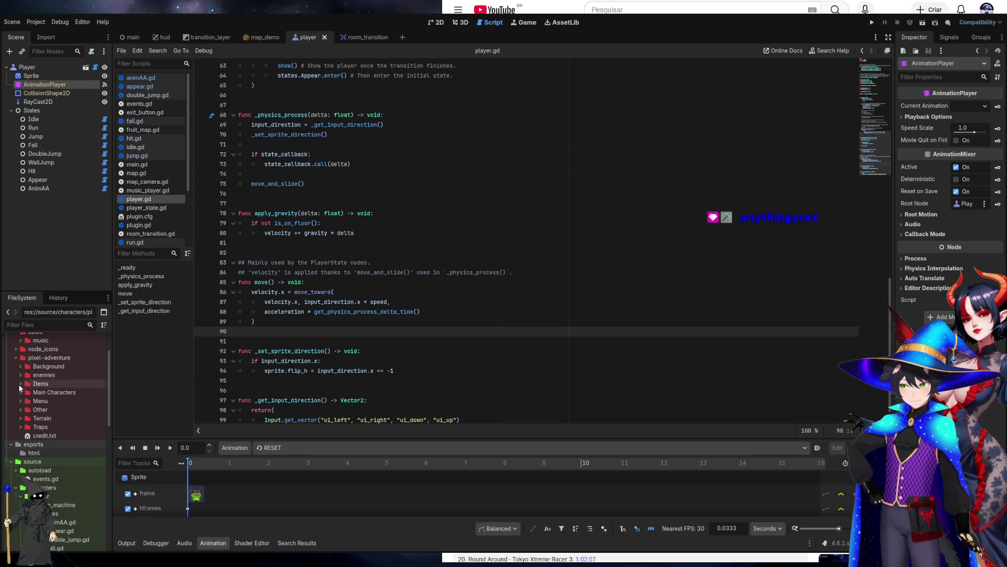
{"action": "left_click", "coordinate": [21, 393]}
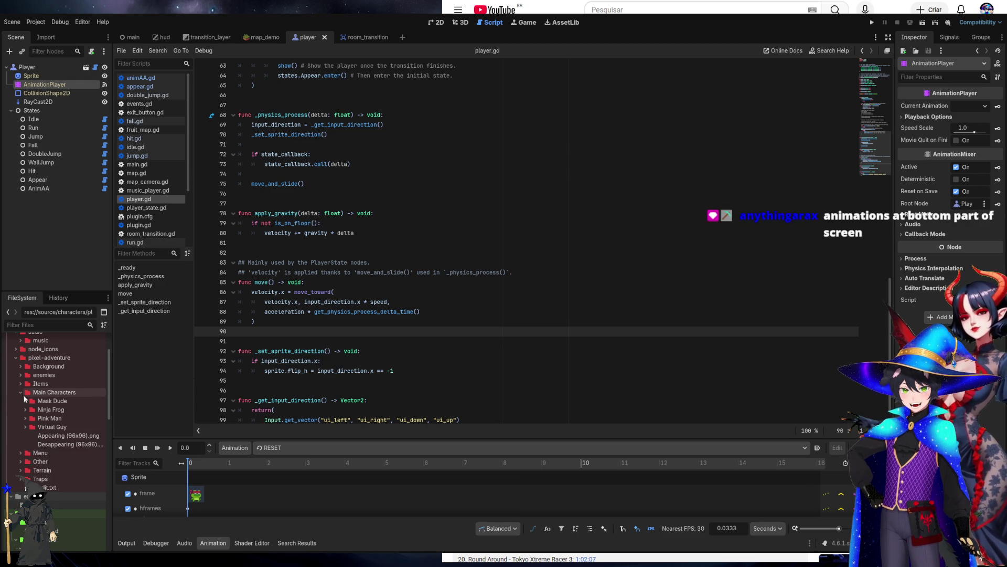
{"action": "left_click", "coordinate": [26, 443]}
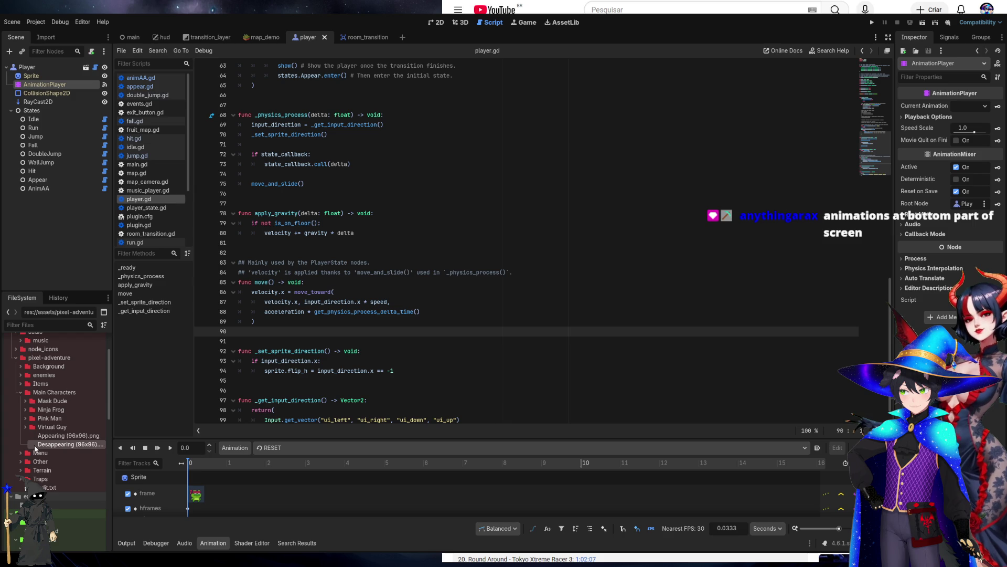
{"action": "left_click", "coordinate": [26, 401]}
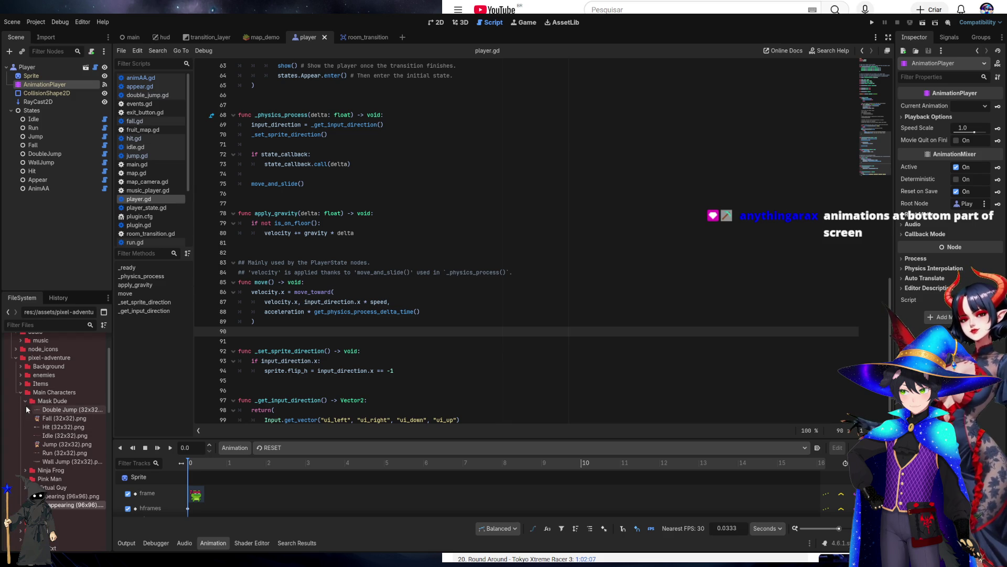
{"action": "left_click", "coordinate": [25, 471]}
{"action": "left_click", "coordinate": [25, 471]}
{"action": "left_click", "coordinate": [65, 402]}
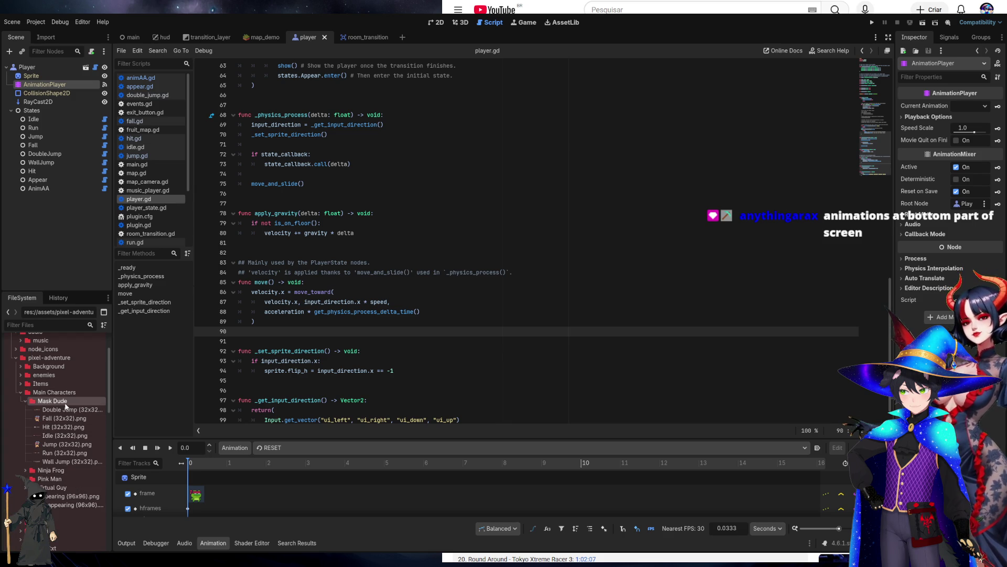
{"action": "left_click", "coordinate": [63, 410]}
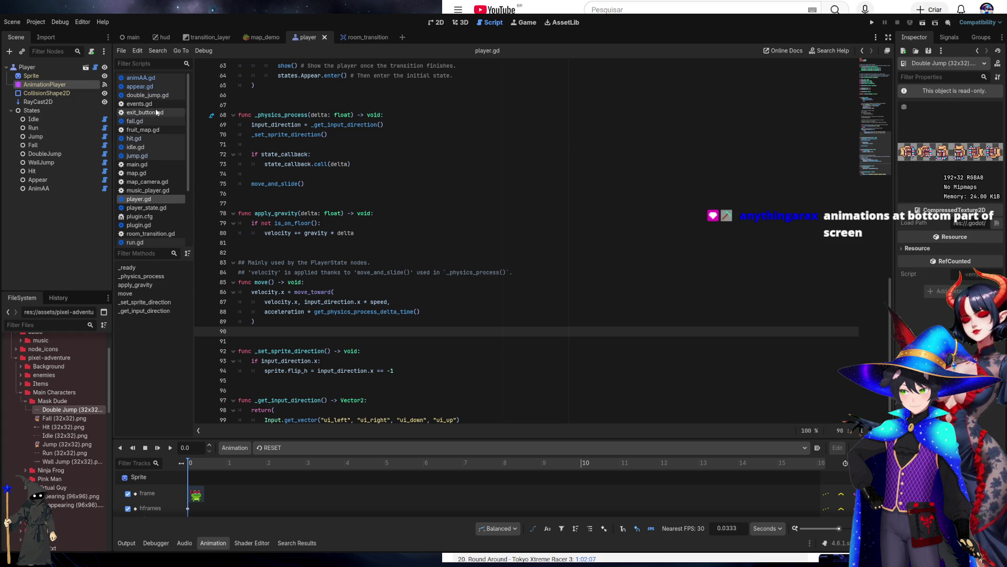
- Show the player scene in the 2D workspace, zoomed onto the player sprite
{"action": "left_click", "coordinate": [435, 22]}
{"action": "scroll", "coordinate": [188, 137], "scroll_direction": "up", "scroll_amount": 3}
{"action": "left_click_drag", "start_coordinate": [188, 137], "coordinate": [262, 314]}
{"action": "scroll", "coordinate": [263, 318], "scroll_direction": "down", "scroll_amount": 3}
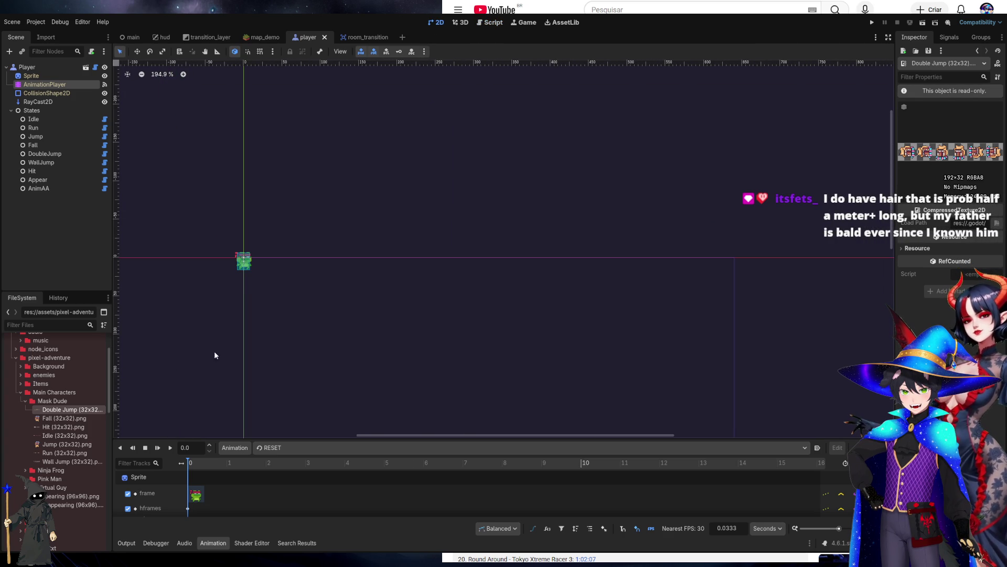
- Preview the Mask Dude sprite sheets: Jump, Run and Wall Jump
{"action": "left_click", "coordinate": [83, 427]}
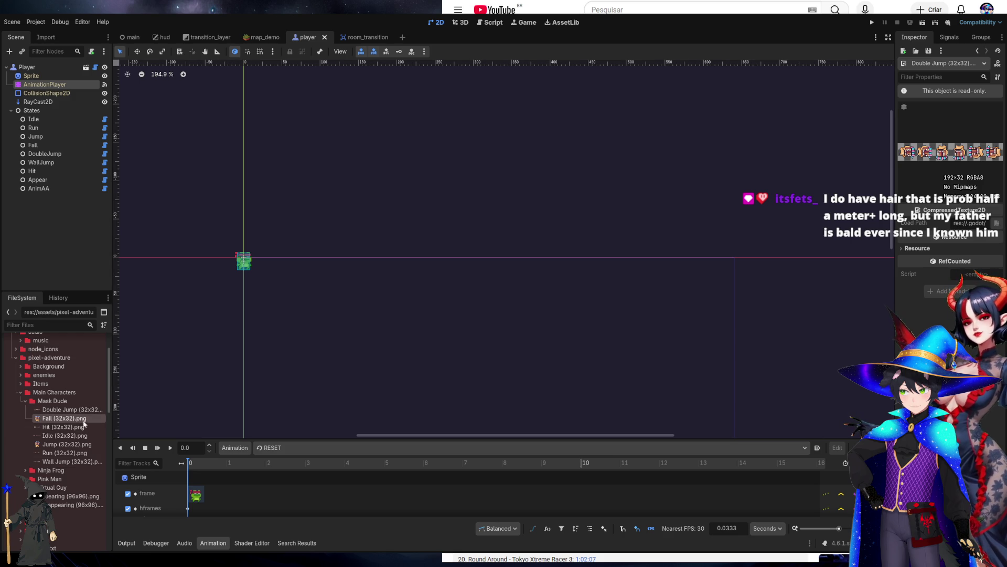
{"action": "left_click", "coordinate": [66, 445]}
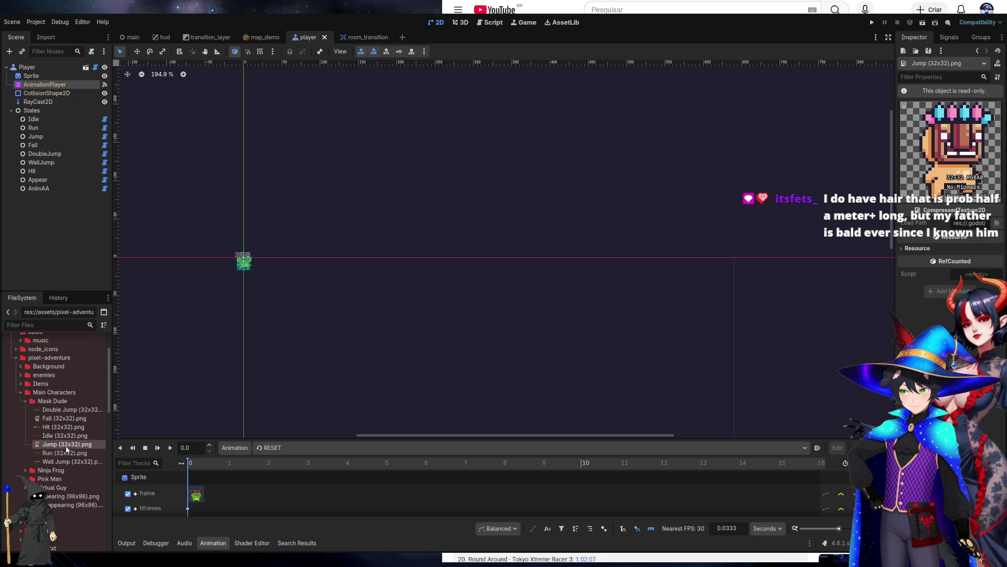
{"action": "left_click", "coordinate": [73, 454]}
{"action": "left_click", "coordinate": [72, 463]}
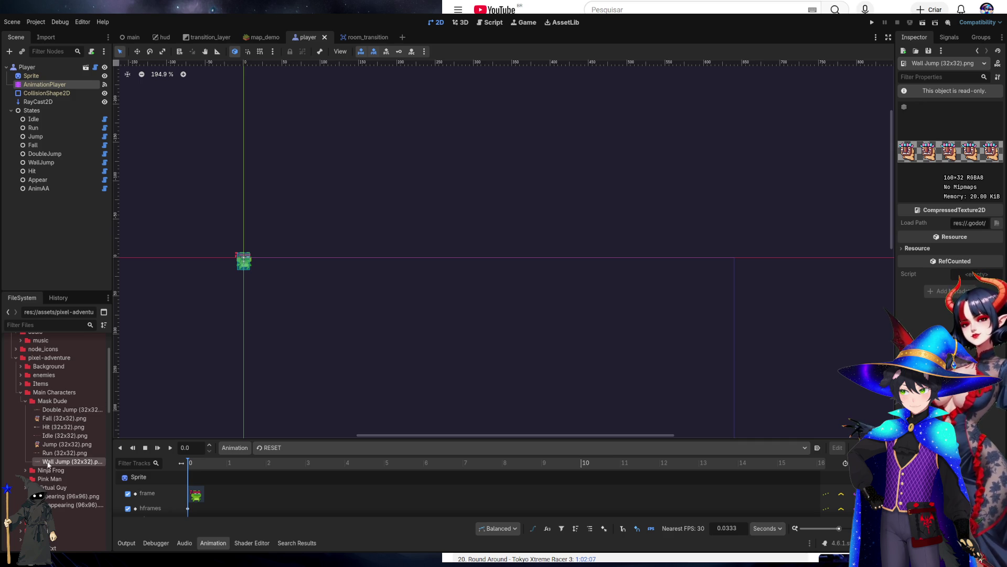
- Expand Ninja Frog and preview its Double Jump and Hit sprite sheets
{"action": "left_click", "coordinate": [26, 470]}
{"action": "scroll", "coordinate": [27, 472], "scroll_direction": "down", "scroll_amount": 5}
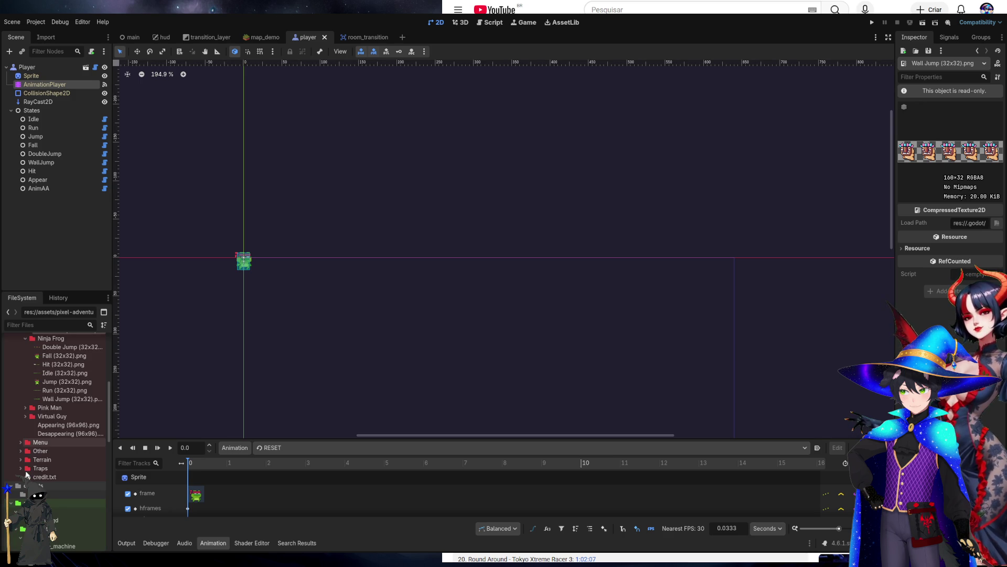
{"action": "scroll", "coordinate": [31, 446], "scroll_direction": "up", "scroll_amount": 2}
{"action": "left_click", "coordinate": [63, 373]}
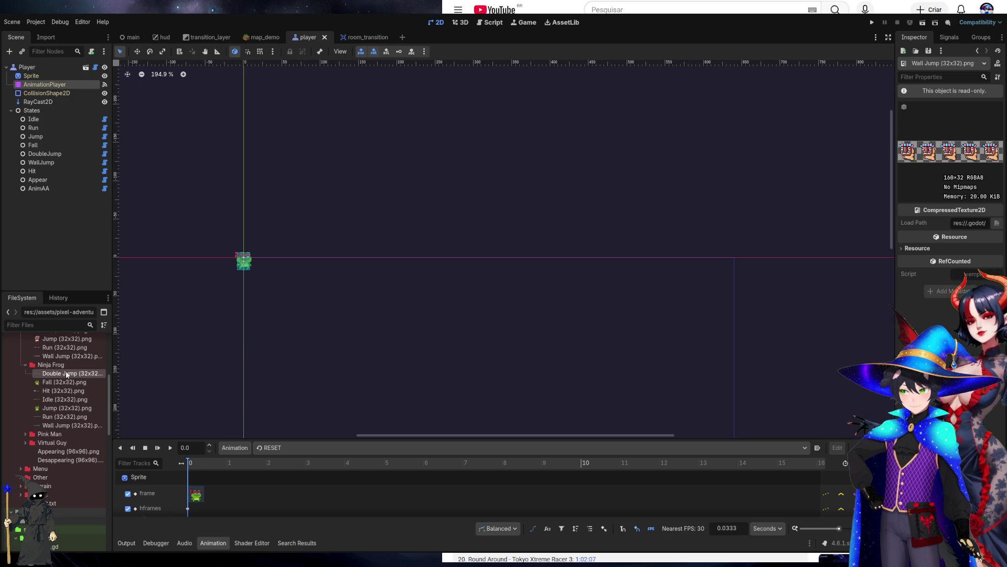
{"action": "left_click", "coordinate": [55, 392]}
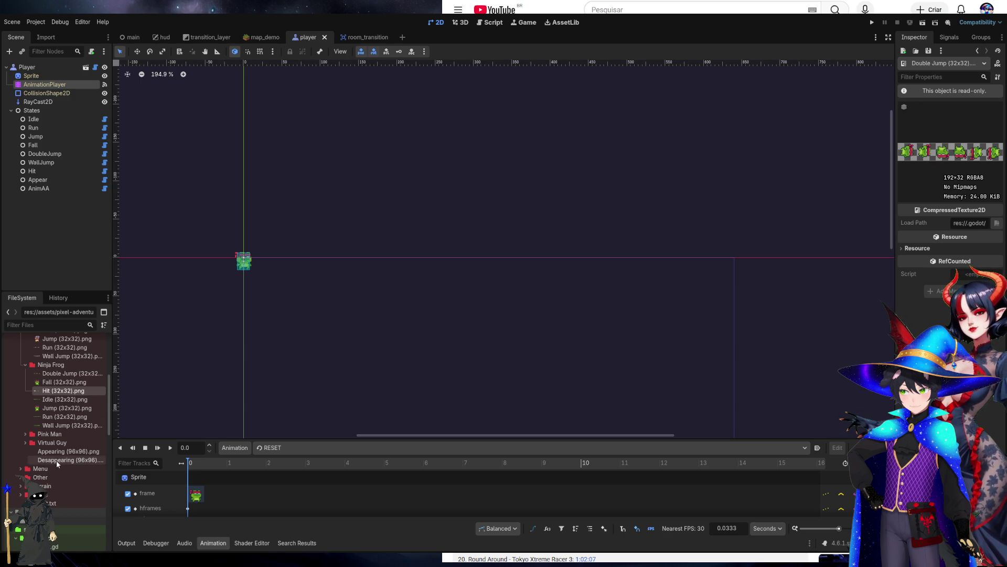
- Collapse pixel-adventure and scroll down to the player's state_machine/states folder
{"action": "scroll", "coordinate": [56, 459], "scroll_direction": "up", "scroll_amount": 3}
{"action": "scroll", "coordinate": [55, 464], "scroll_direction": "up", "scroll_amount": 3}
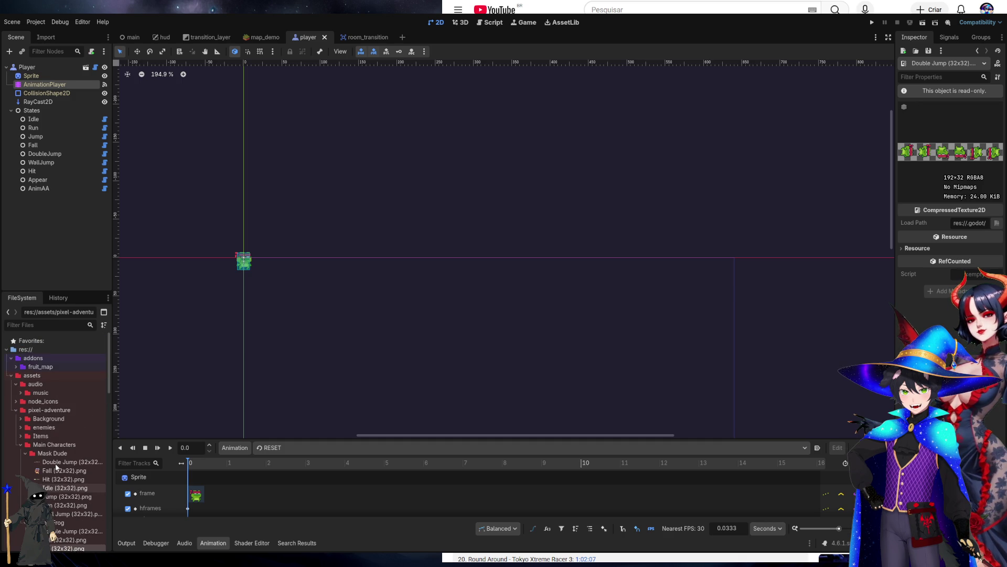
{"action": "left_click", "coordinate": [16, 410]}
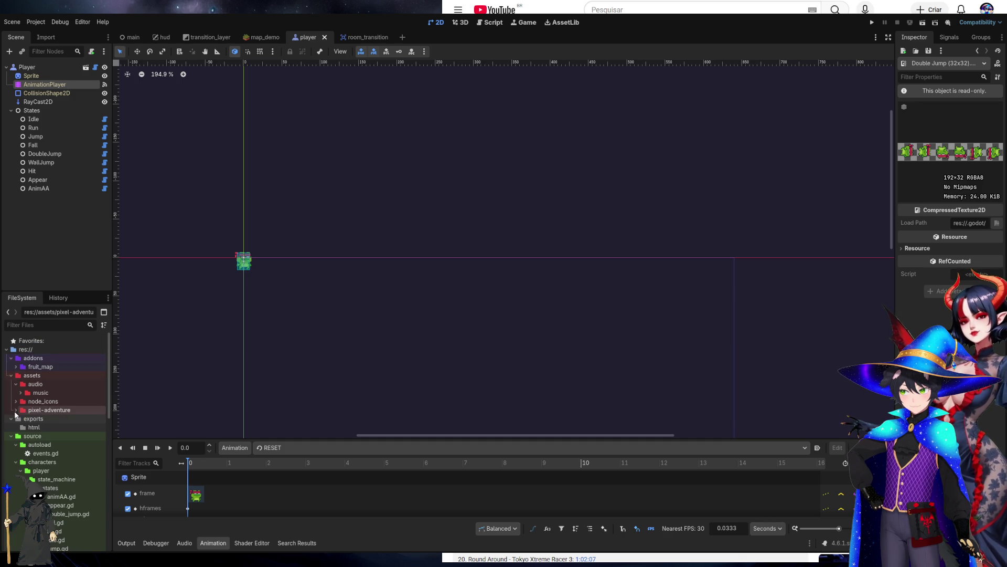
{"action": "left_click", "coordinate": [38, 429]}
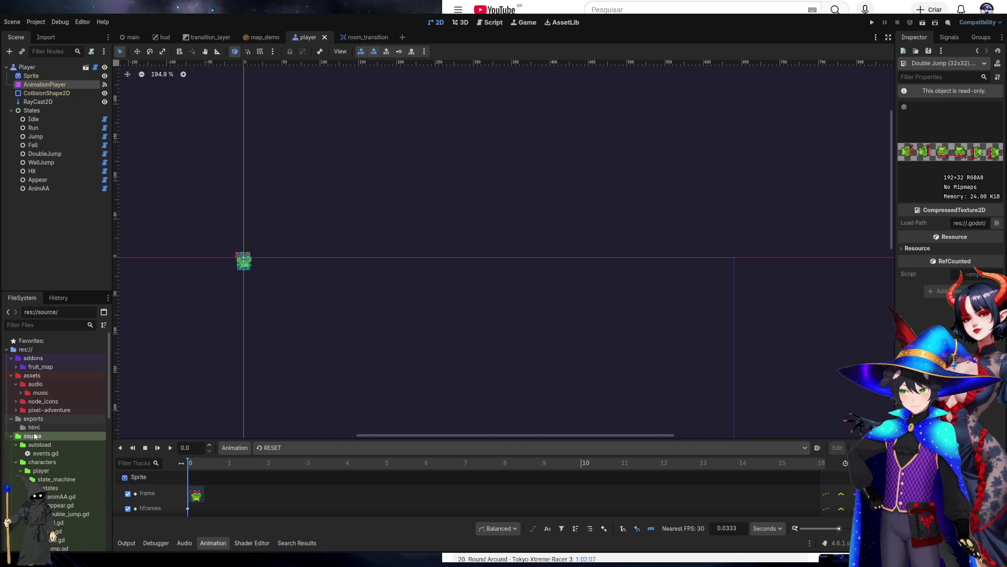
{"action": "left_click", "coordinate": [51, 419]}
{"action": "scroll", "coordinate": [42, 409], "scroll_direction": "down", "scroll_amount": 4}
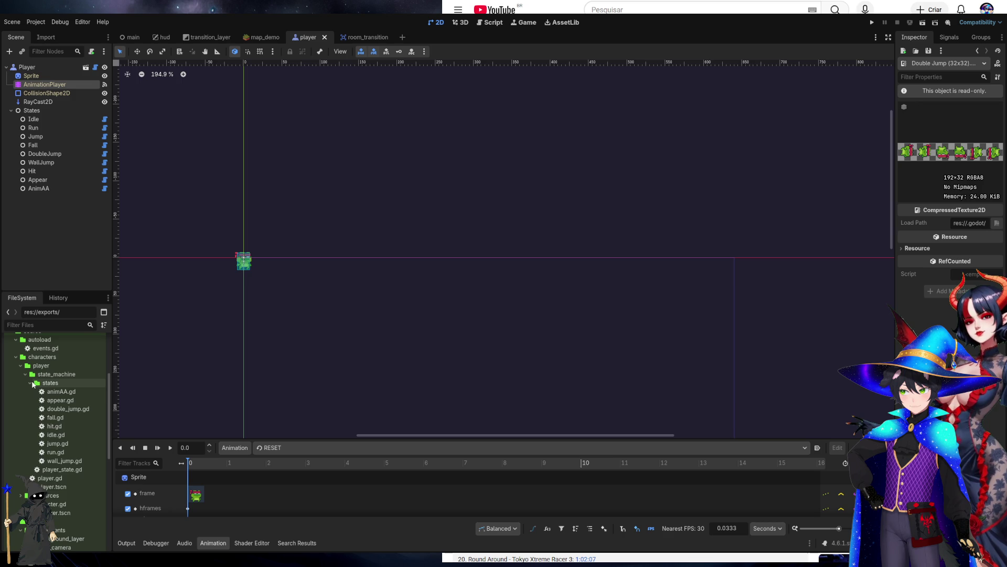
{"action": "scroll", "coordinate": [37, 409], "scroll_direction": "down", "scroll_amount": 3}
- Open character.gd in the script editor and look over its lines
{"action": "double_click", "coordinate": [48, 425]}
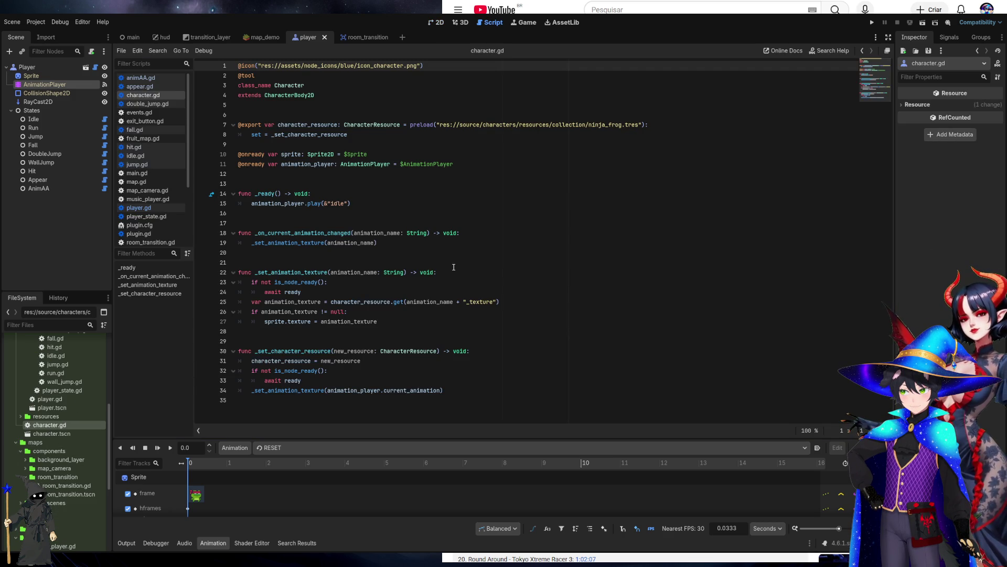
{"action": "left_click", "coordinate": [426, 212]}
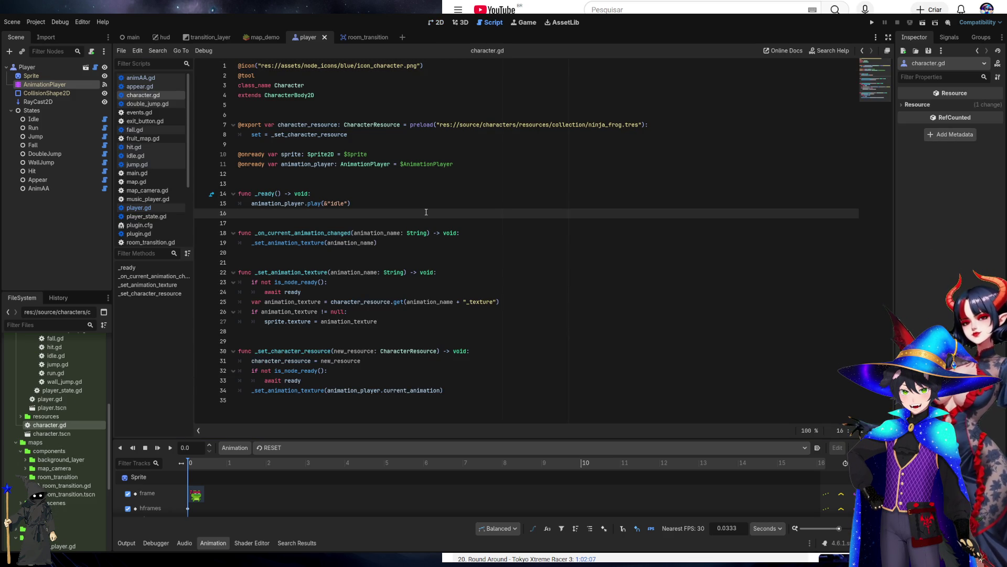
{"action": "left_click", "coordinate": [583, 156]}
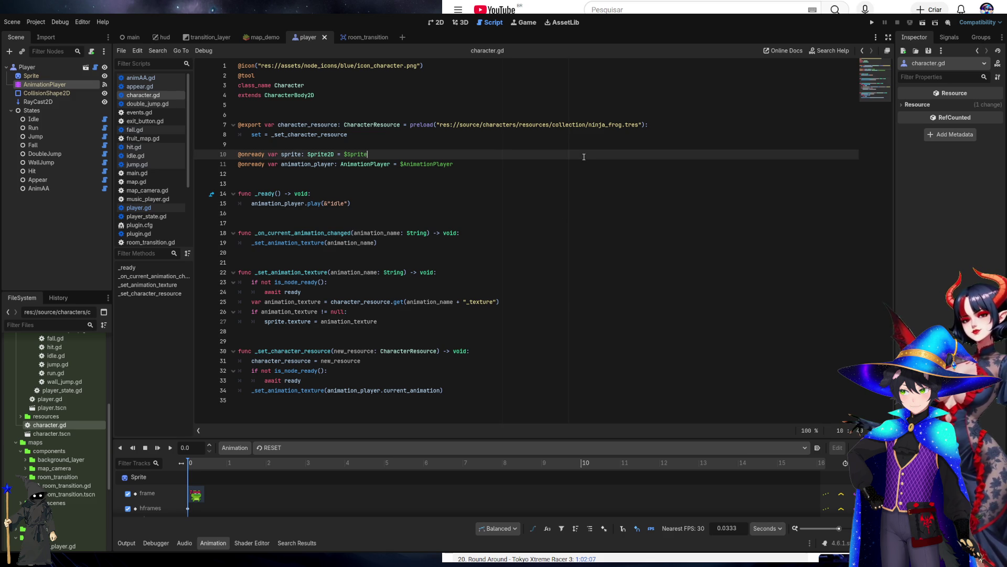
- Open character.tscn in the 2D view and inspect the Character root node
{"action": "double_click", "coordinate": [51, 434]}
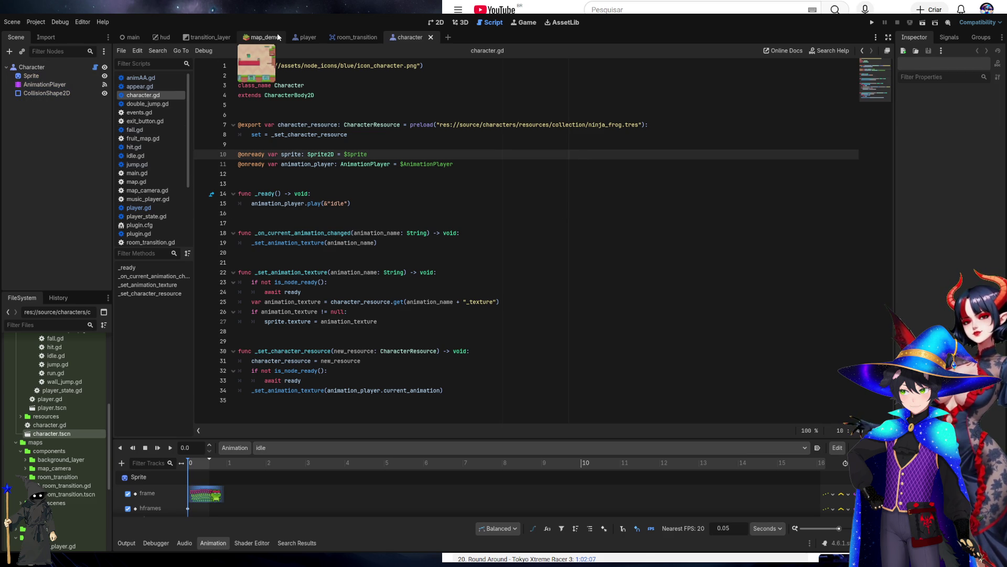
{"action": "left_click", "coordinate": [440, 22]}
{"action": "scroll", "coordinate": [146, 87], "scroll_direction": "up", "scroll_amount": 6}
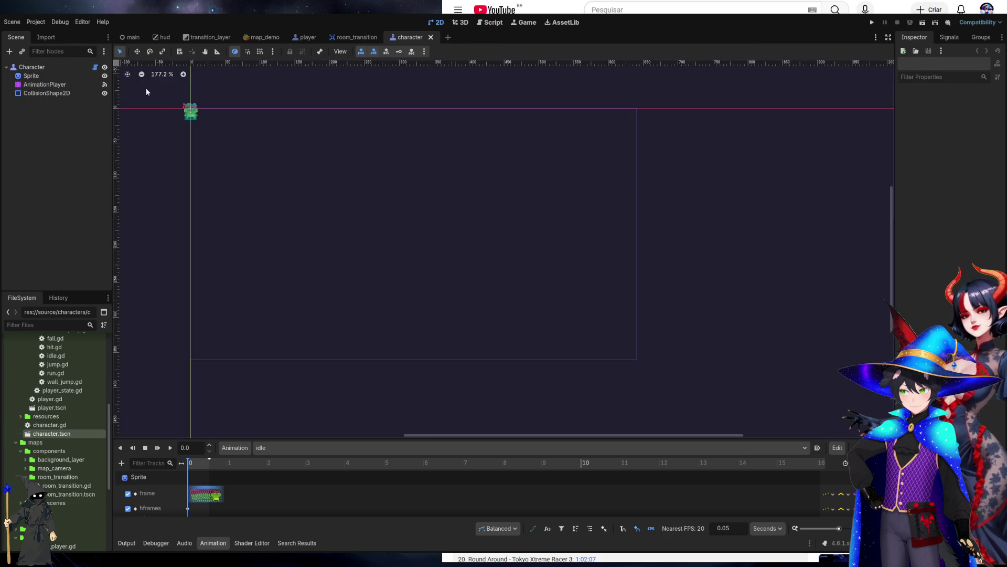
{"action": "scroll", "coordinate": [276, 179], "scroll_direction": "down", "scroll_amount": 5}
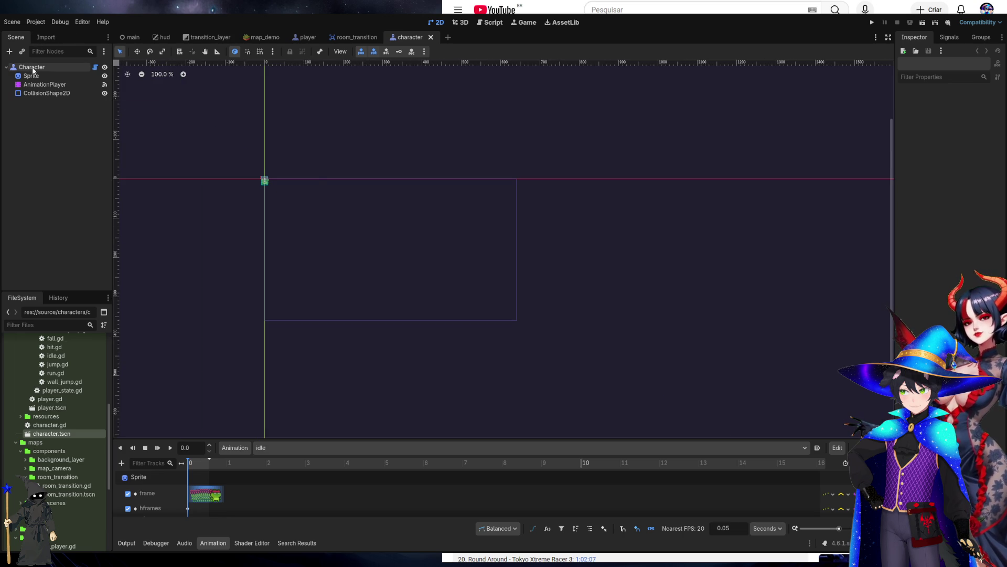
{"action": "left_click", "coordinate": [53, 67]}
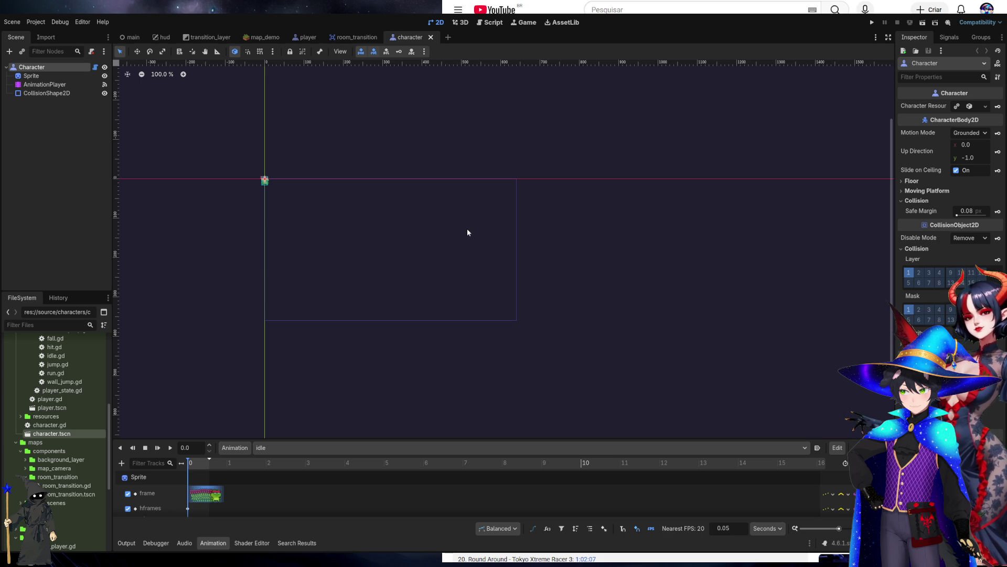
- Switch back to the player scene, open character_swapper, and return to the script code
{"action": "key", "text": "ctrl+shift+Tab"}
{"action": "key", "text": "ctrl+shift+Tab"}
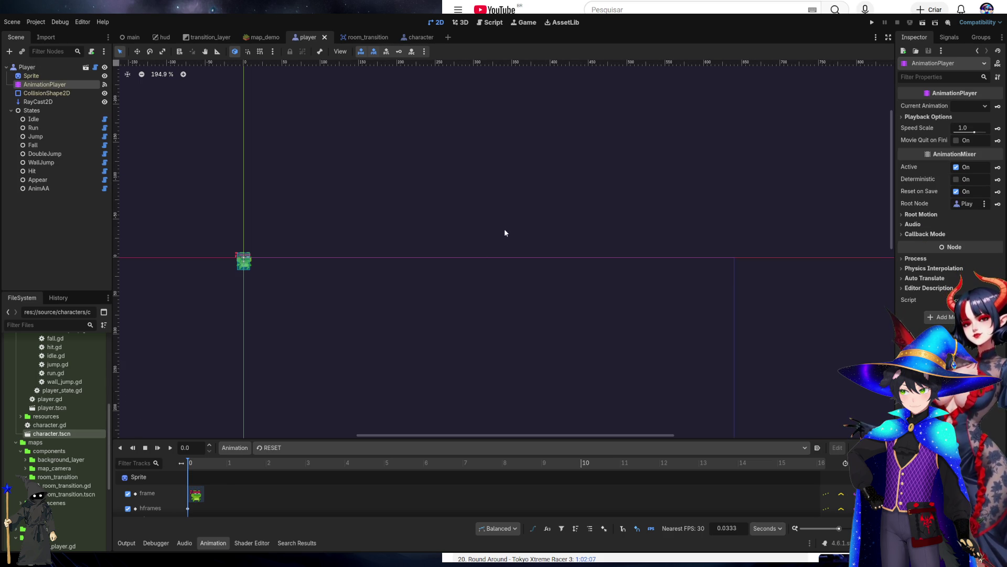
{"action": "key", "text": "ctrl+shift+t"}
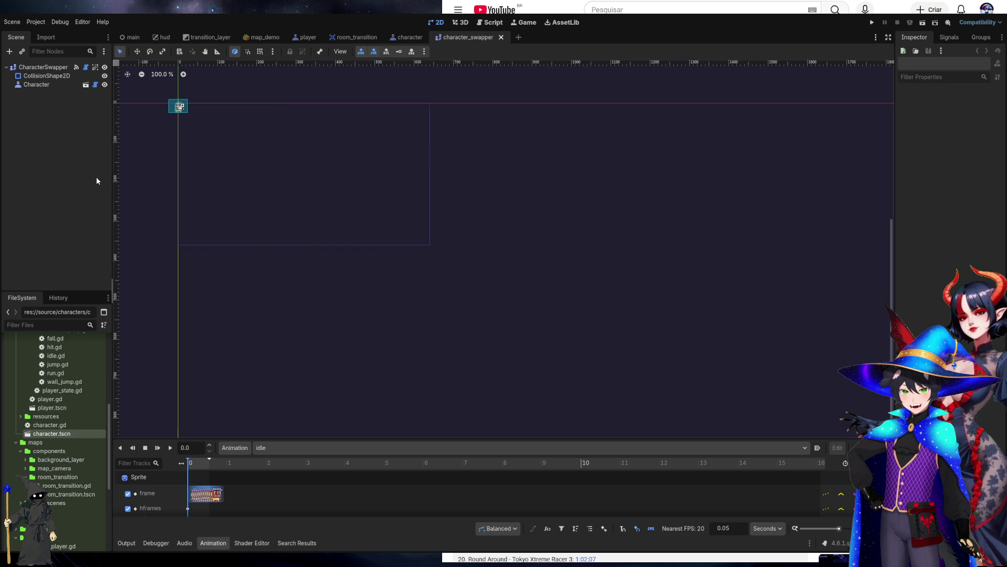
{"action": "left_click", "coordinate": [492, 23]}
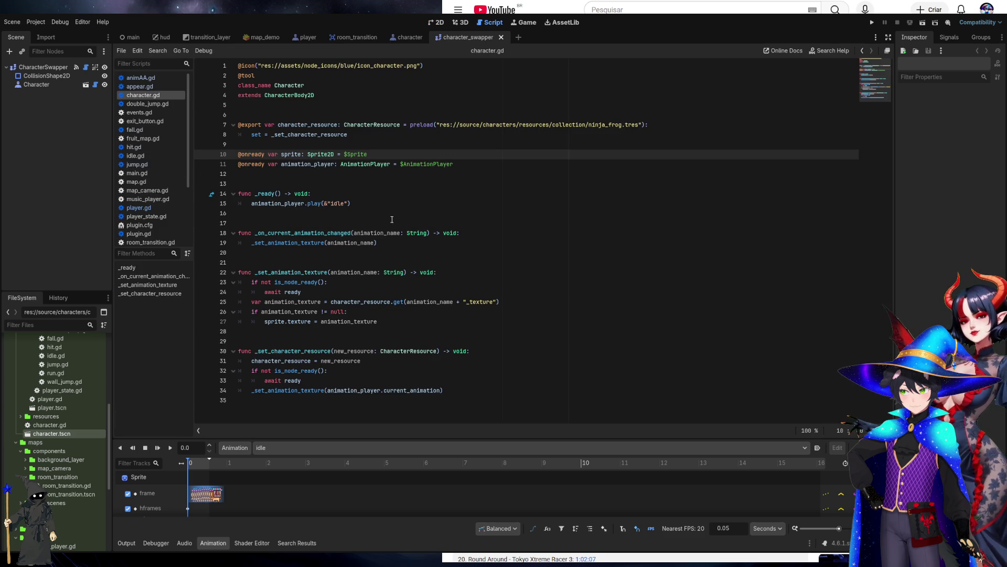
{"action": "left_click", "coordinate": [159, 88]}
- Select 'states' on line 17 of player.gd and search the whole project for it
{"action": "left_click", "coordinate": [169, 78]}
{"action": "left_click", "coordinate": [161, 84]}
{"action": "left_click", "coordinate": [281, 134], "text": "ctrl"}
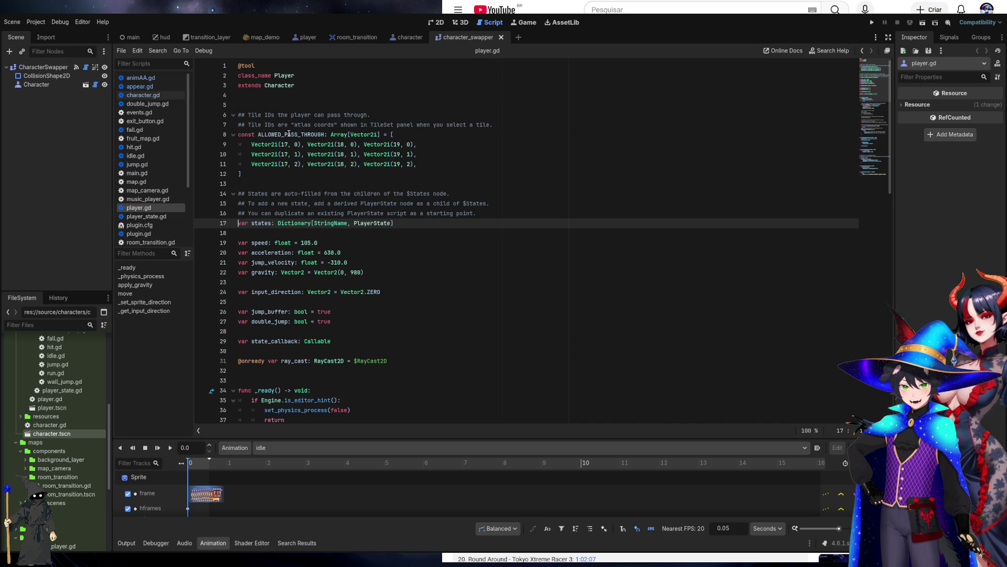
{"action": "double_click", "coordinate": [262, 225]}
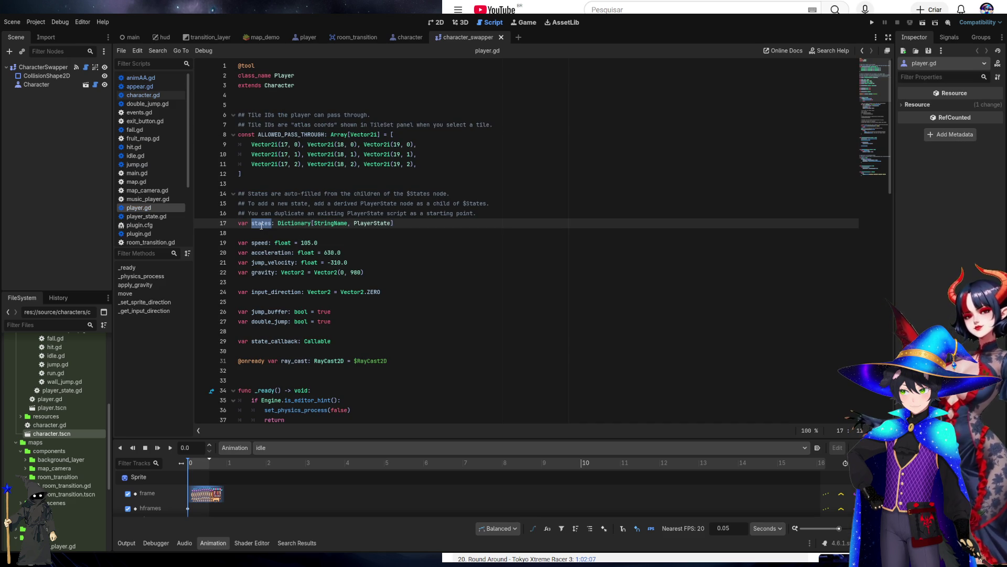
{"action": "key", "text": "ctrl+shift+f"}
{"action": "key", "text": "Return"}
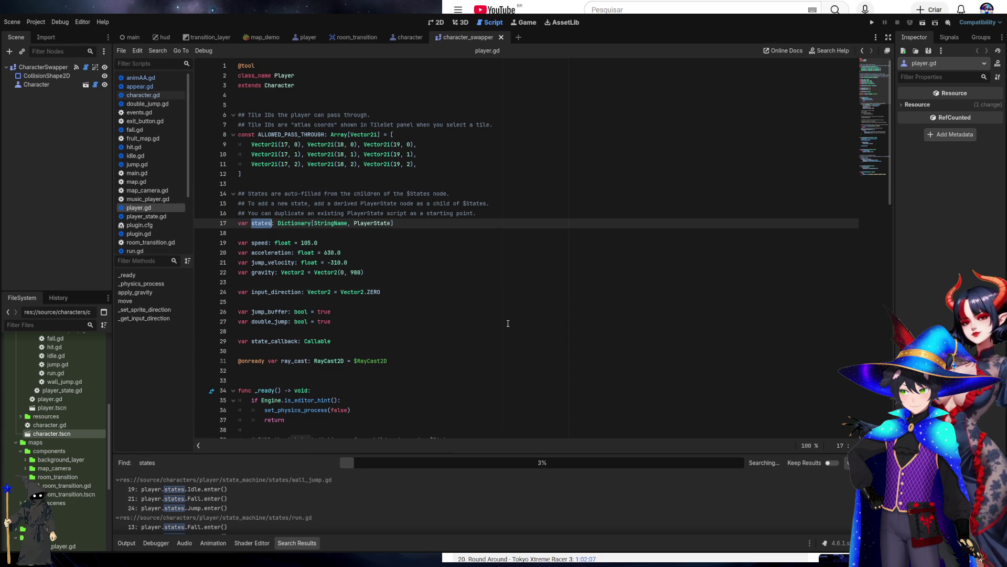
- Review the 'states' matches in wall_jump.gd, run.gd and jump.gd, including Jump, DoubleJump and Fall transitions
{"action": "left_click", "coordinate": [239, 496]}
{"action": "left_click", "coordinate": [254, 489]}
{"action": "left_click", "coordinate": [238, 497]}
{"action": "left_click", "coordinate": [227, 507]}
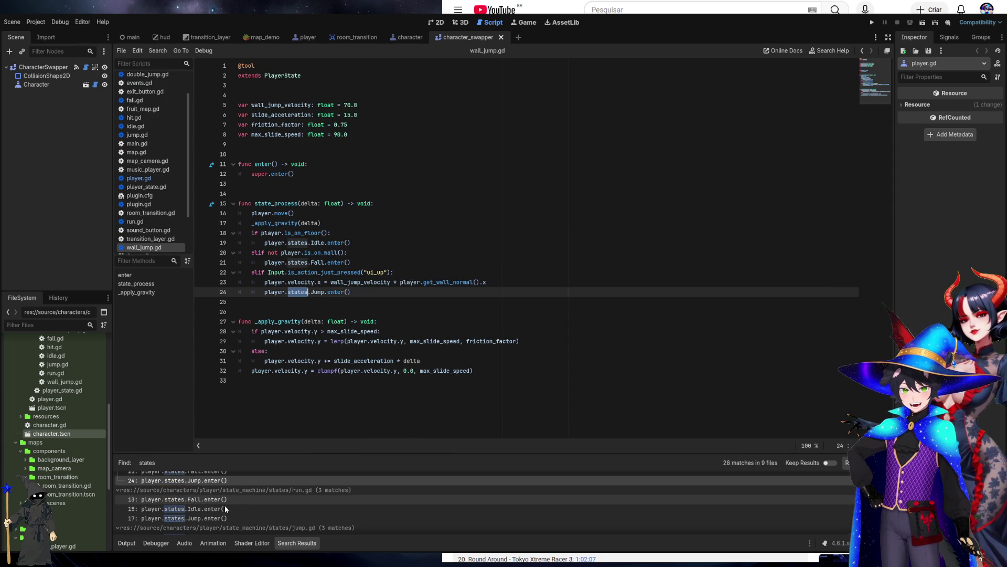
{"action": "left_click", "coordinate": [224, 505]}
{"action": "left_click", "coordinate": [234, 507]}
{"action": "left_click", "coordinate": [228, 516]}
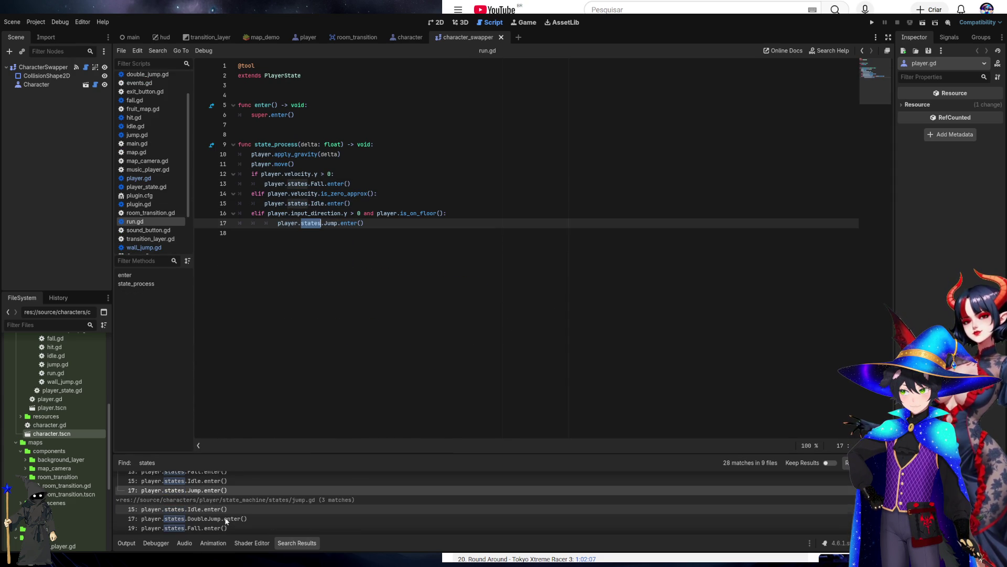
{"action": "left_click", "coordinate": [247, 510]}
{"action": "left_click", "coordinate": [256, 502]}
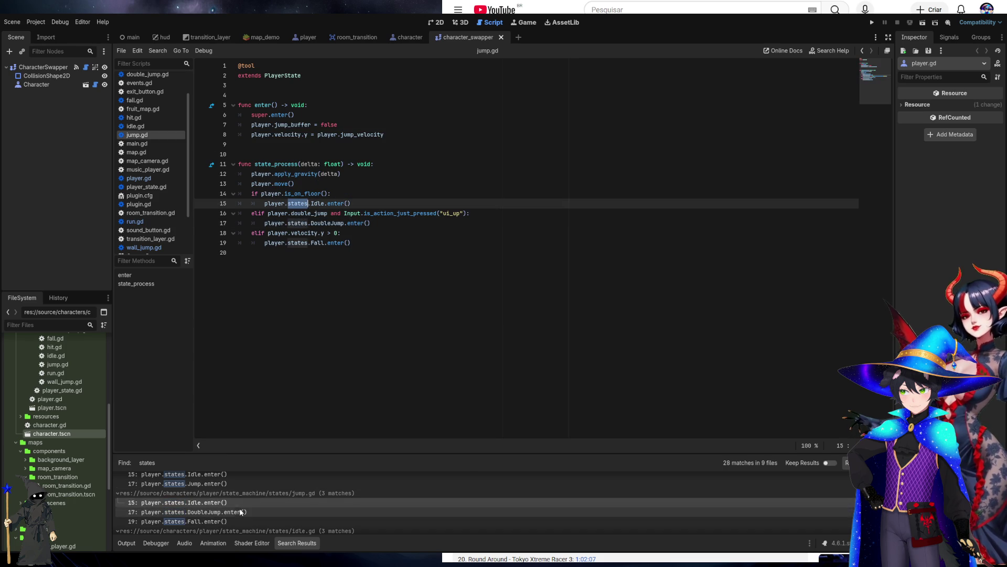
{"action": "left_click", "coordinate": [247, 512]}
{"action": "left_click", "coordinate": [230, 521]}
- Review the 'states' matches in fall.gd (lines 21–25), double_jump.gd and appear.gd
{"action": "left_click", "coordinate": [224, 518]}
{"action": "left_click", "coordinate": [266, 485]}
{"action": "left_click", "coordinate": [256, 493]}
{"action": "left_click", "coordinate": [253, 502]}
{"action": "left_click", "coordinate": [250, 507]}
{"action": "left_click", "coordinate": [257, 511]}
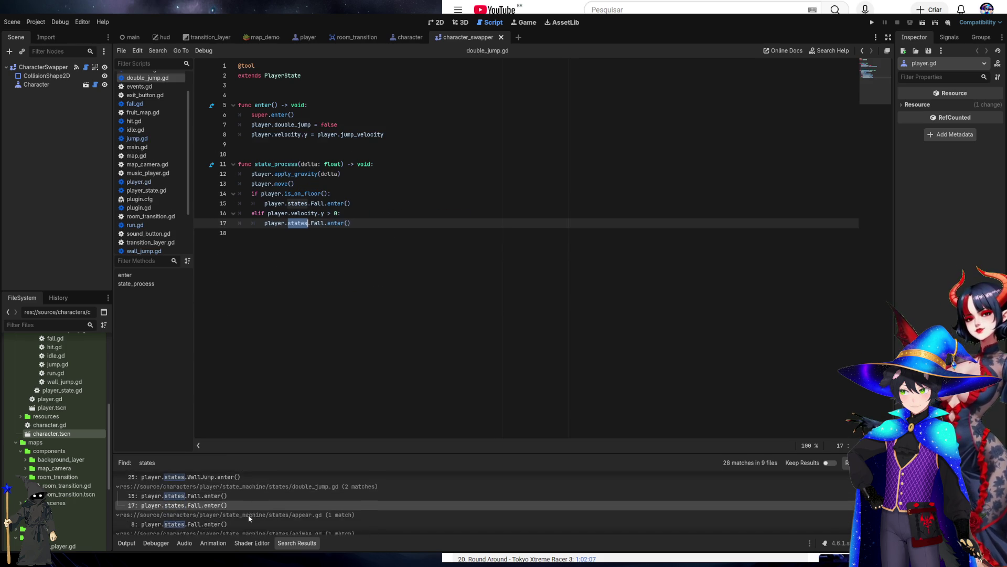
{"action": "left_click", "coordinate": [266, 496]}
- Step through player.gd's matches, from filling states on line 43 to entering Appear on line 64
{"action": "left_click", "coordinate": [263, 498]}
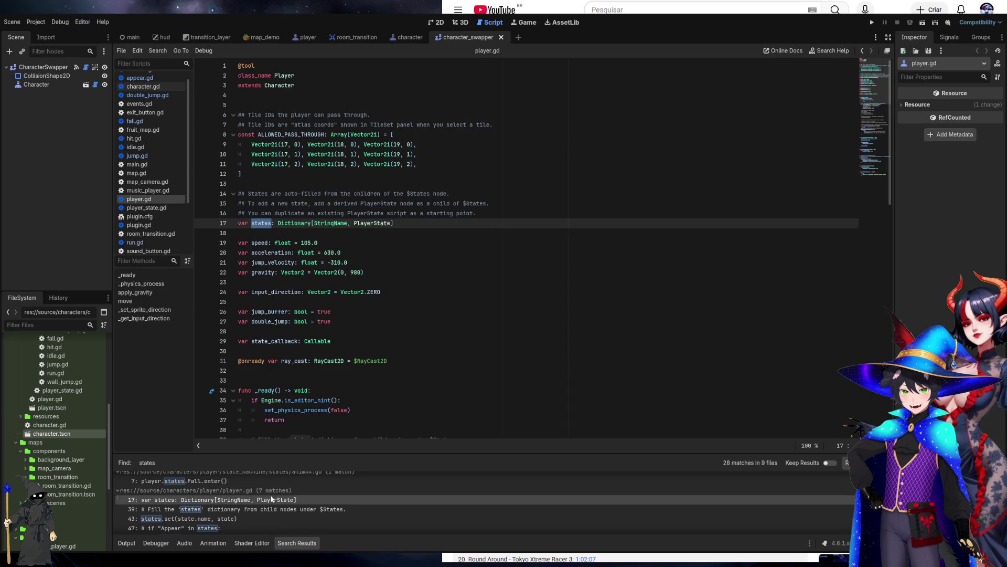
{"action": "left_click", "coordinate": [274, 510]}
{"action": "left_click", "coordinate": [269, 518]}
{"action": "scroll", "coordinate": [457, 396], "scroll_direction": "down", "scroll_amount": 3}
{"action": "scroll", "coordinate": [457, 395], "scroll_direction": "down", "scroll_amount": 1}
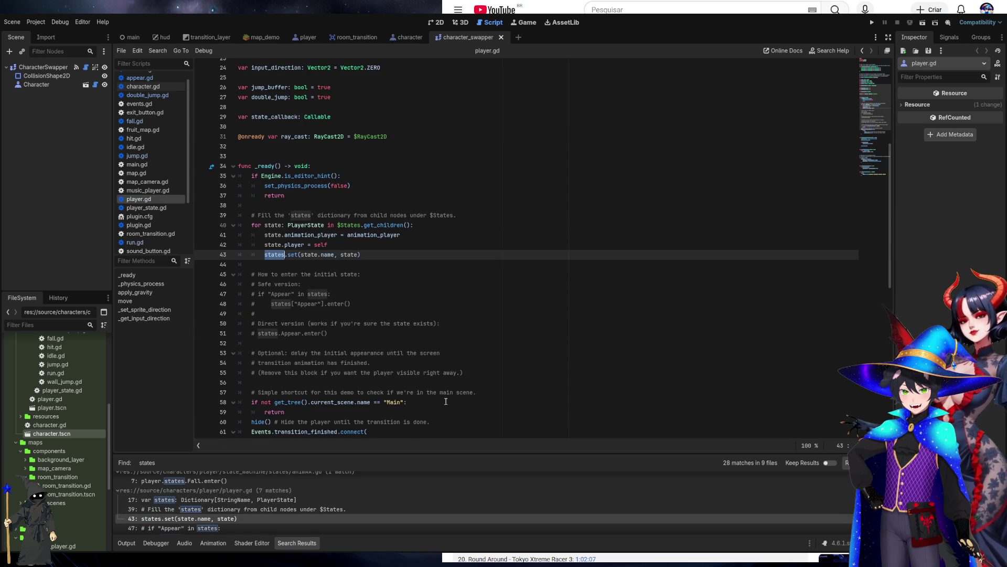
{"action": "scroll", "coordinate": [270, 520], "scroll_direction": "down", "scroll_amount": 1}
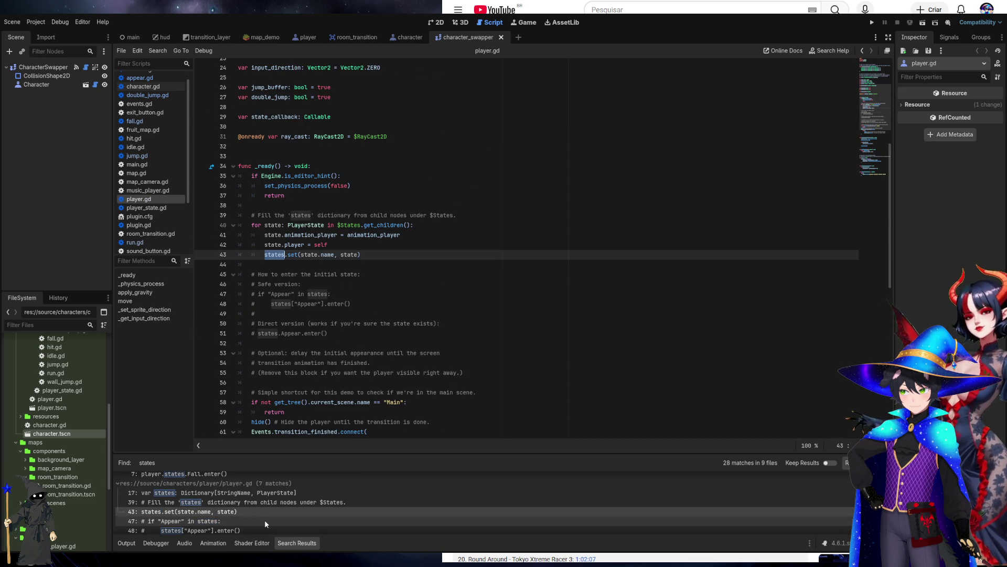
{"action": "left_click", "coordinate": [258, 529]}
{"action": "scroll", "coordinate": [258, 525], "scroll_direction": "down", "scroll_amount": 3}
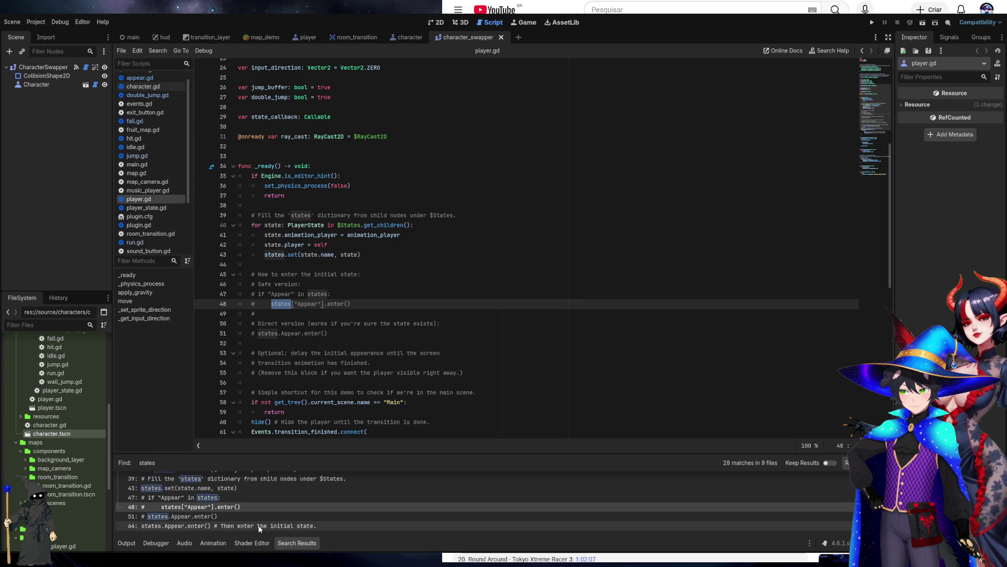
{"action": "left_click", "coordinate": [261, 516]}
{"action": "left_click", "coordinate": [261, 525]}
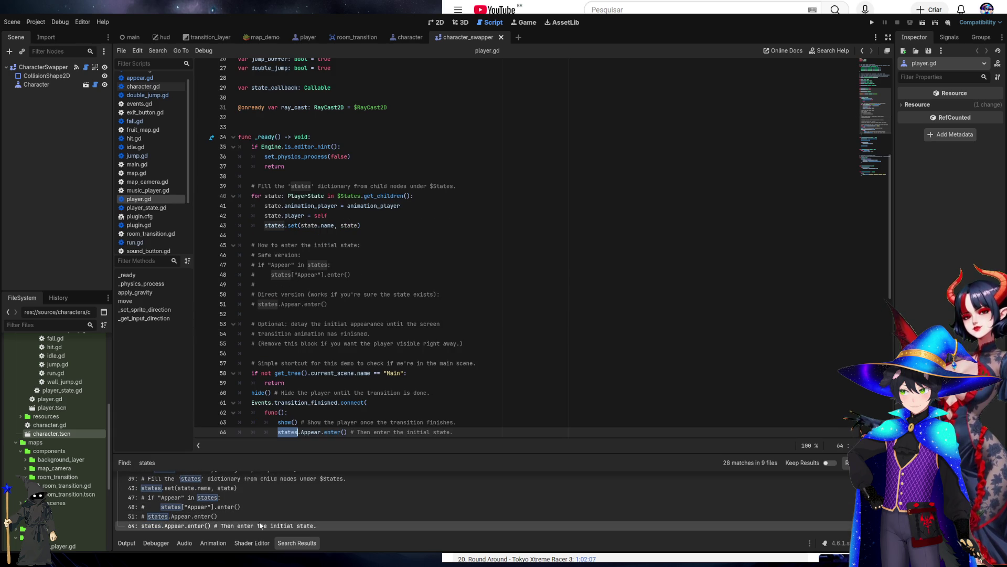
{"action": "scroll", "coordinate": [260, 525], "scroll_direction": "up", "scroll_amount": 3}
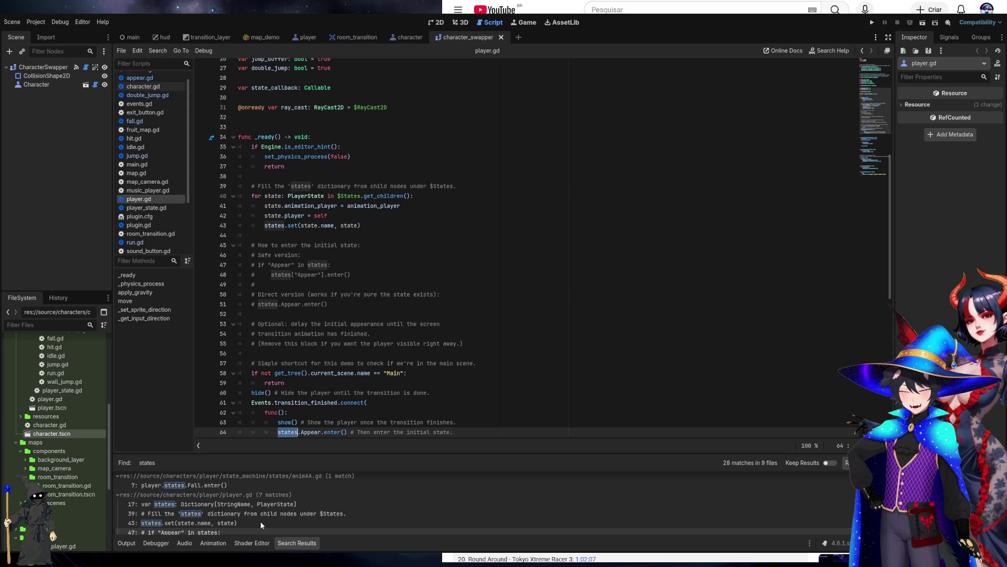
{"action": "left_click", "coordinate": [213, 543]}
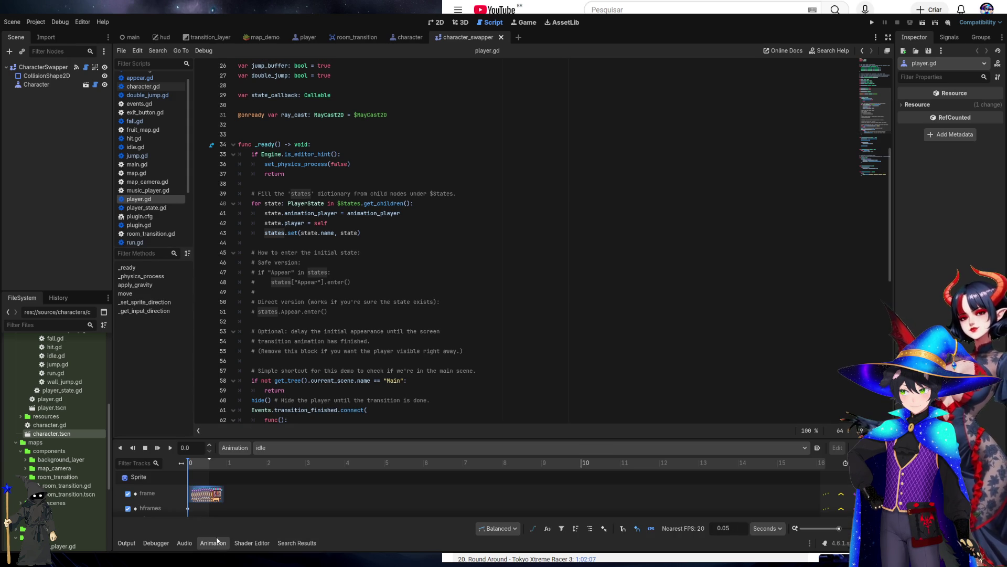
- Make the animation timeline taller, play idle, then switch to the RESET animation
{"action": "scroll", "coordinate": [234, 508], "scroll_direction": "down", "scroll_amount": 1}
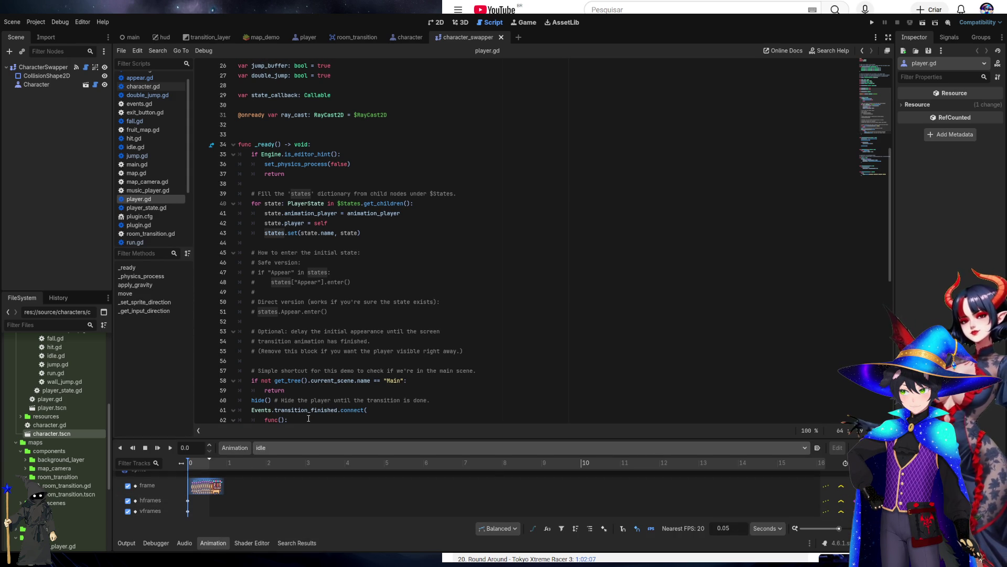
{"action": "left_click_drag", "start_coordinate": [300, 438], "coordinate": [299, 284]}
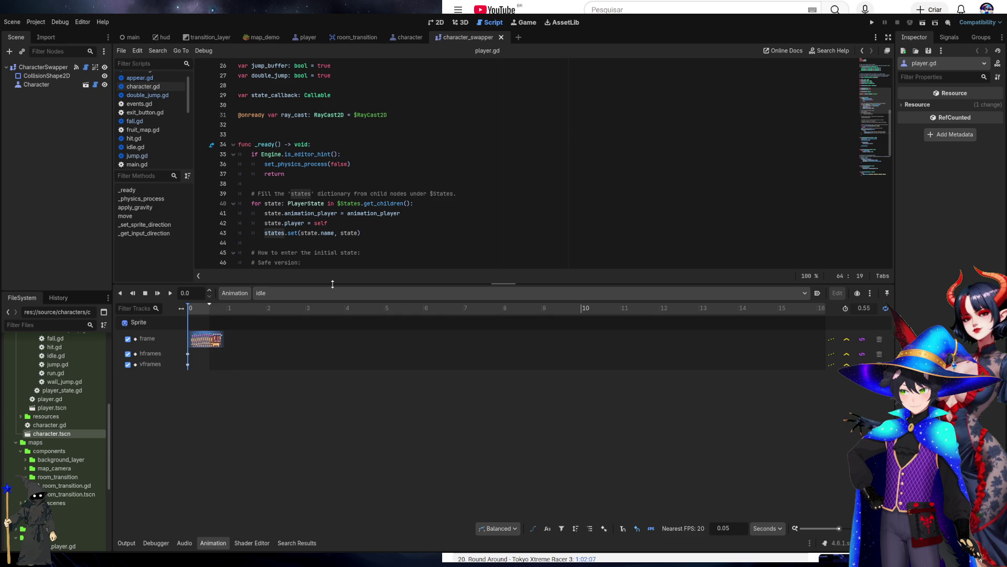
{"action": "key", "text": "shift+d"}
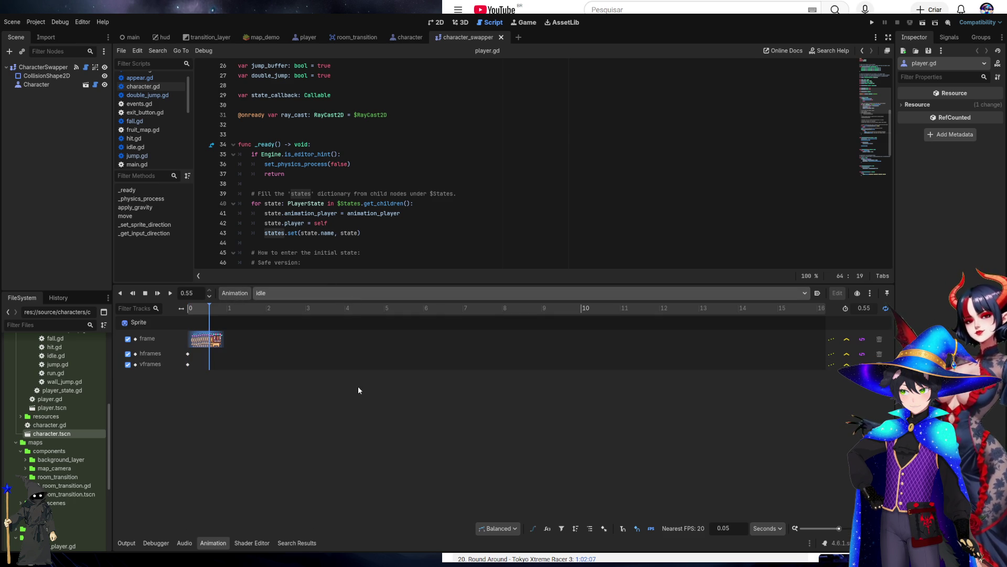
{"action": "left_click", "coordinate": [378, 293]}
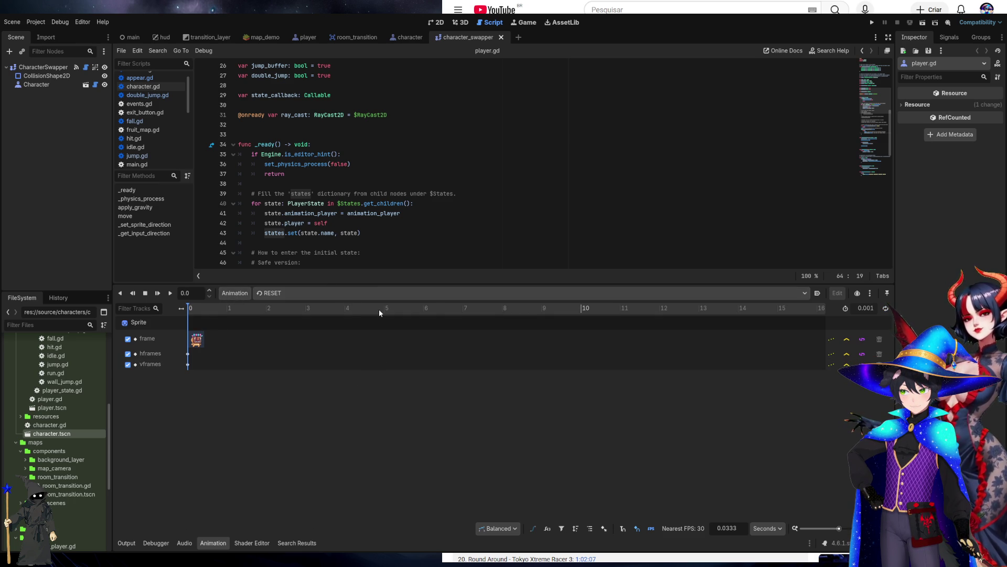
{"action": "left_click", "coordinate": [379, 290]}
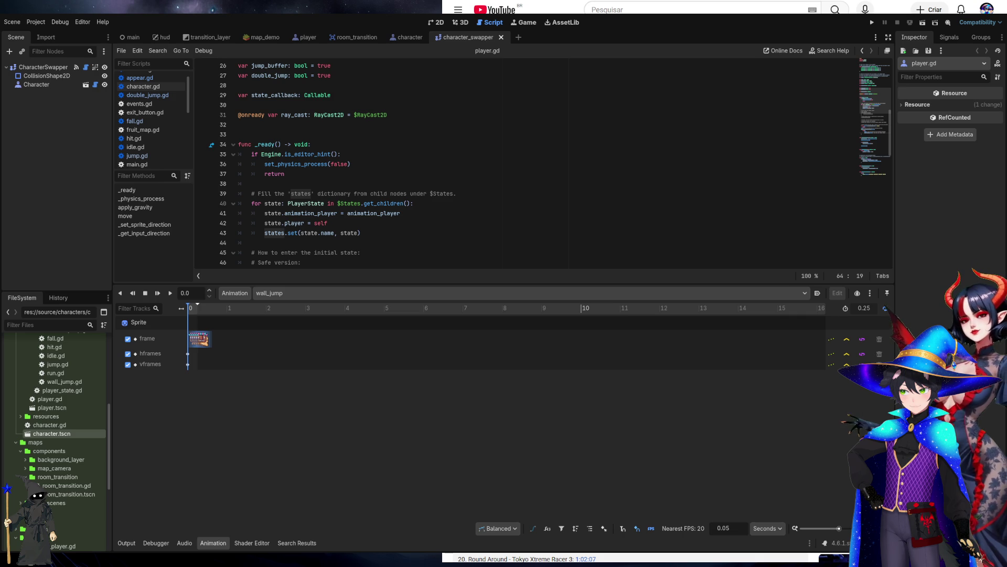
- Show the wall_jump animation's properties and select its full resource path
{"action": "scroll", "coordinate": [62, 407], "scroll_direction": "up", "scroll_amount": 5}
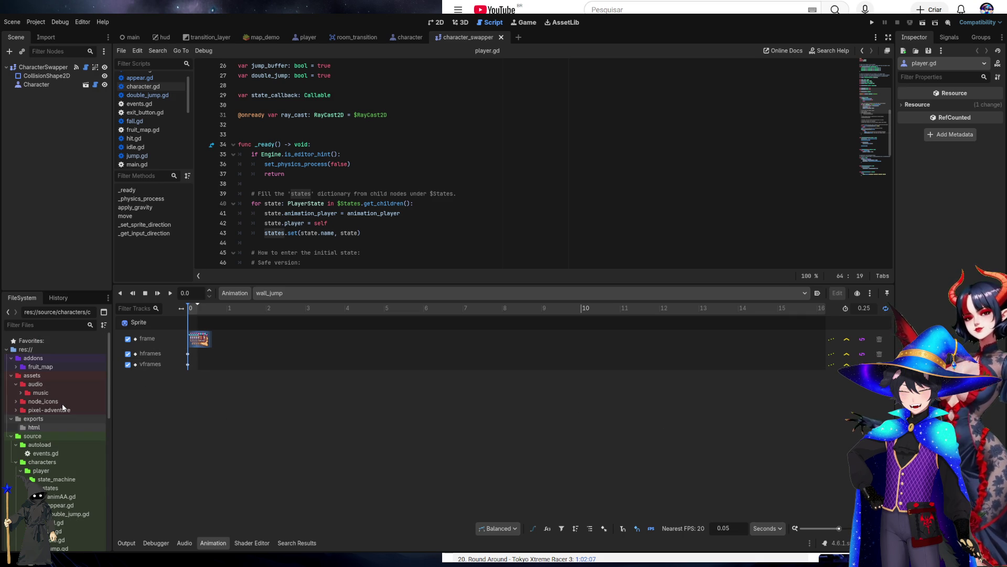
{"action": "scroll", "coordinate": [62, 408], "scroll_direction": "down", "scroll_amount": 10}
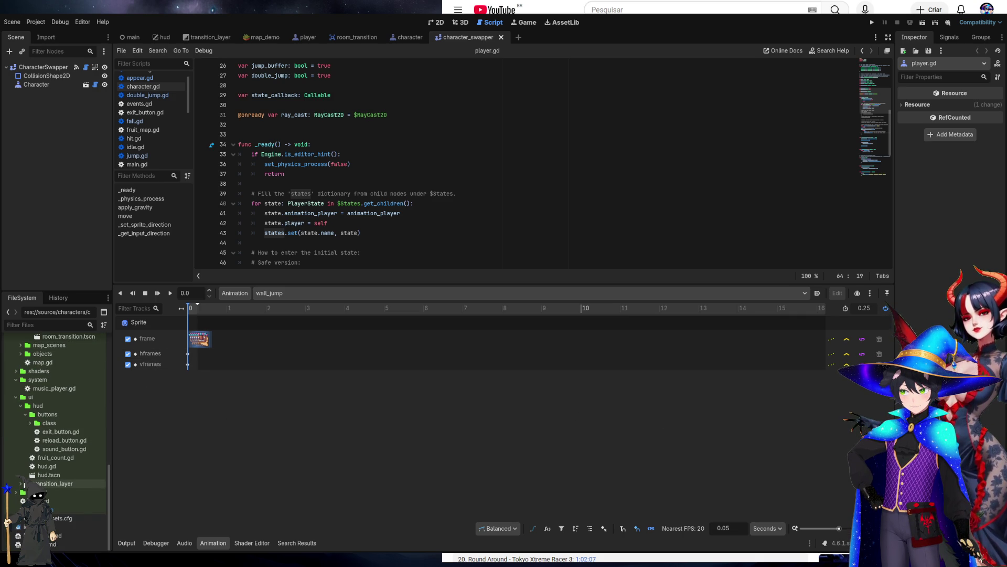
{"action": "scroll", "coordinate": [24, 396], "scroll_direction": "up", "scroll_amount": 2}
{"action": "scroll", "coordinate": [23, 395], "scroll_direction": "up", "scroll_amount": 1}
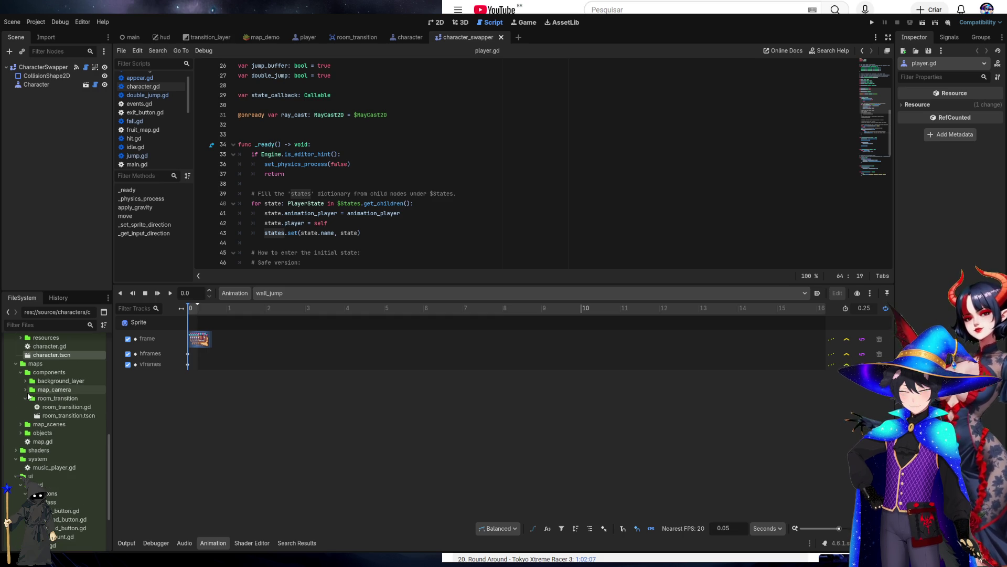
{"action": "scroll", "coordinate": [23, 448], "scroll_direction": "up", "scroll_amount": 5}
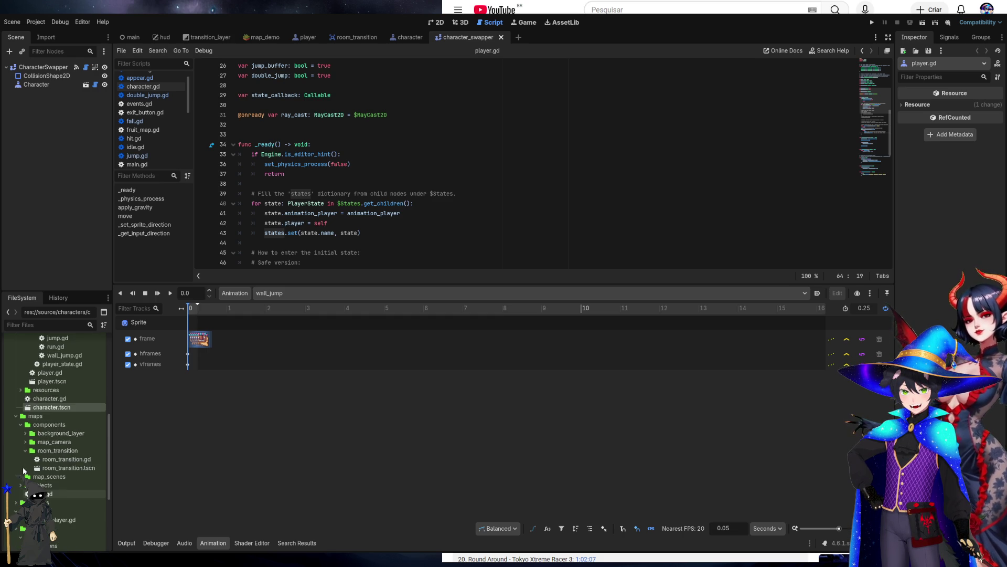
{"action": "scroll", "coordinate": [23, 467], "scroll_direction": "up", "scroll_amount": 1}
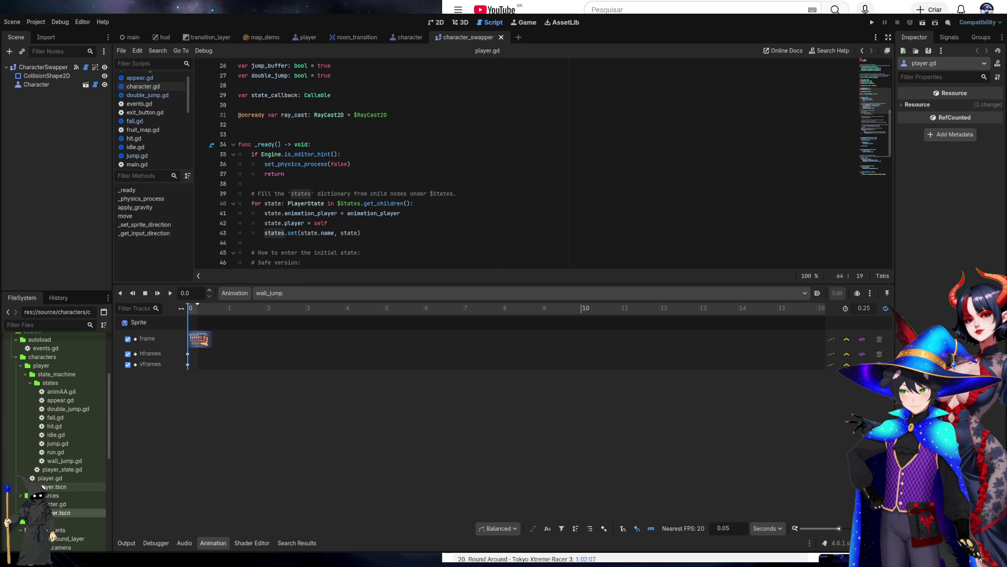
{"action": "left_click", "coordinate": [43, 486]}
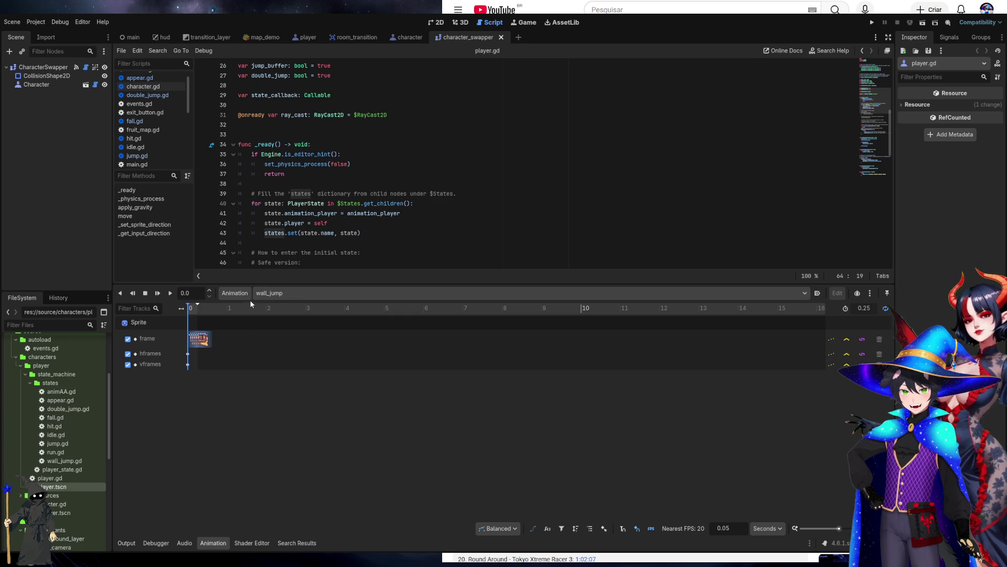
{"action": "left_click", "coordinate": [289, 364]}
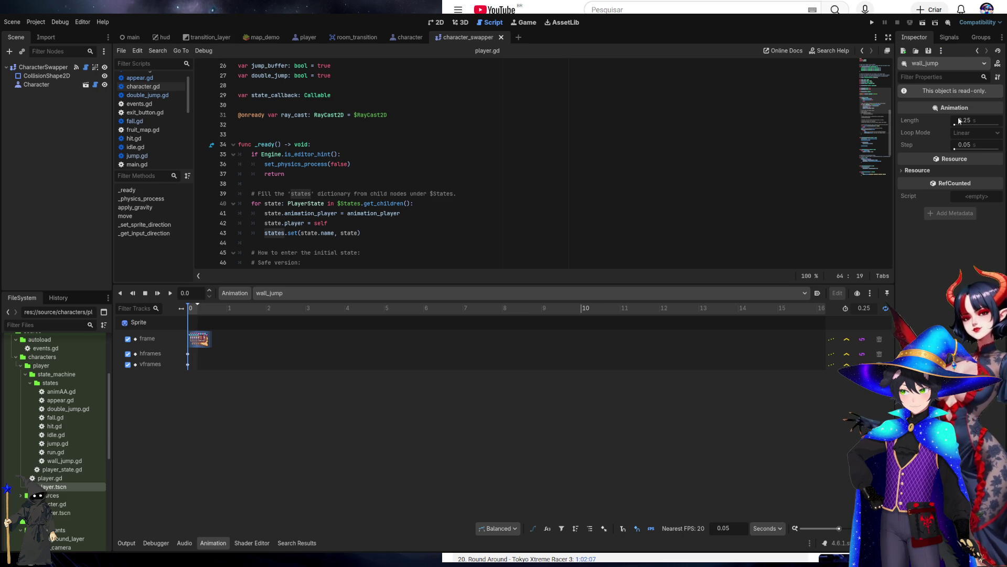
{"action": "left_click", "coordinate": [913, 171]}
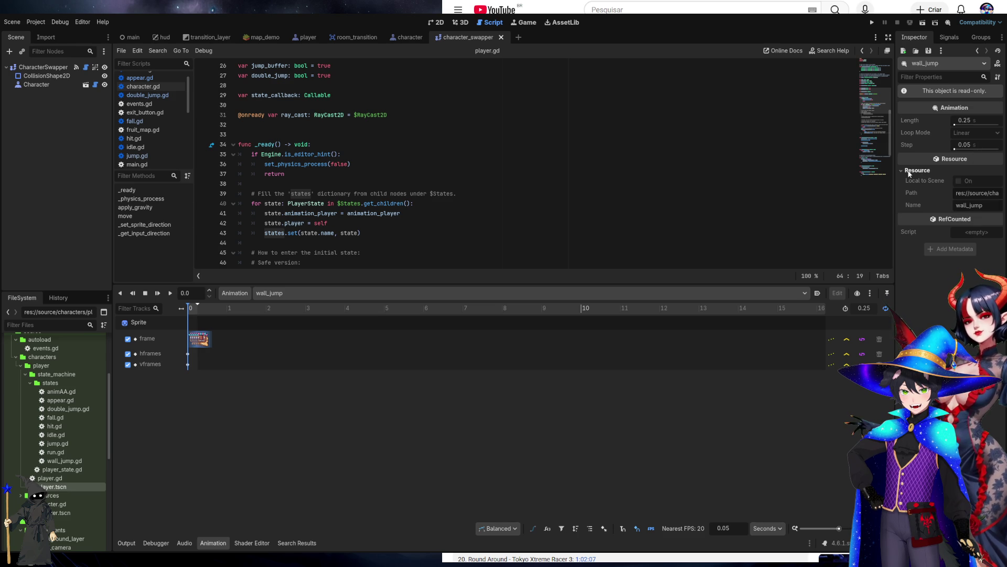
{"action": "triple_click", "coordinate": [978, 192]}
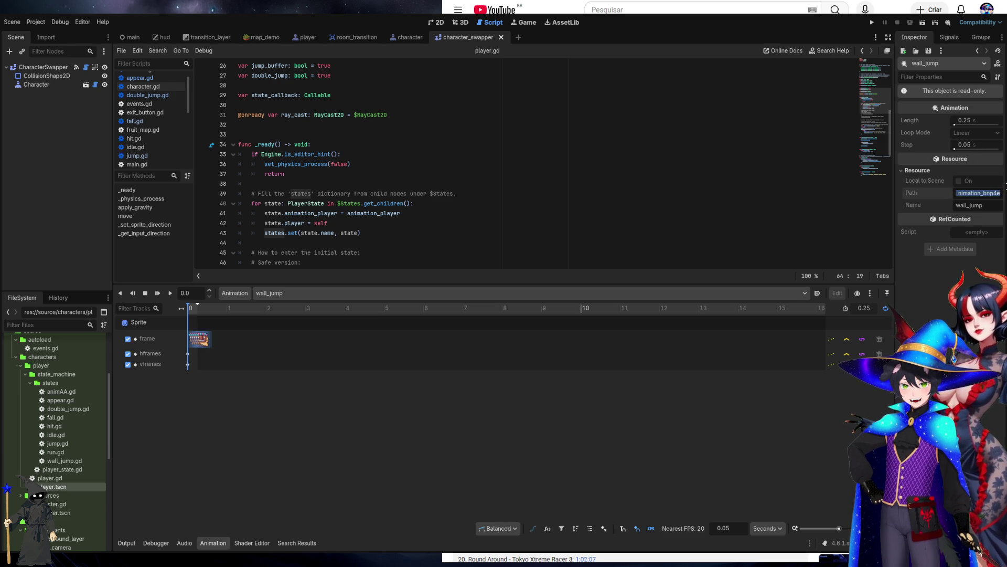
- Open character.tscn and select its AnimationPlayer node
{"action": "scroll", "coordinate": [94, 397], "scroll_direction": "up", "scroll_amount": 5}
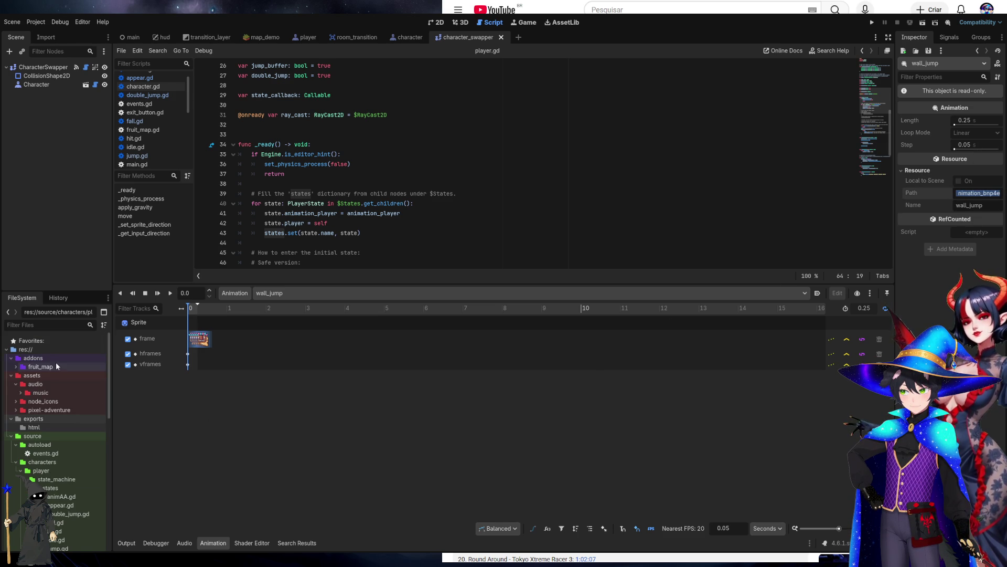
{"action": "left_click", "coordinate": [20, 471]}
{"action": "double_click", "coordinate": [58, 496]}
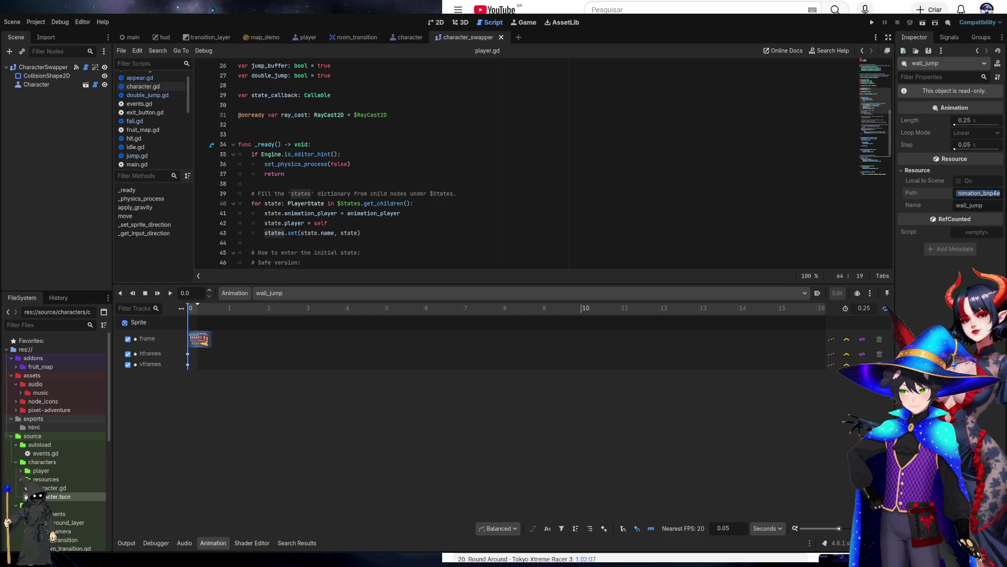
{"action": "left_click", "coordinate": [69, 84]}
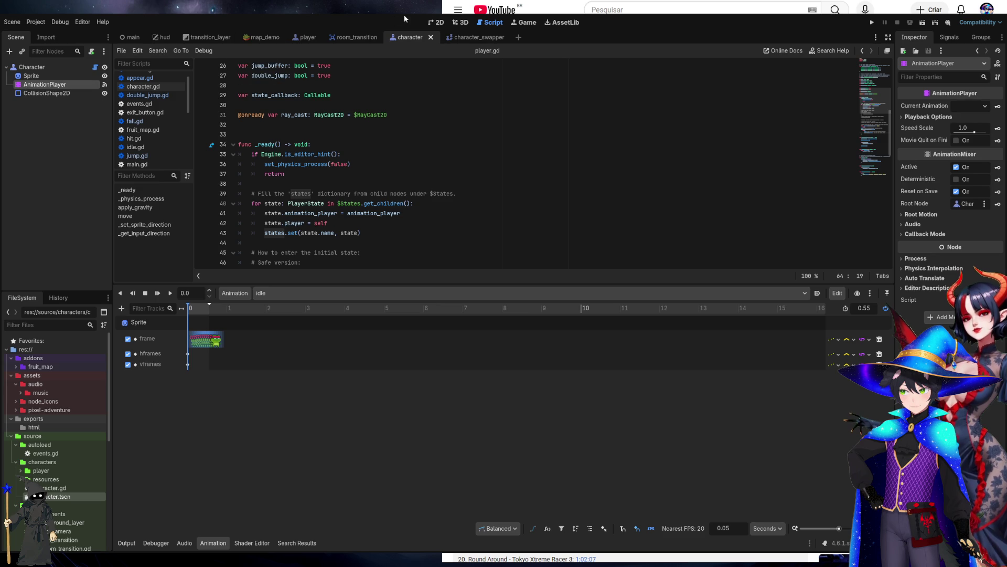
{"action": "left_click", "coordinate": [435, 23]}
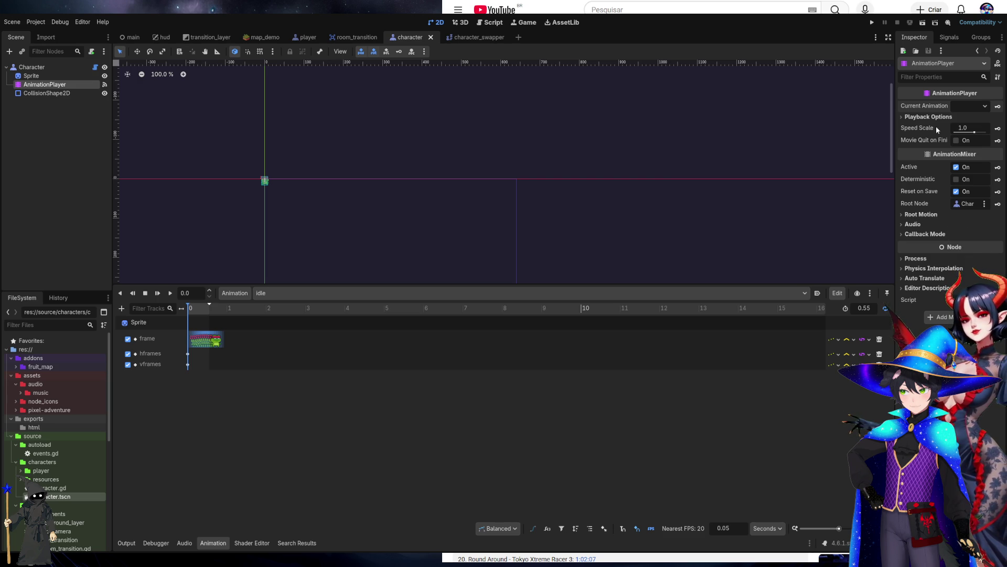
{"action": "left_click", "coordinate": [923, 116]}
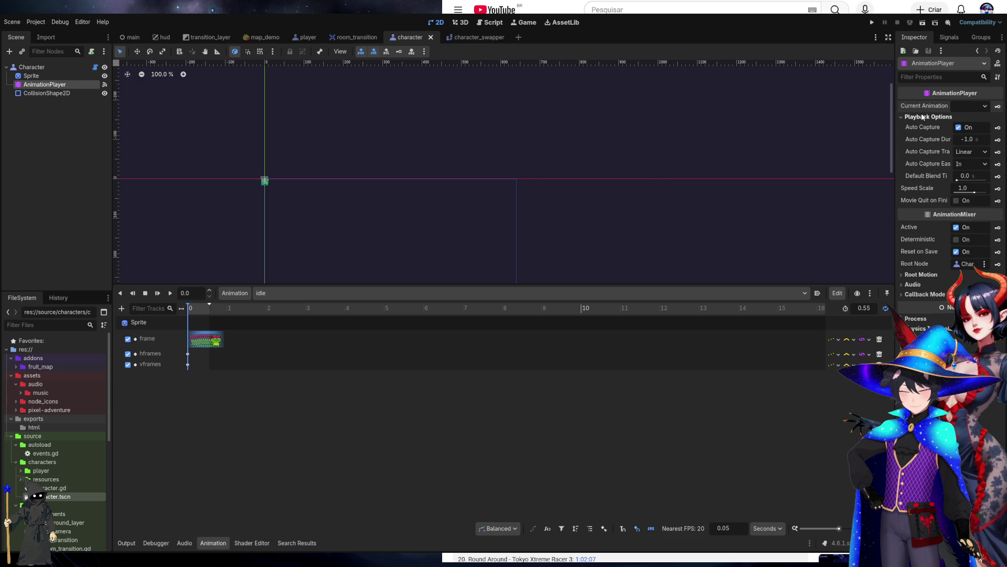
{"action": "left_click", "coordinate": [924, 117]}
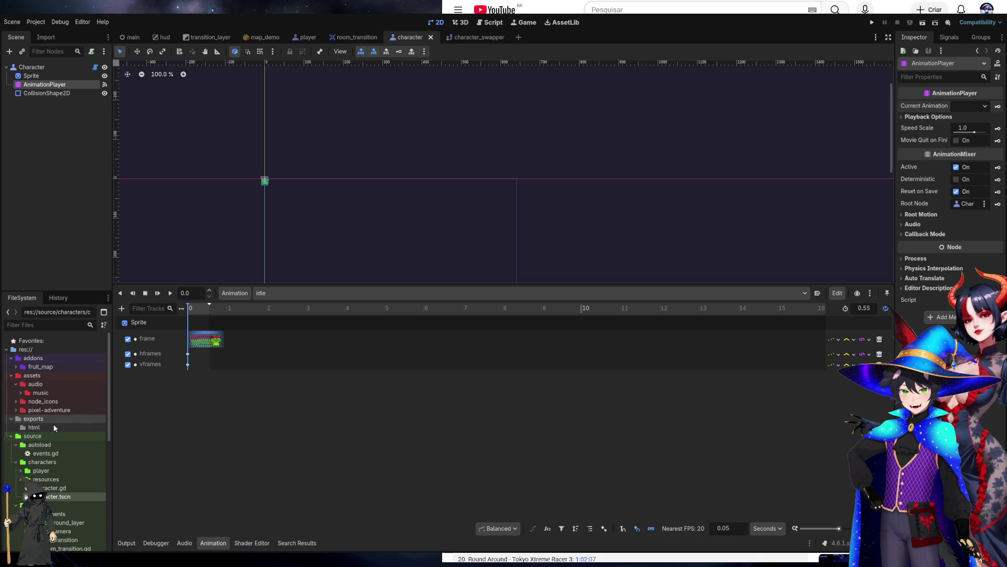
{"action": "scroll", "coordinate": [61, 497], "scroll_direction": "down", "scroll_amount": 1}
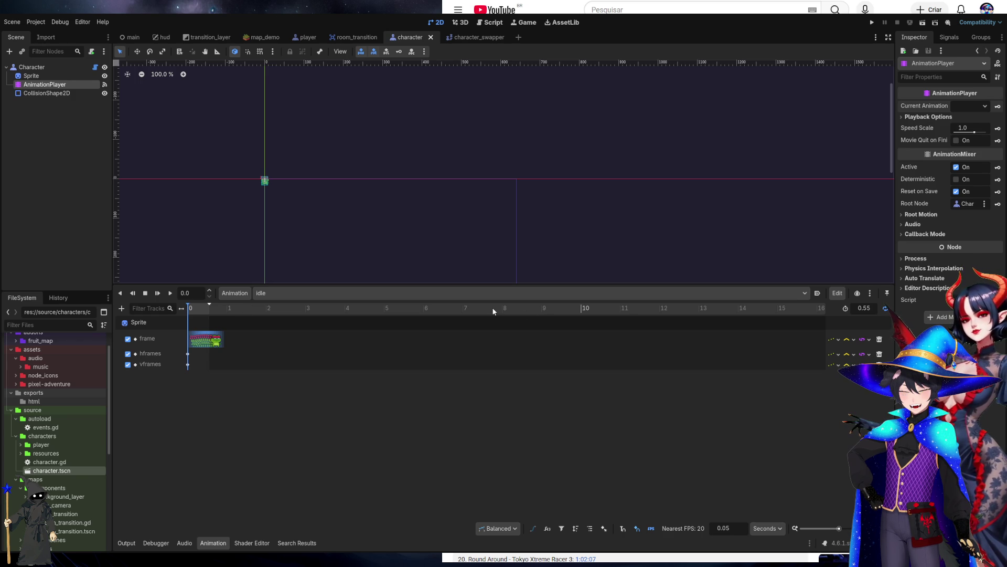
- Confirm the new empty animAA animation for the character
{"action": "key", "text": "ctrl+z"}
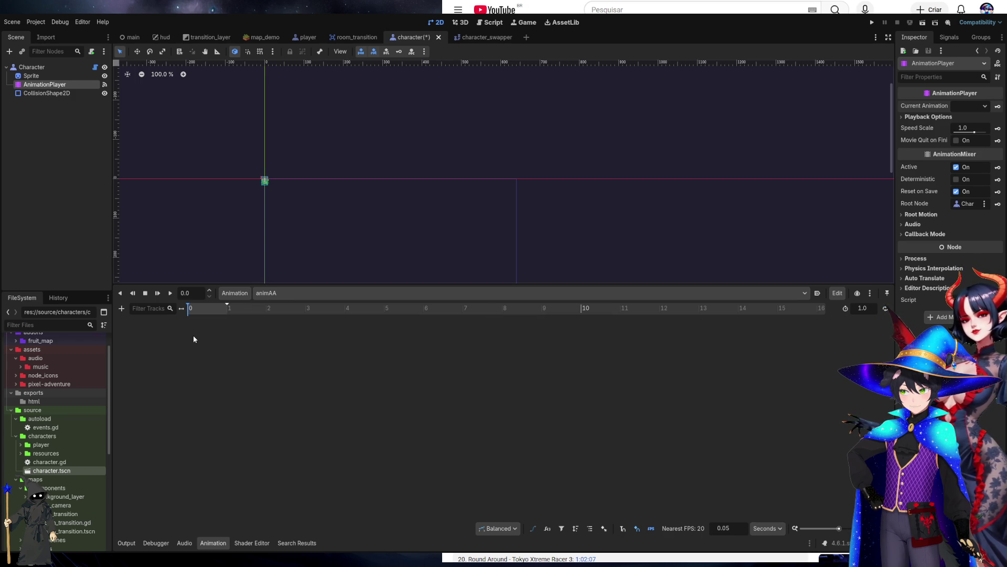
{"action": "scroll", "coordinate": [50, 412], "scroll_direction": "down", "scroll_amount": 3}
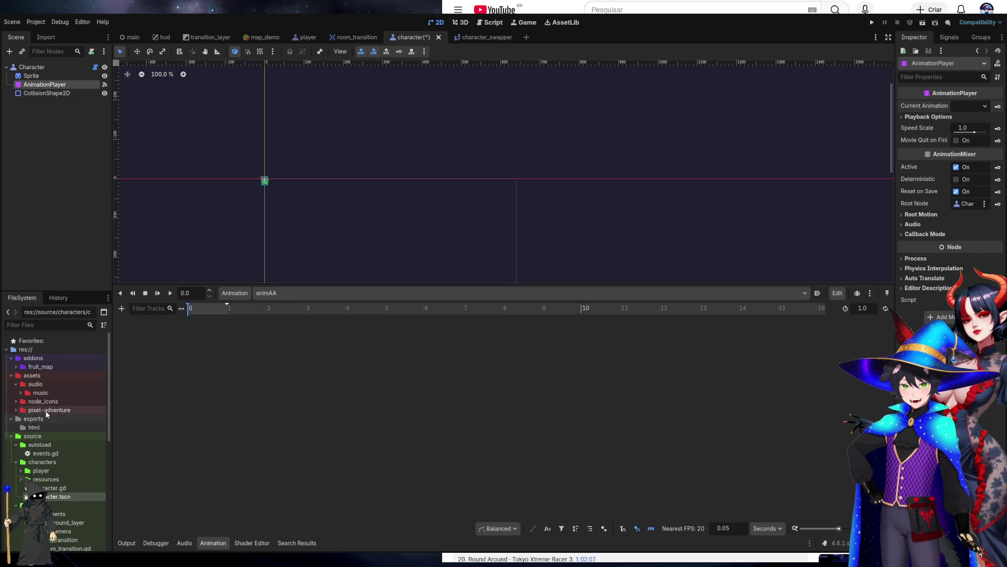
{"action": "scroll", "coordinate": [46, 415], "scroll_direction": "up", "scroll_amount": 5}
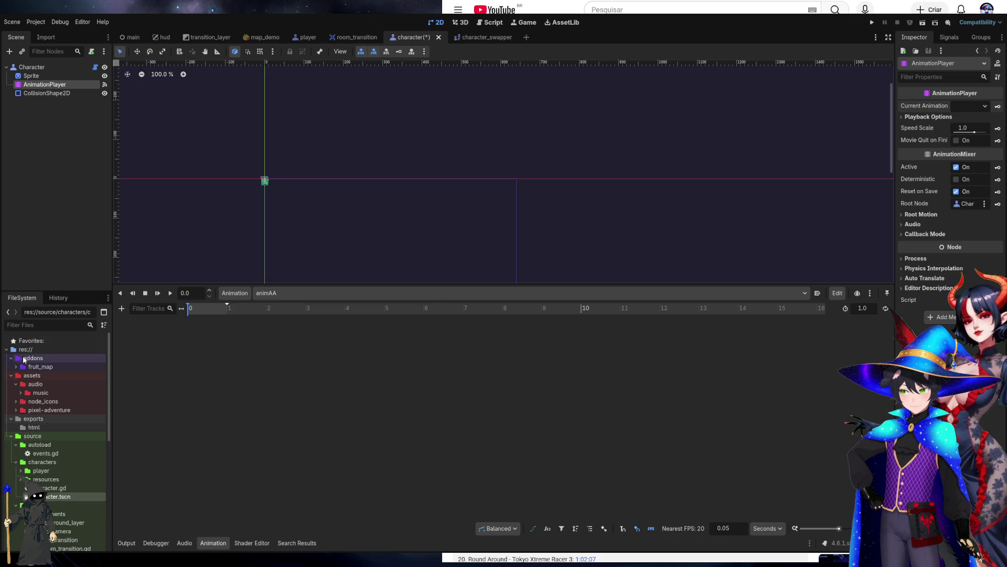
- Expand pixel-adventure to reveal the Mask Dude sprite files
{"action": "left_click", "coordinate": [16, 410]}
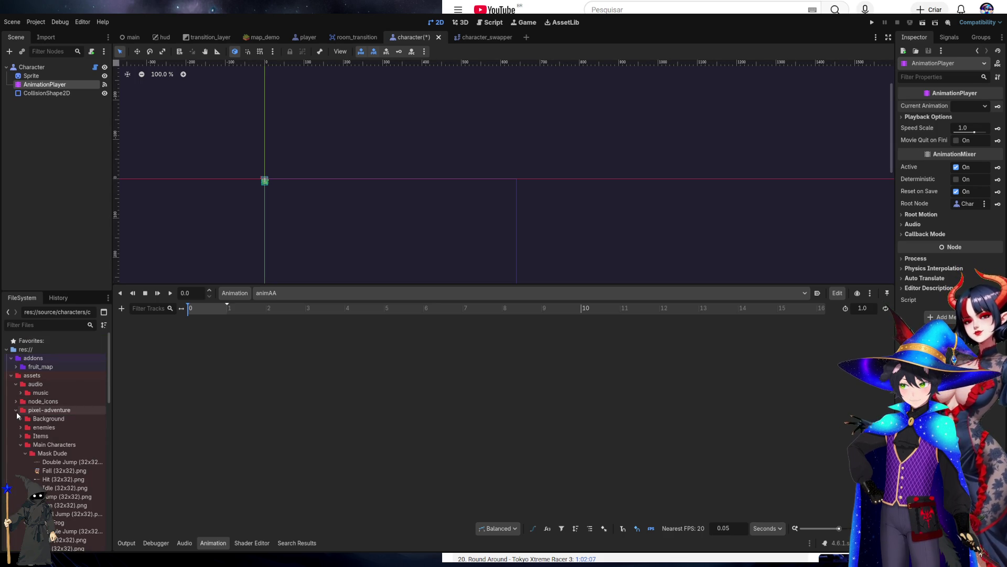
{"action": "scroll", "coordinate": [52, 409], "scroll_direction": "down", "scroll_amount": 3}
{"action": "mouse_move", "coordinate": [62, 409]}
{"action": "left_mouse_down"}
{"action": "mouse_move", "coordinate": [195, 337]}
{"action": "mouse_move", "coordinate": [203, 314]}
{"action": "left_mouse_up"}
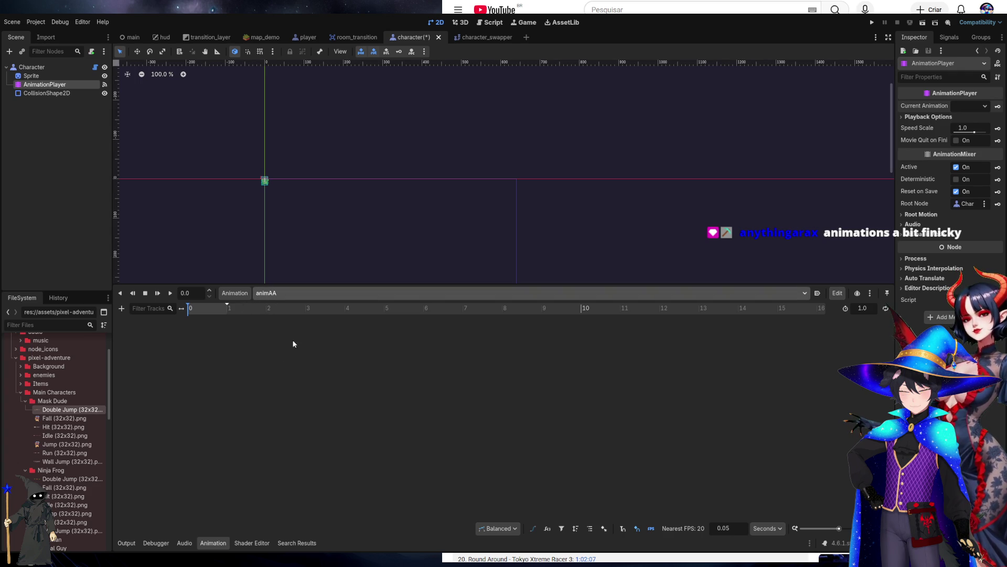
- Look at the appear animation, then return to animAA and try dragging Sprite in as a track
{"action": "left_click", "coordinate": [285, 323]}
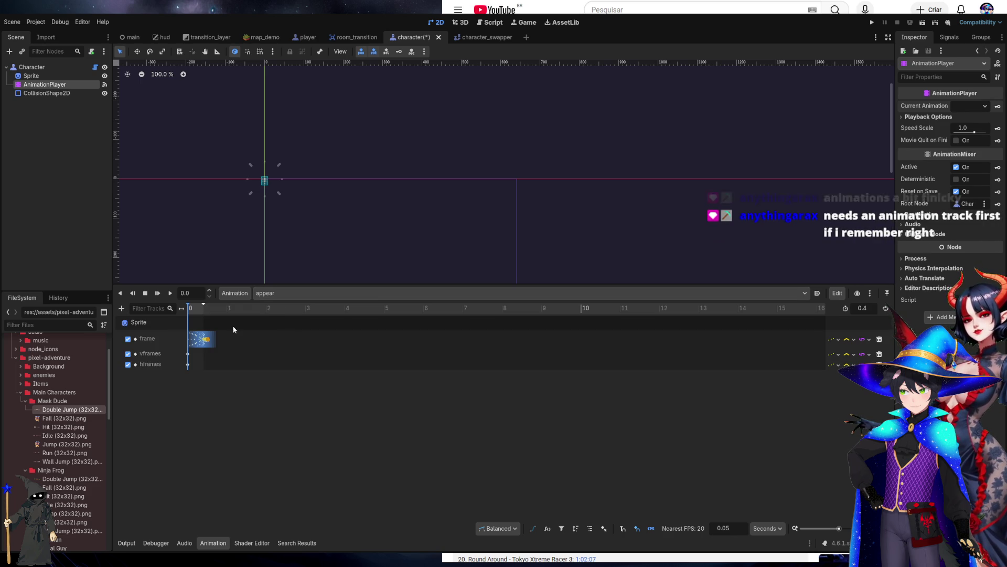
{"action": "scroll", "coordinate": [257, 184], "scroll_direction": "up", "scroll_amount": 8}
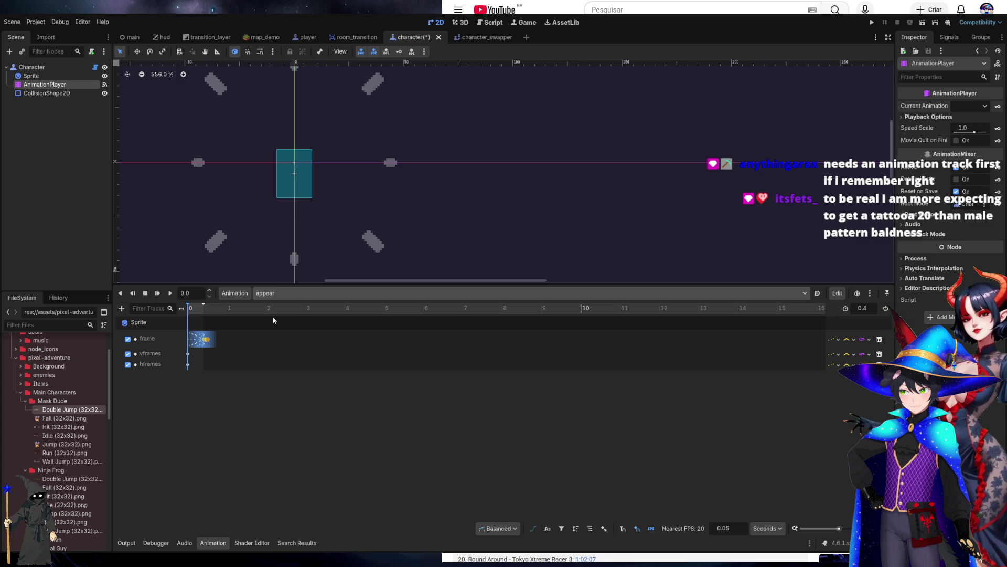
{"action": "left_click", "coordinate": [41, 78]}
{"action": "left_click_drag", "start_coordinate": [42, 80], "coordinate": [185, 343]}
{"action": "mouse_move", "coordinate": [35, 80]}
{"action": "left_mouse_down"}
{"action": "mouse_move", "coordinate": [221, 310]}
{"action": "mouse_move", "coordinate": [237, 292]}
{"action": "mouse_move", "coordinate": [269, 293]}
{"action": "left_mouse_up"}
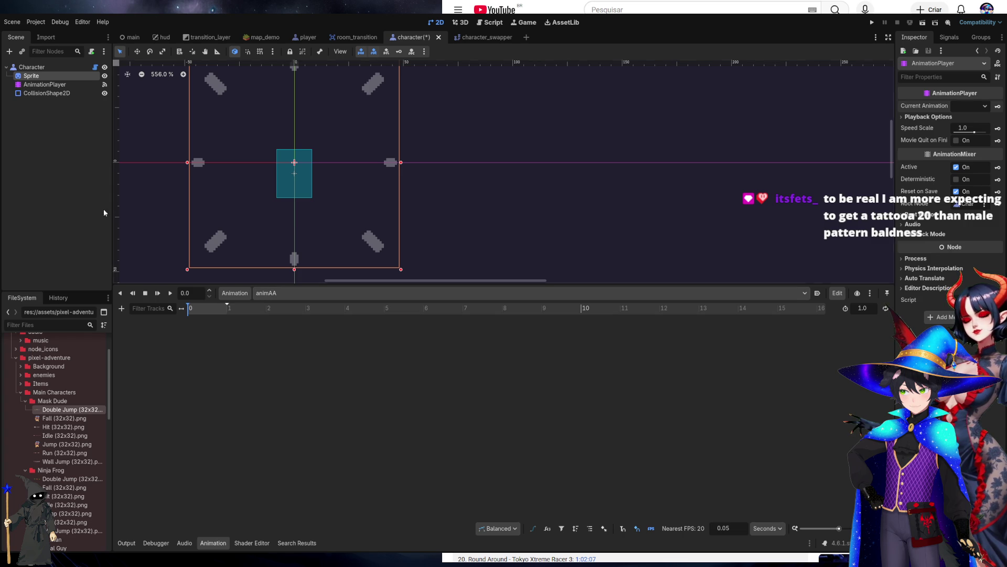
{"action": "mouse_move", "coordinate": [18, 77]}
{"action": "left_mouse_down"}
{"action": "mouse_move", "coordinate": [206, 370]}
{"action": "mouse_move", "coordinate": [205, 392]}
{"action": "left_mouse_up"}
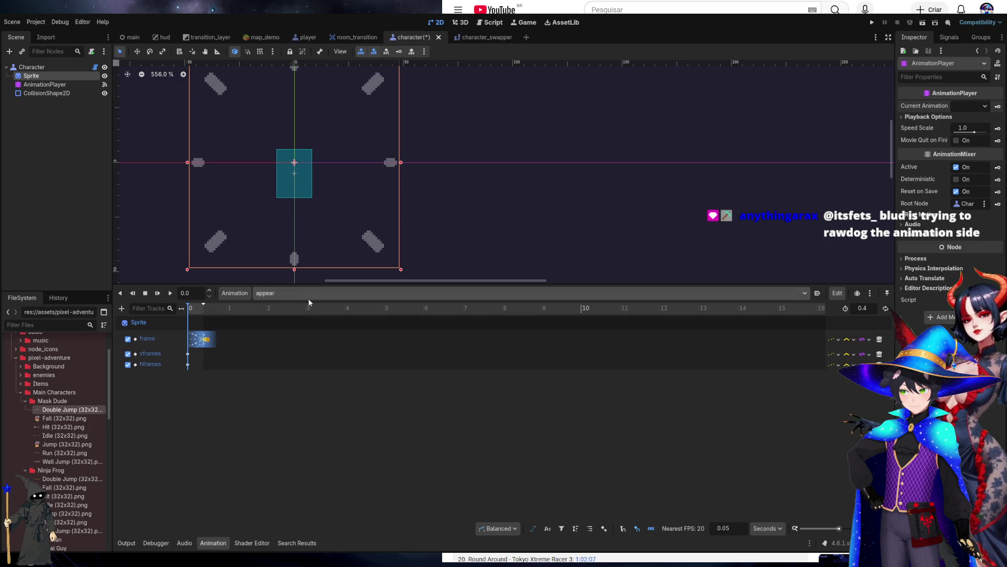
- Play double_jump and inspect each Sprite frame key's time and value
{"action": "left_click", "coordinate": [142, 368]}
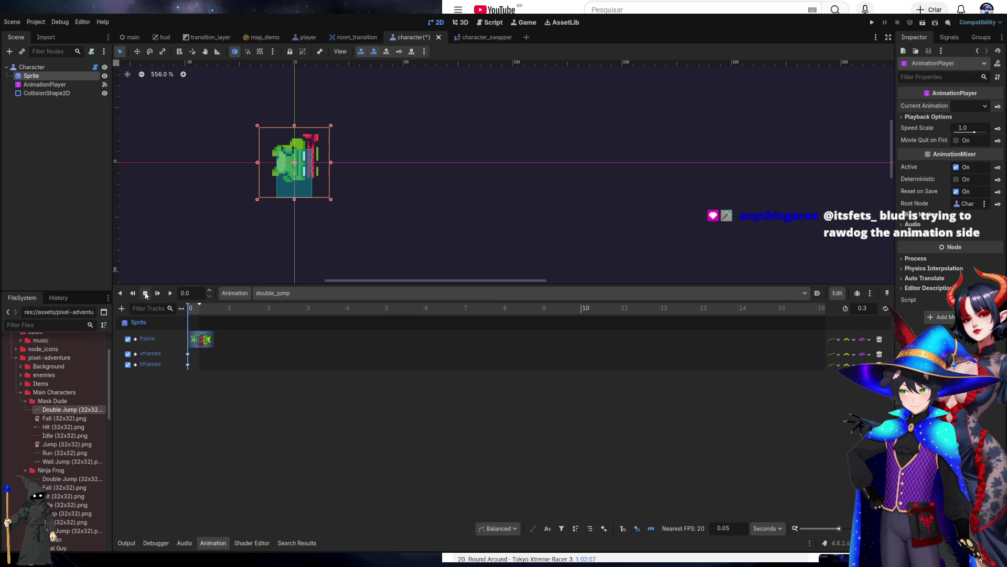
{"action": "left_click", "coordinate": [170, 293]}
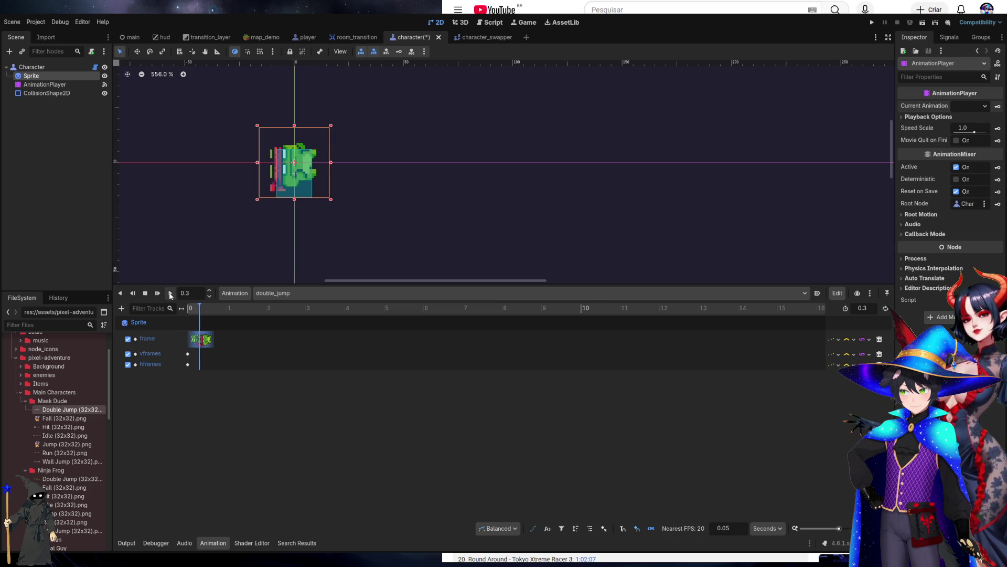
{"action": "scroll", "coordinate": [213, 319], "scroll_direction": "up", "scroll_amount": 5, "text": "ctrl"}
{"action": "scroll", "coordinate": [212, 352], "scroll_direction": "up", "scroll_amount": 5, "text": "ctrl"}
{"action": "scroll", "coordinate": [223, 354], "scroll_direction": "down", "scroll_amount": 1}
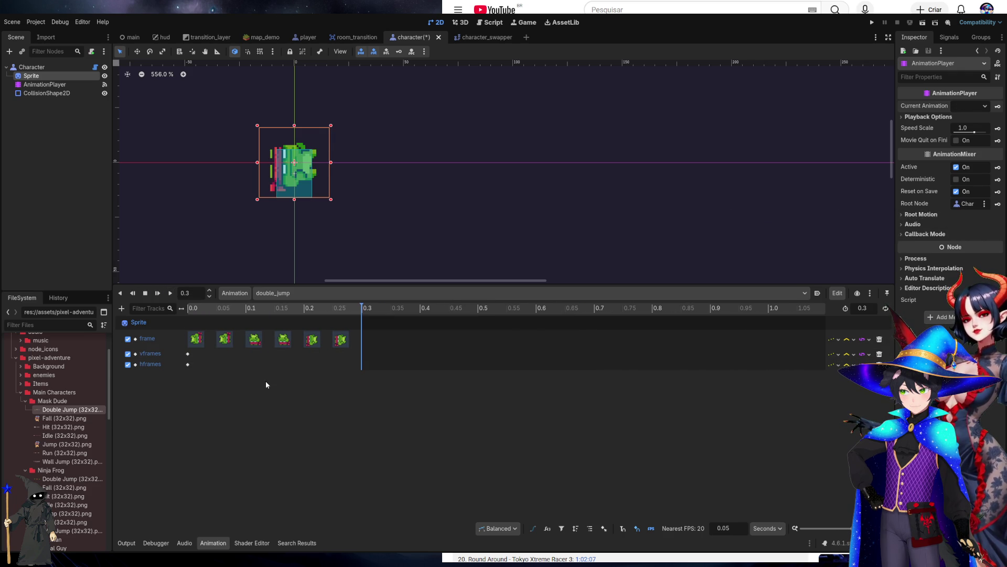
{"action": "left_click", "coordinate": [197, 339]}
{"action": "left_click", "coordinate": [222, 342]}
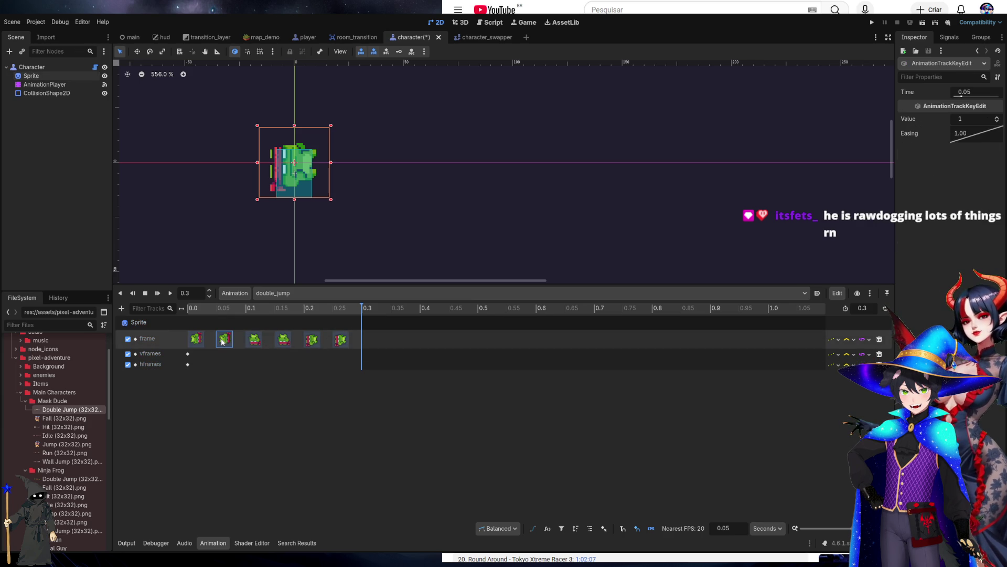
{"action": "left_click", "coordinate": [254, 340]}
{"action": "left_click", "coordinate": [283, 341]}
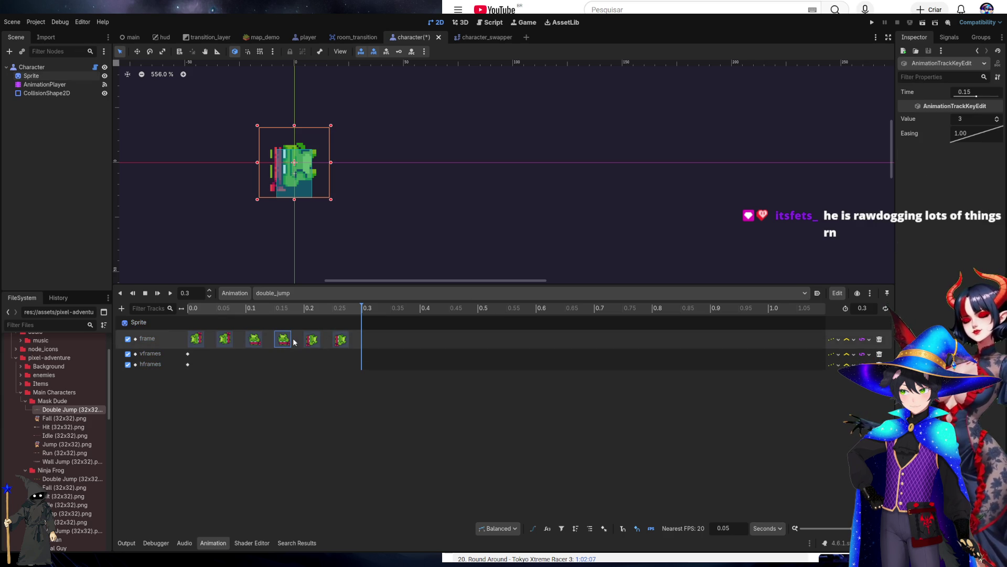
{"action": "left_click", "coordinate": [317, 341]}
{"action": "left_click", "coordinate": [340, 339]}
{"action": "left_click", "coordinate": [272, 380]}
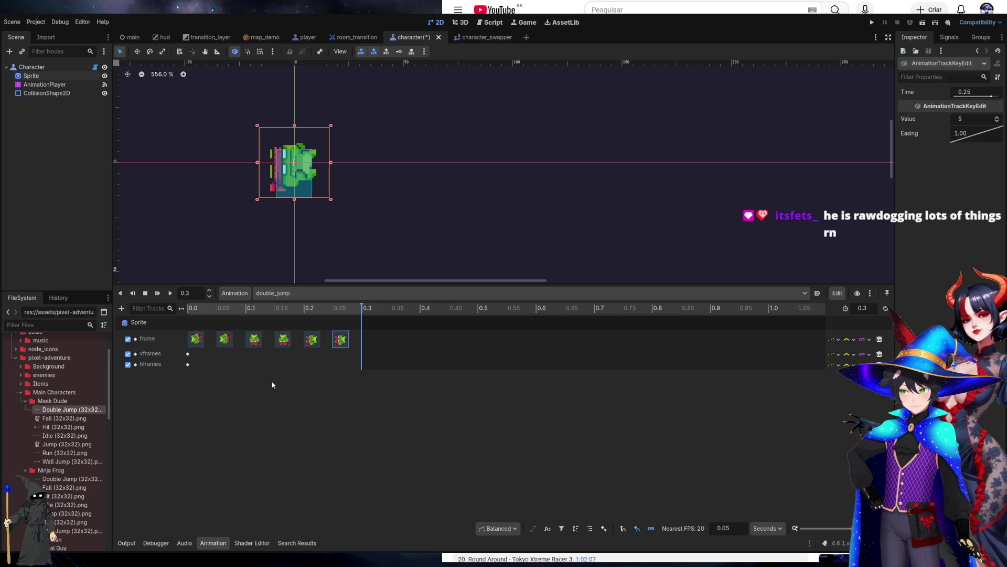
- Select the Sprite node and switch the Animation panel back to animAA
{"action": "left_click", "coordinate": [64, 68]}
{"action": "left_click", "coordinate": [55, 76]}
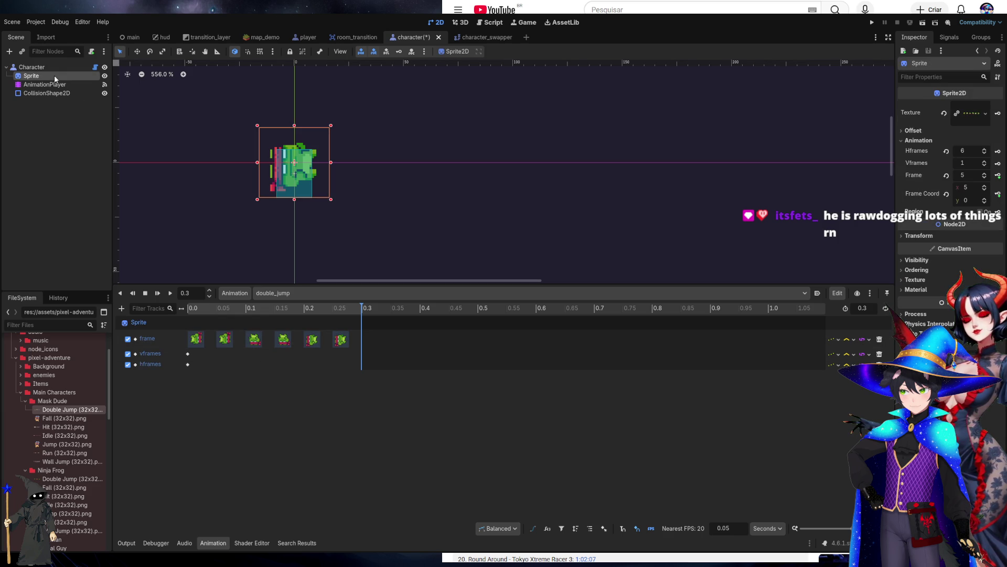
{"action": "left_click", "coordinate": [272, 296]}
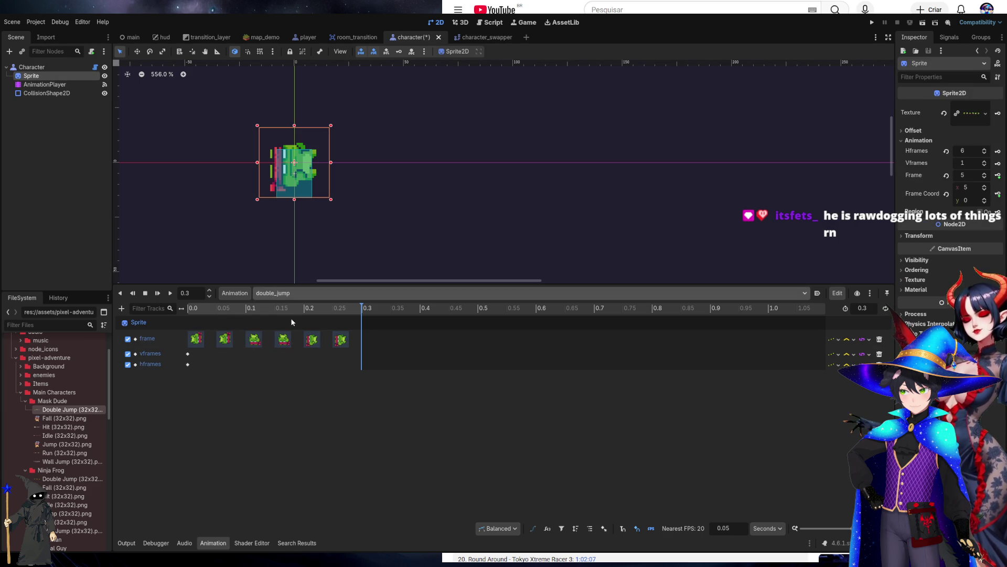
{"action": "left_click", "coordinate": [292, 322]}
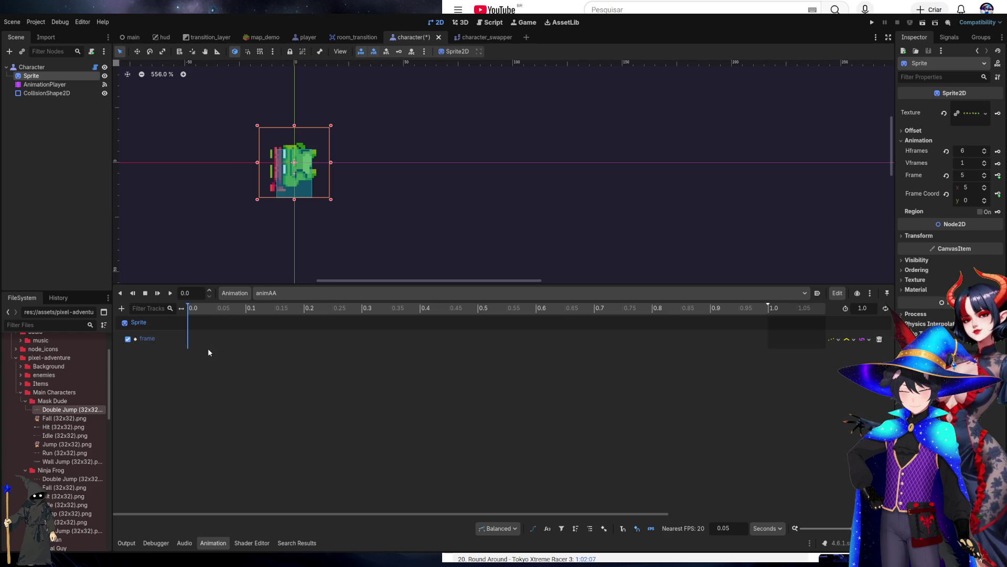
{"action": "mouse_move", "coordinate": [79, 410]}
{"action": "left_mouse_down"}
{"action": "mouse_move", "coordinate": [152, 340]}
{"action": "mouse_move", "coordinate": [203, 338]}
{"action": "left_mouse_up"}
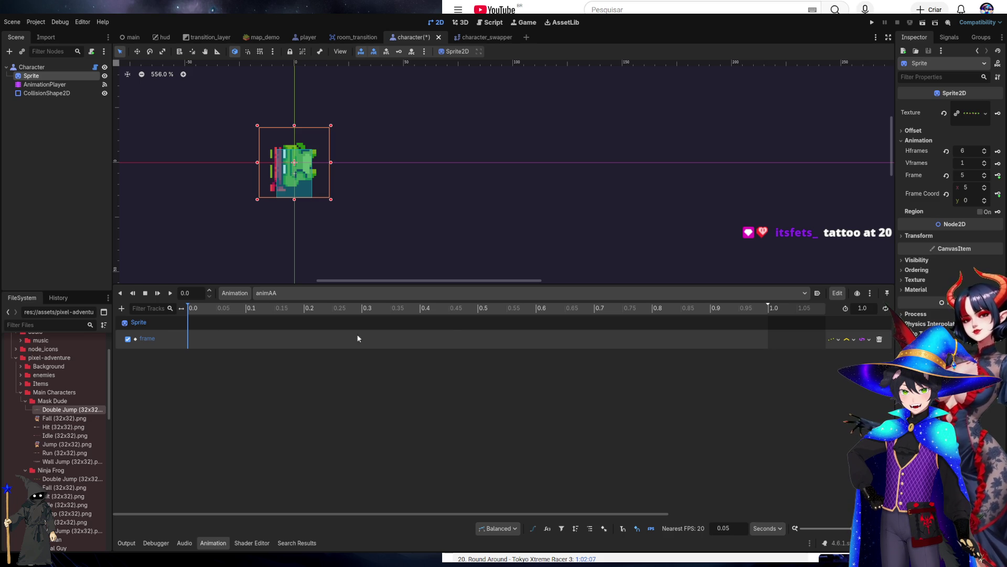
{"action": "left_click", "coordinate": [977, 113]}
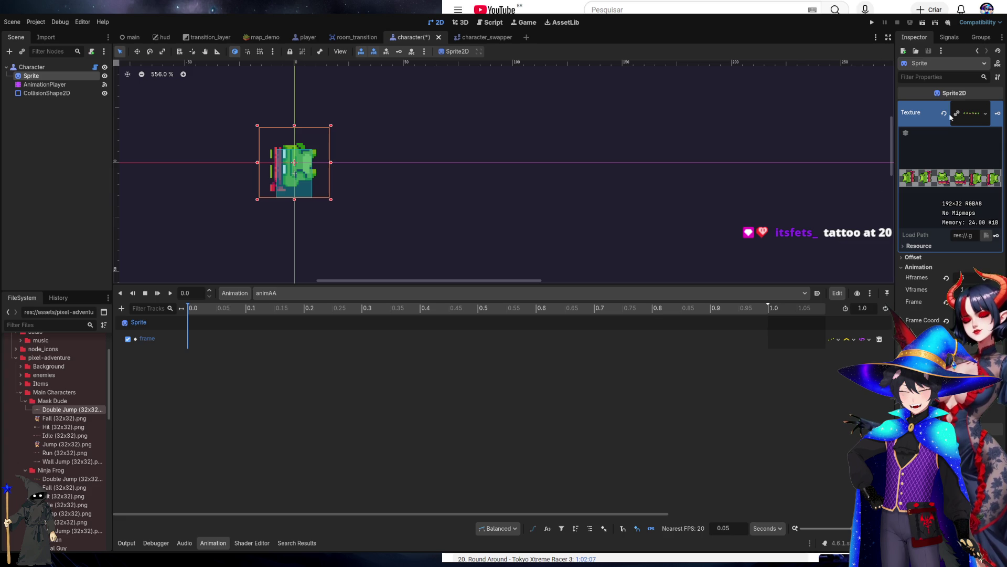
{"action": "left_click", "coordinate": [968, 119]}
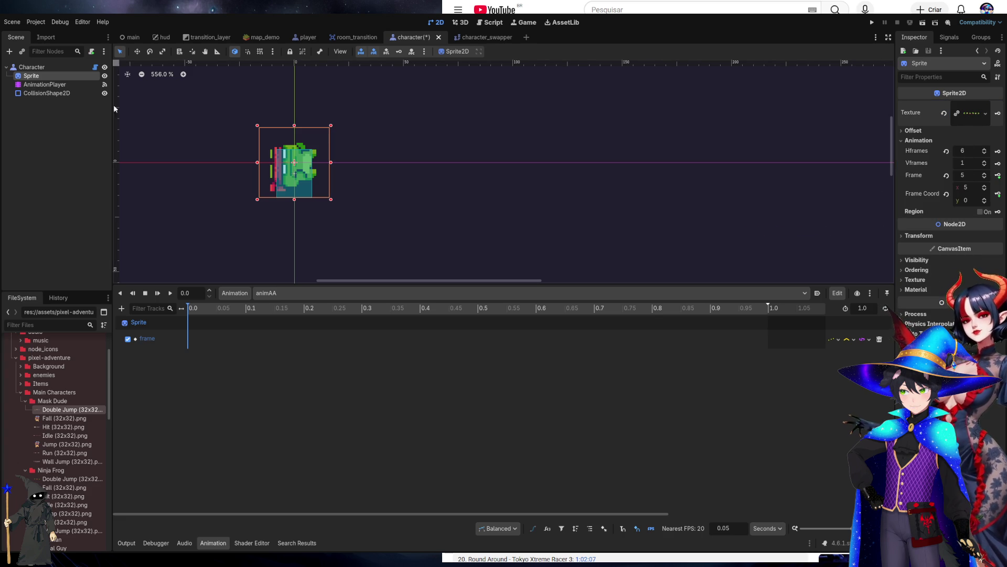
{"action": "left_click", "coordinate": [44, 87]}
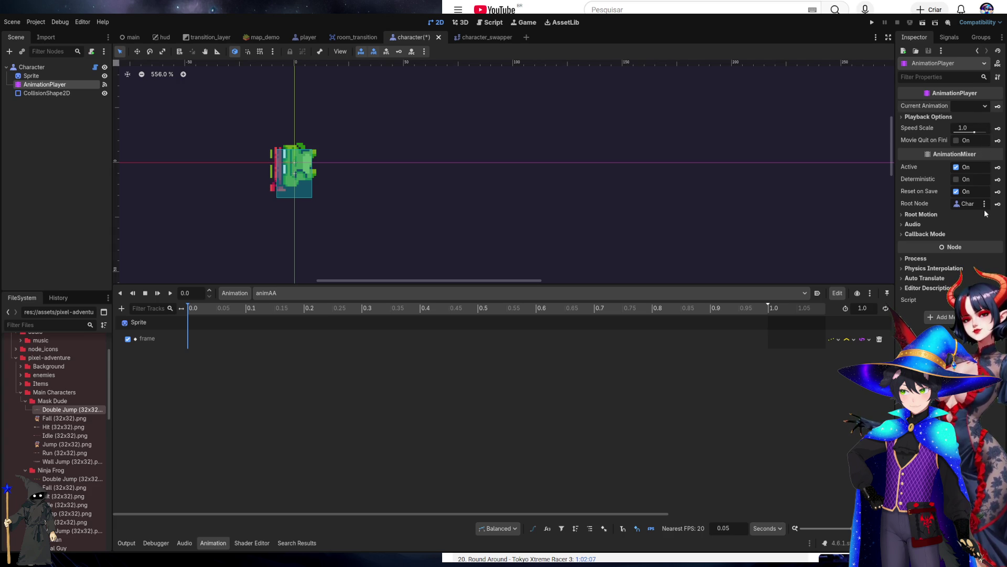
{"action": "key", "text": "shift+d"}
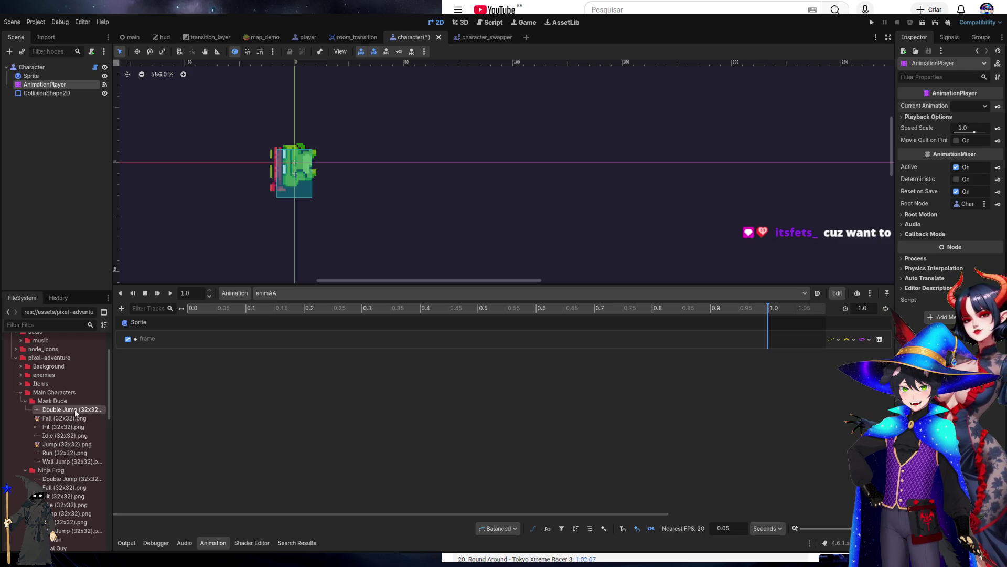
{"action": "scroll", "coordinate": [68, 452], "scroll_direction": "down", "scroll_amount": 1}
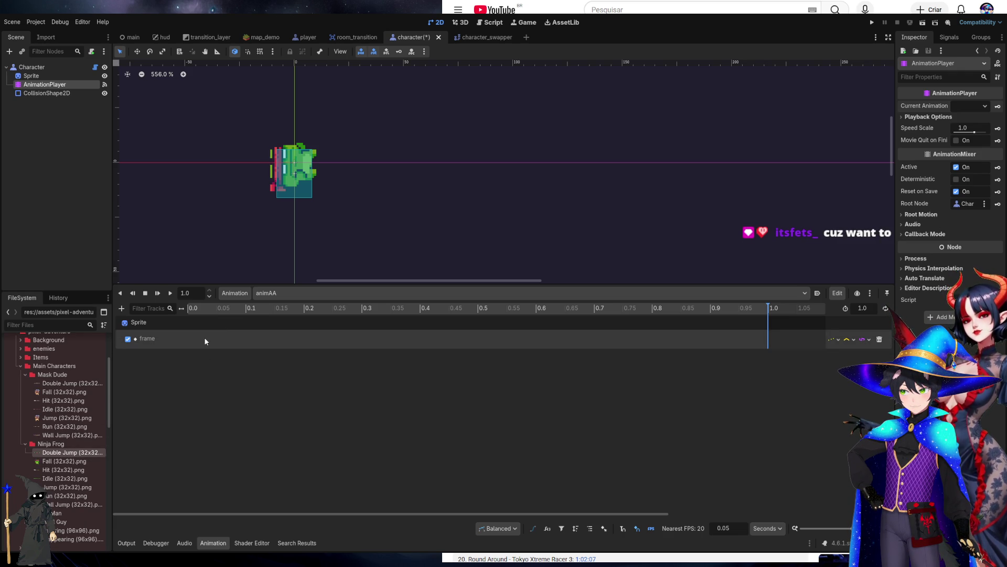
- Key animAA's Sprite frame near 0.05 s and at 0.3 s, lowering the second key's frame to 4
{"action": "double_click", "coordinate": [224, 340]}
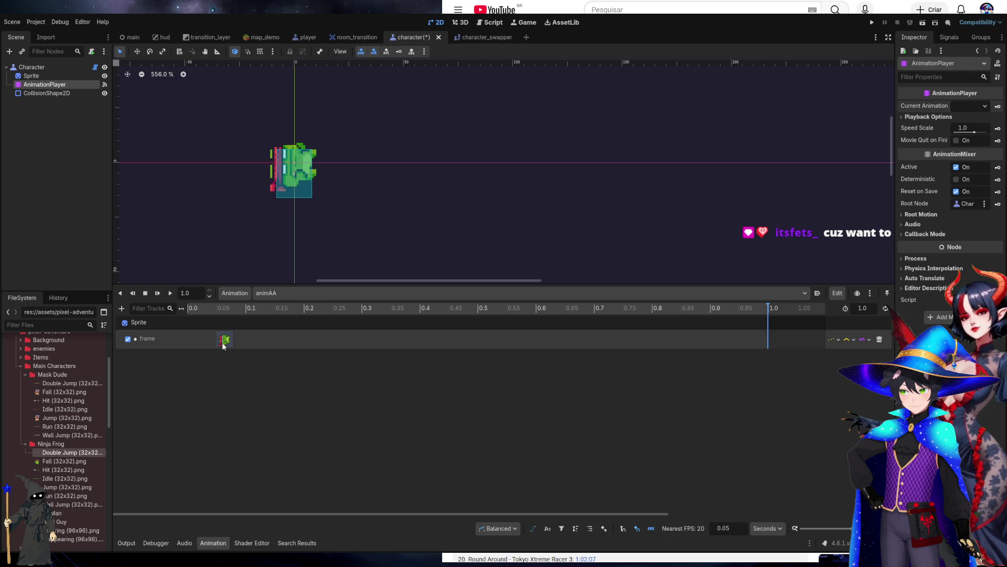
{"action": "double_click", "coordinate": [283, 339]}
{"action": "mouse_move", "coordinate": [284, 340]}
{"action": "left_mouse_down"}
{"action": "mouse_move", "coordinate": [401, 340]}
{"action": "mouse_move", "coordinate": [370, 340]}
{"action": "left_mouse_up"}
{"action": "scroll", "coordinate": [968, 116], "scroll_direction": "down", "scroll_amount": 5}
{"action": "scroll", "coordinate": [970, 116], "scroll_direction": "up", "scroll_amount": 5}
{"action": "scroll", "coordinate": [970, 119], "scroll_direction": "down", "scroll_amount": 4}
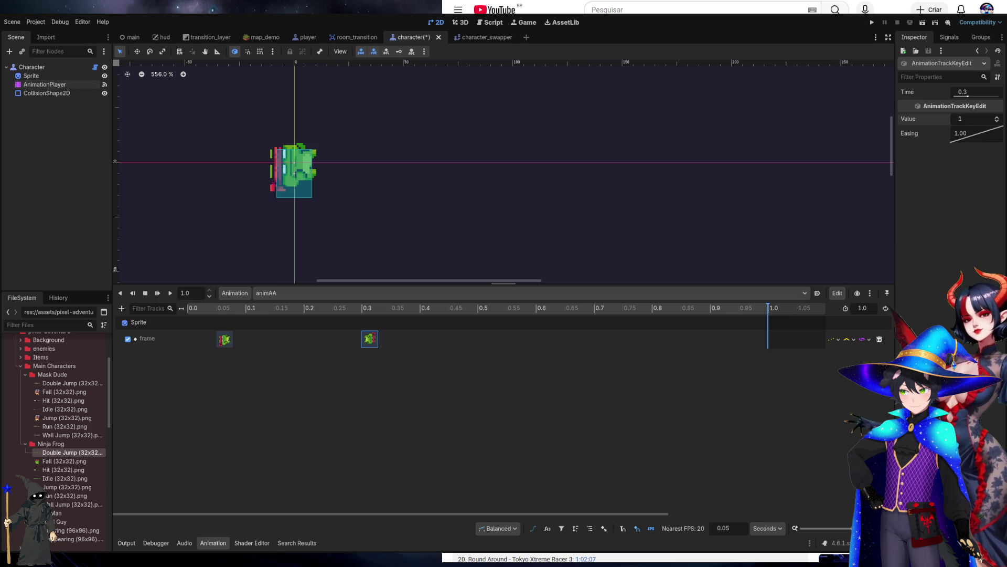
{"action": "scroll", "coordinate": [976, 118], "scroll_direction": "up", "scroll_amount": 5}
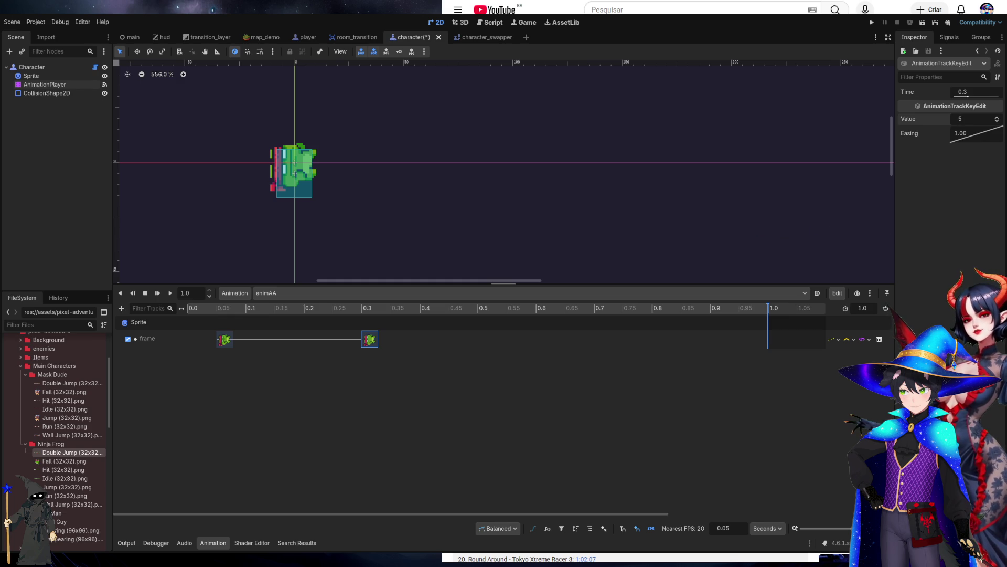
{"action": "left_click", "coordinate": [997, 122]}
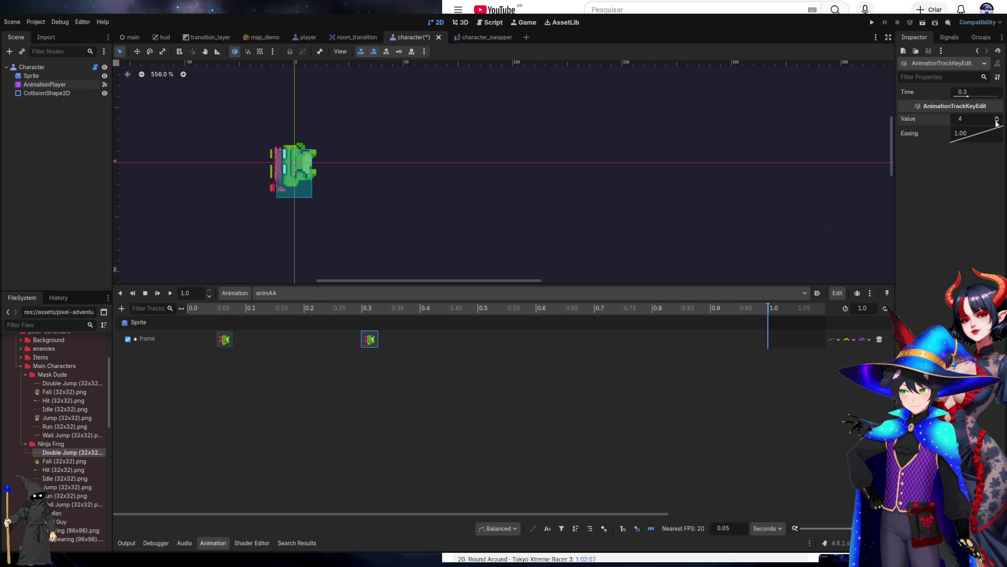
{"action": "left_click", "coordinate": [210, 342]}
{"action": "left_click", "coordinate": [39, 77]}
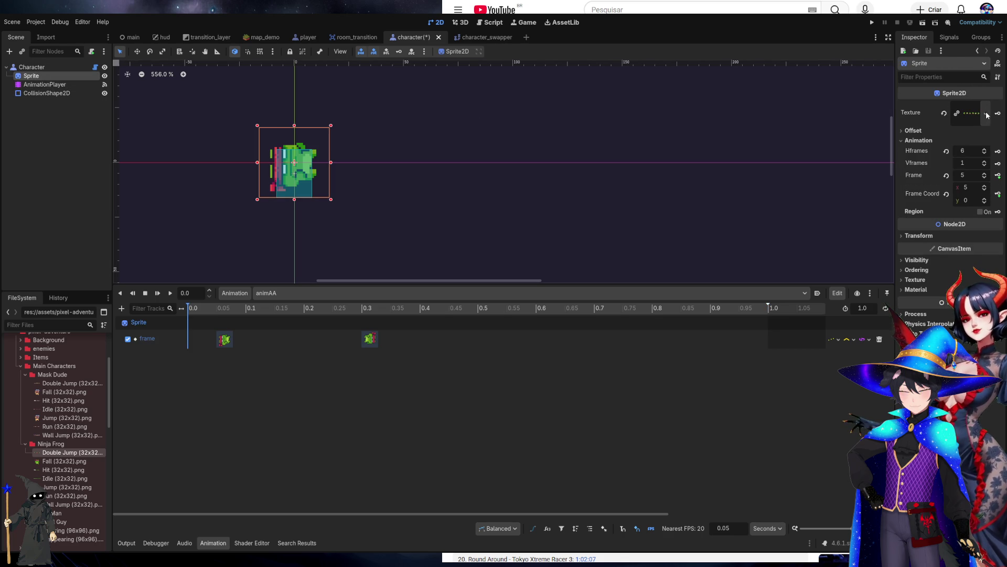
- Preview the Sprite's texture and sprite sheets, then save the character scene
{"action": "left_click", "coordinate": [971, 117]}
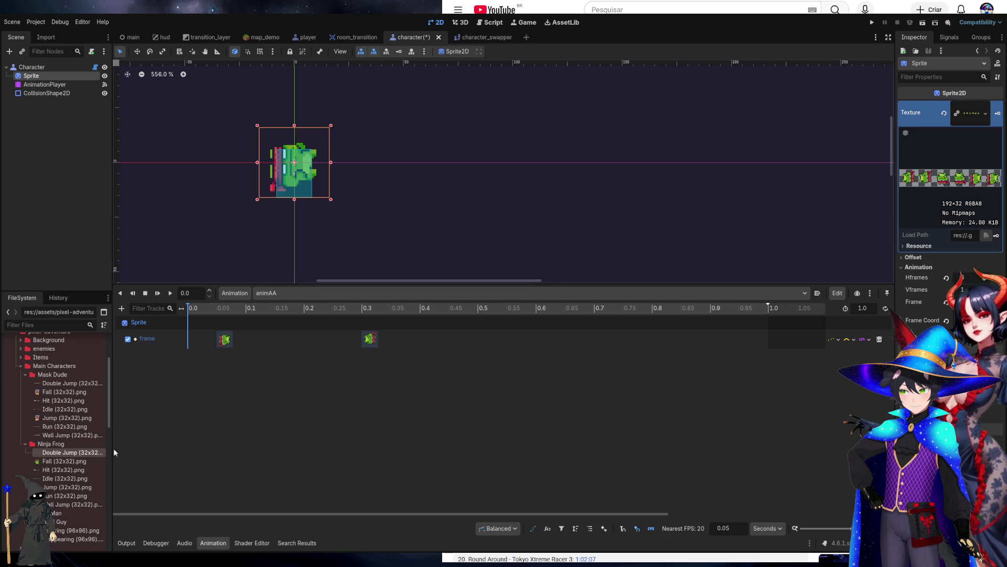
{"action": "left_click", "coordinate": [67, 470]}
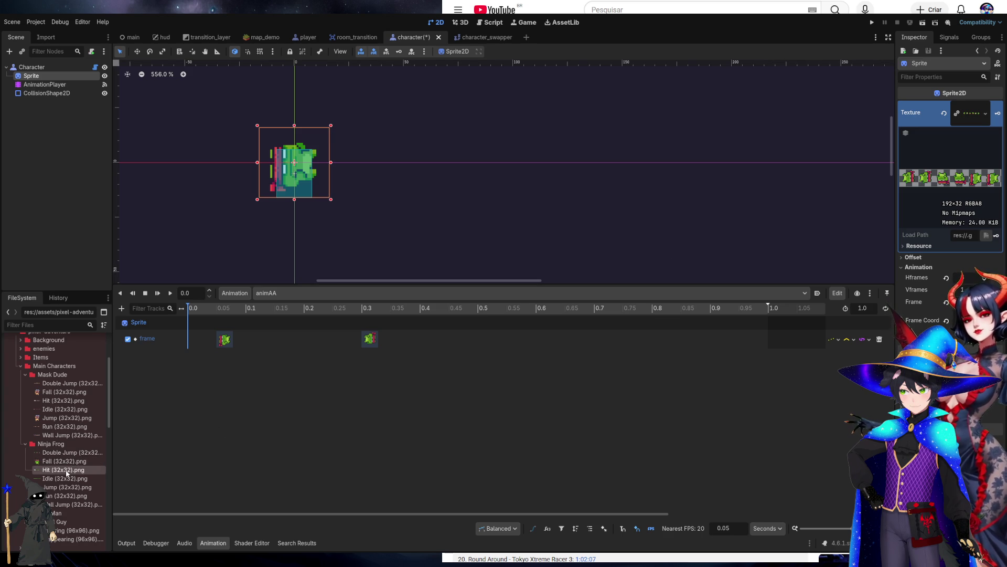
{"action": "double_click", "coordinate": [80, 384]}
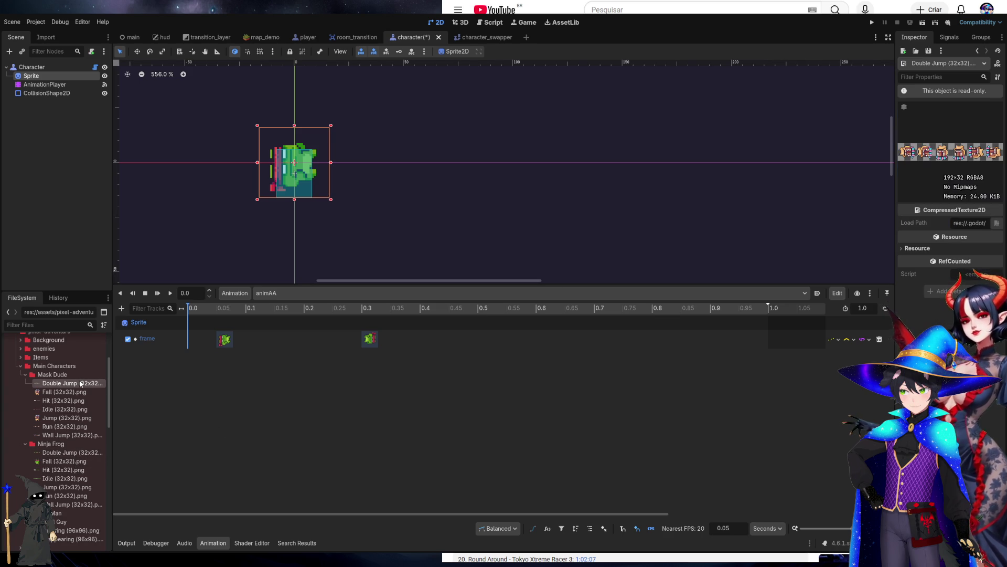
{"action": "left_click", "coordinate": [65, 77]}
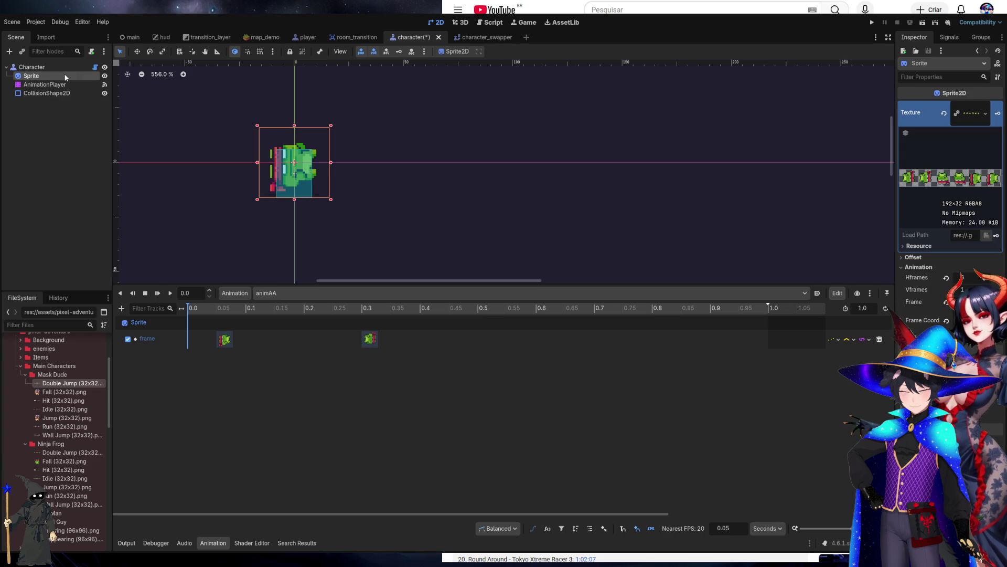
{"action": "left_click", "coordinate": [483, 104]}
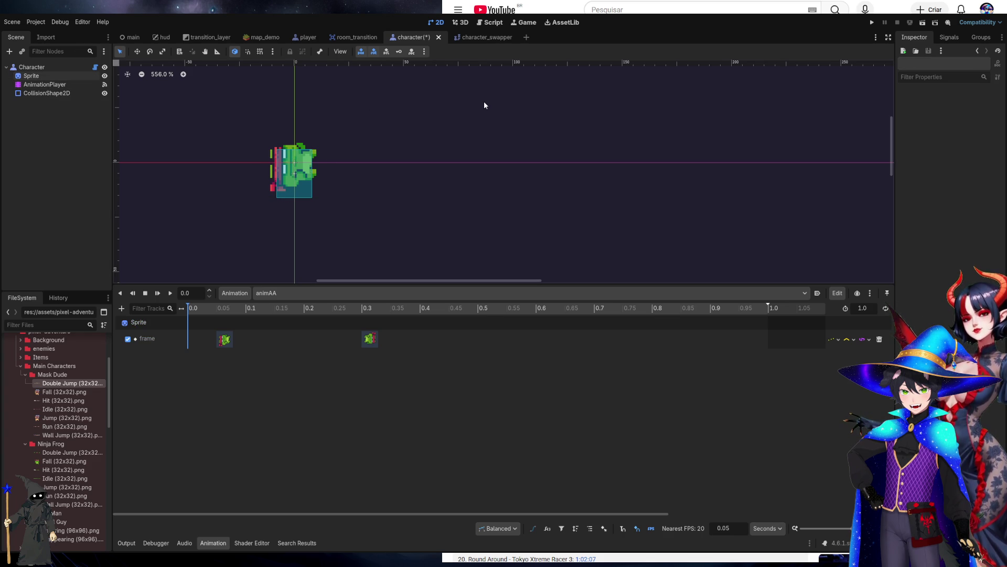
{"action": "key", "text": "ctrl+s"}
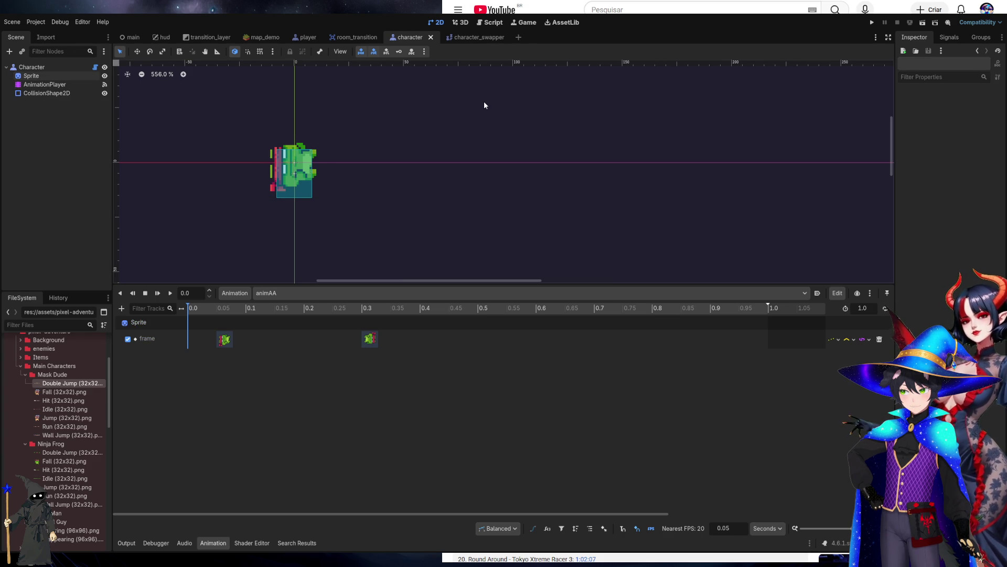
- Move through the character_swapper, character and room_transition tabs to the player scene
{"action": "left_click", "coordinate": [465, 40]}
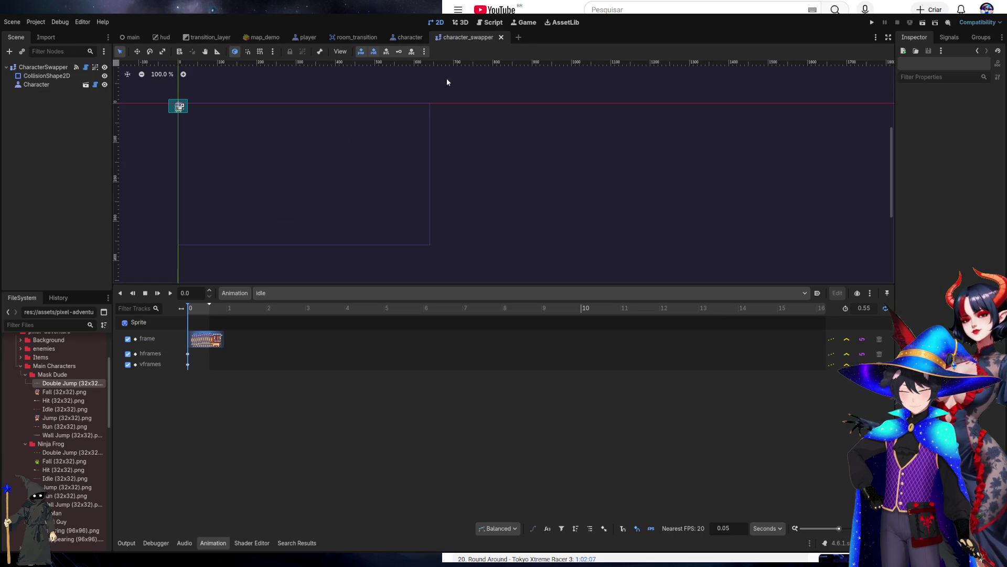
{"action": "left_click", "coordinate": [409, 37]}
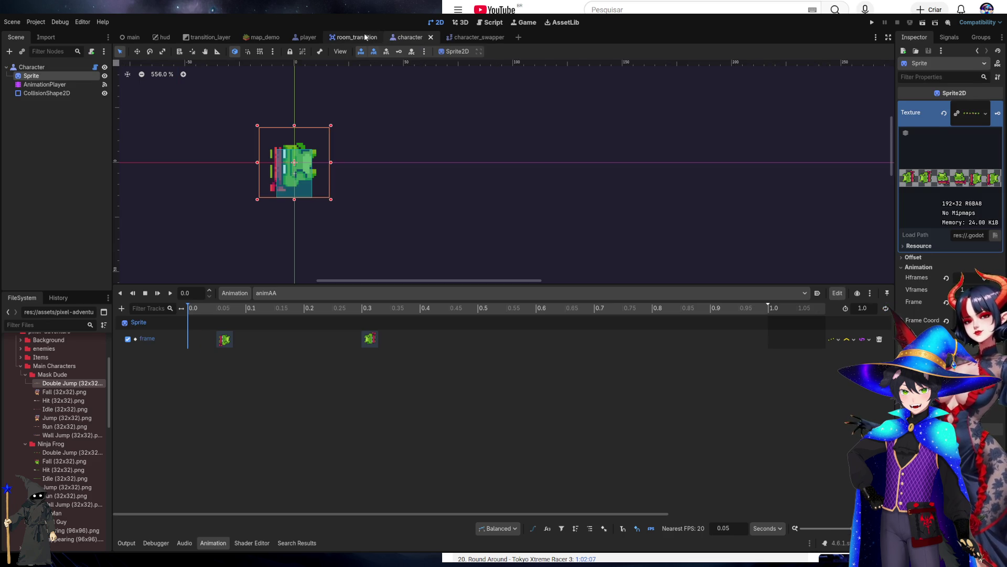
{"action": "left_click", "coordinate": [366, 37]}
{"action": "left_click", "coordinate": [306, 41]}
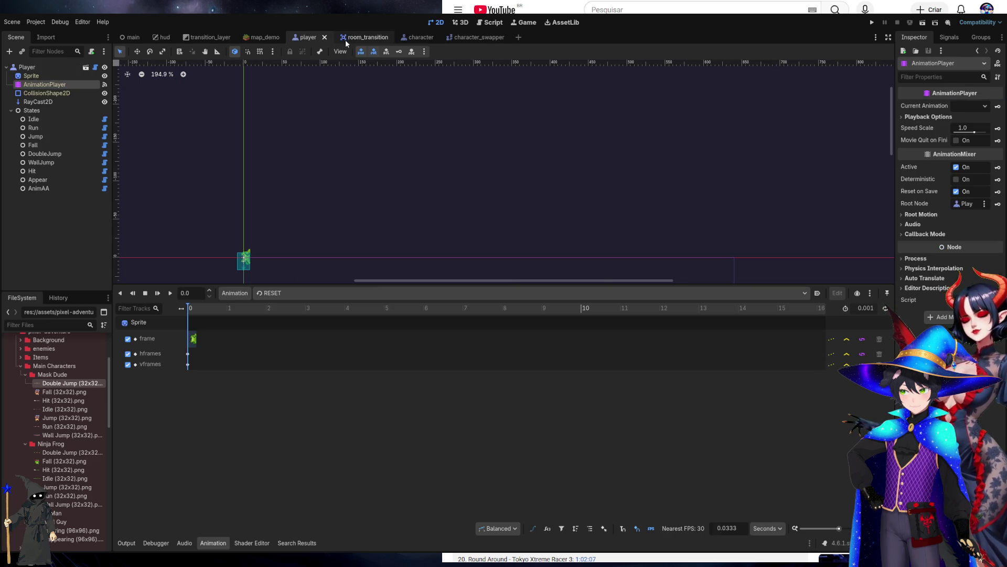
- Bring up the player scene in the 2D view
{"action": "left_click", "coordinate": [345, 39]}
{"action": "left_click", "coordinate": [483, 23]}
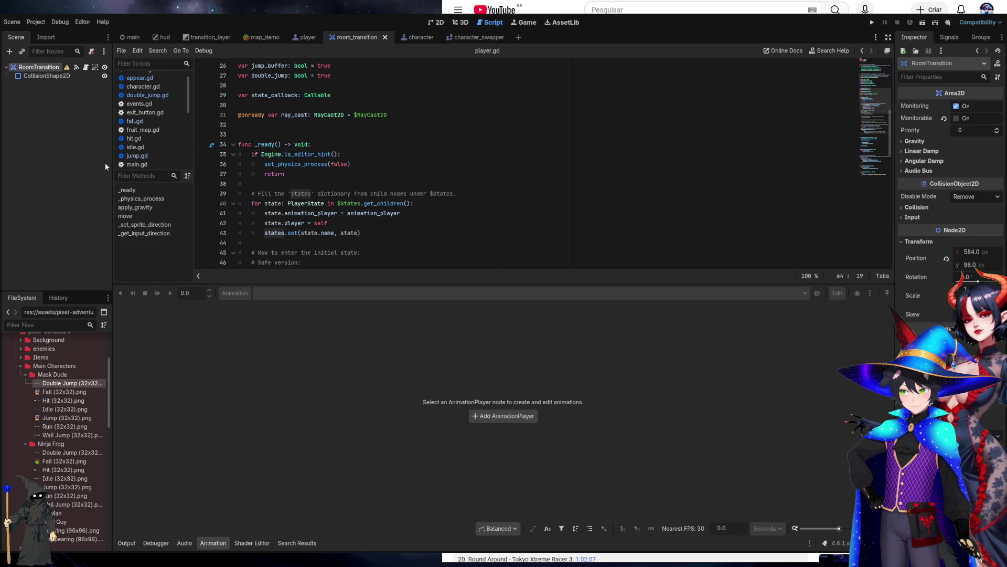
{"action": "left_click", "coordinate": [430, 22]}
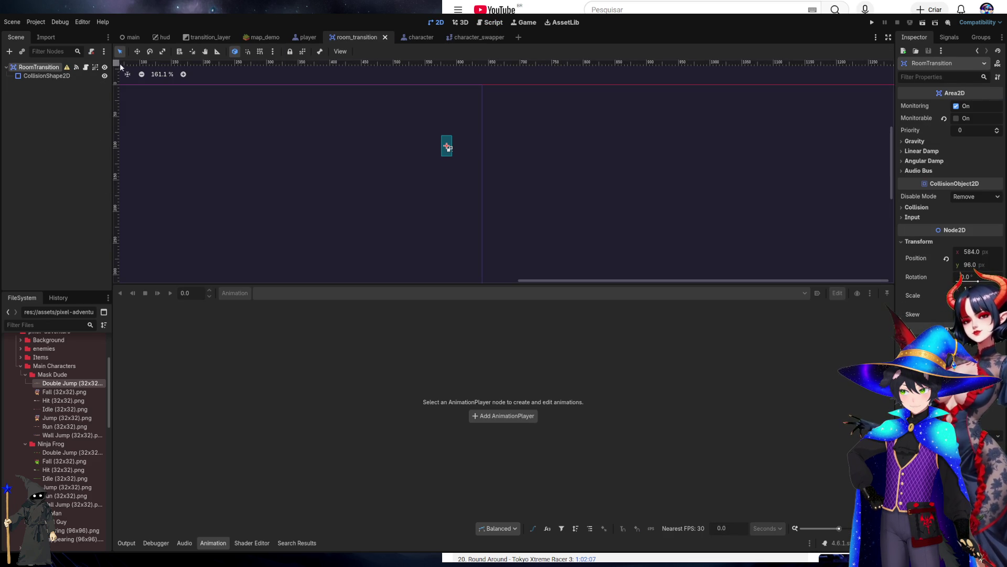
{"action": "left_click", "coordinate": [307, 37]}
- Set the AnimAA node's State Animation Name to animAA and save the player scene
{"action": "left_click", "coordinate": [51, 188]}
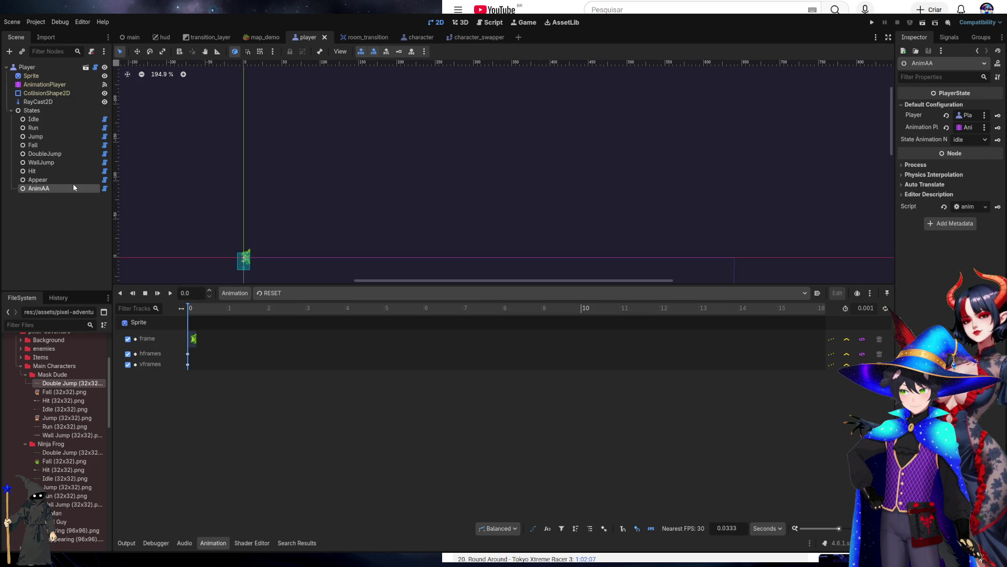
{"action": "left_click", "coordinate": [979, 142]}
{"action": "left_click", "coordinate": [977, 175]}
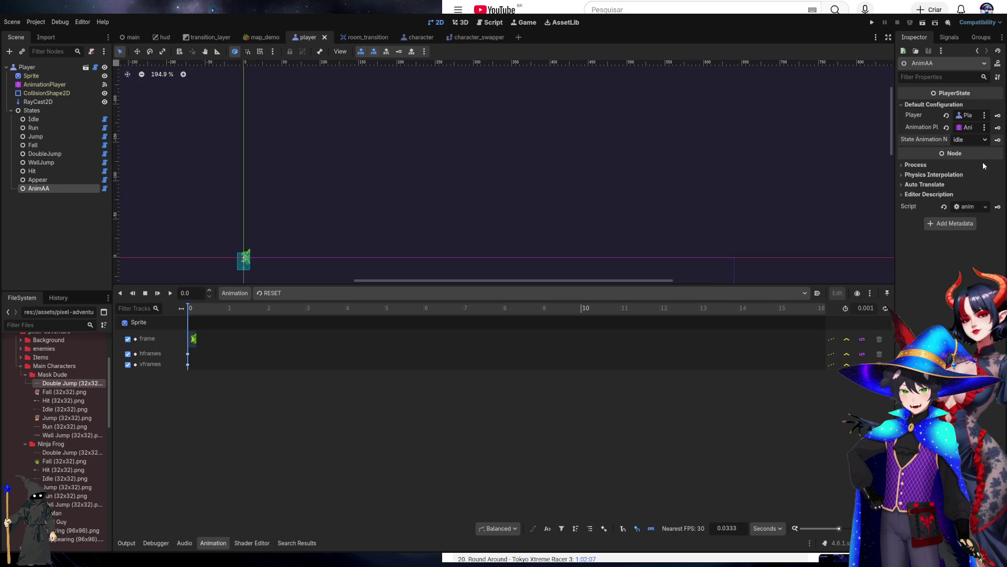
{"action": "key", "text": "ctrl+s"}
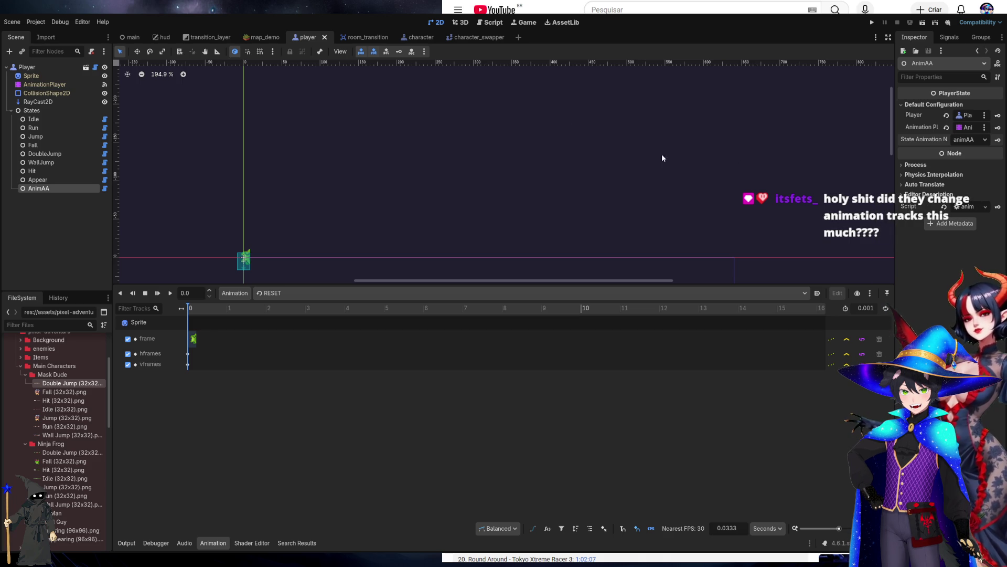
{"action": "left_click", "coordinate": [490, 24]}
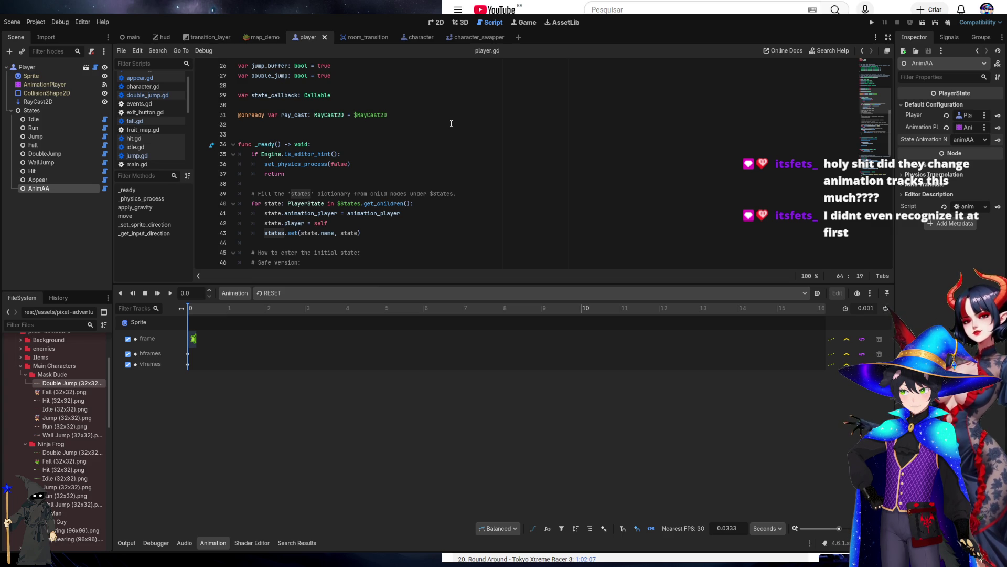
- Drag the splitter down and collapse the Animation panel so player.gd fills the editor
{"action": "mouse_move", "coordinate": [305, 284]}
{"action": "left_mouse_down"}
{"action": "mouse_move", "coordinate": [272, 440]}
{"action": "mouse_move", "coordinate": [247, 451]}
{"action": "mouse_move", "coordinate": [229, 535]}
{"action": "left_mouse_up"}
{"action": "left_click", "coordinate": [212, 544]}
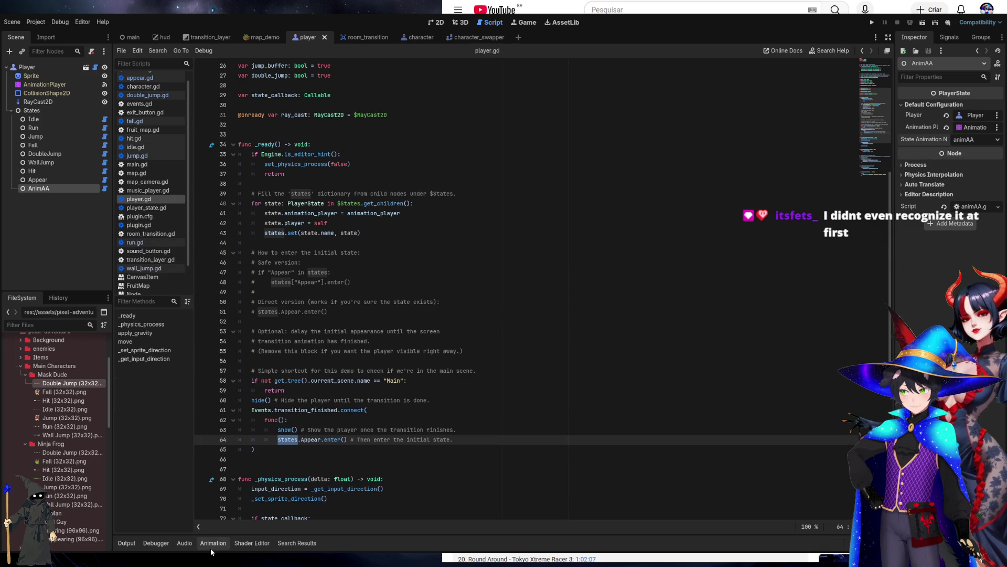
{"action": "left_click", "coordinate": [418, 380]}
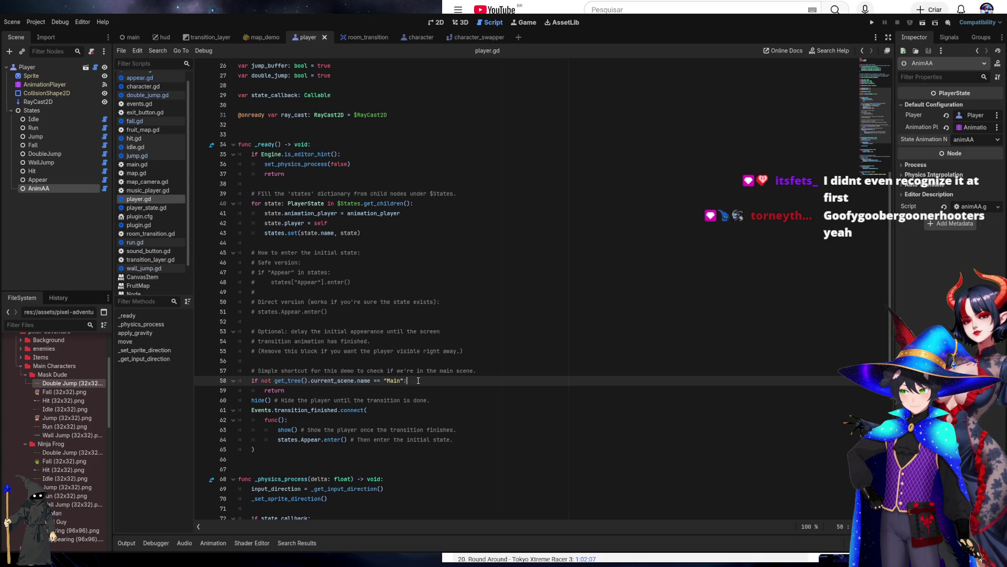
- Scroll through player.gd's movement code, checking the move_and_slide, input_direction and states.set lines
{"action": "scroll", "coordinate": [418, 380], "scroll_direction": "down", "scroll_amount": 3}
{"action": "scroll", "coordinate": [418, 381], "scroll_direction": "down", "scroll_amount": 3}
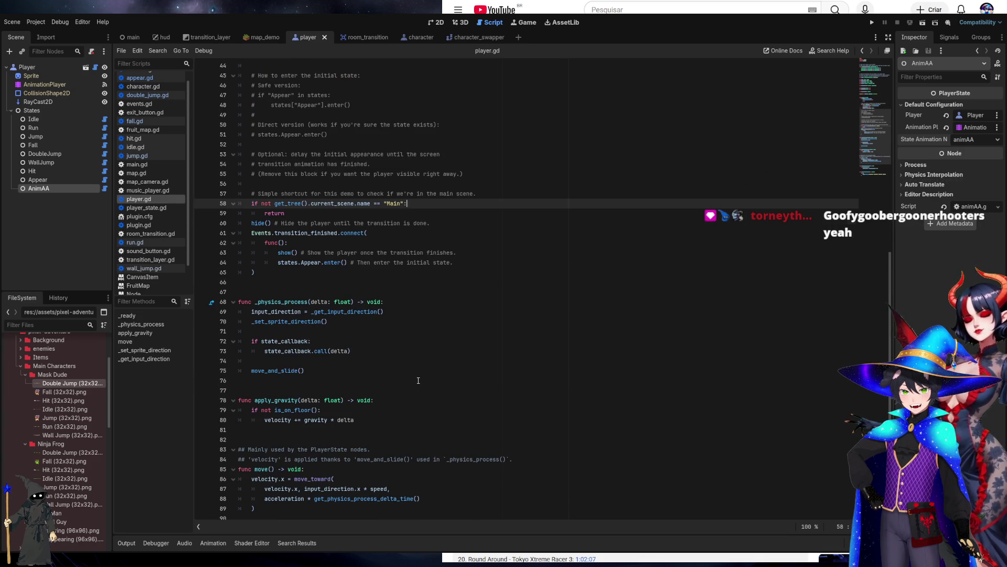
{"action": "scroll", "coordinate": [418, 380], "scroll_direction": "up", "scroll_amount": 5}
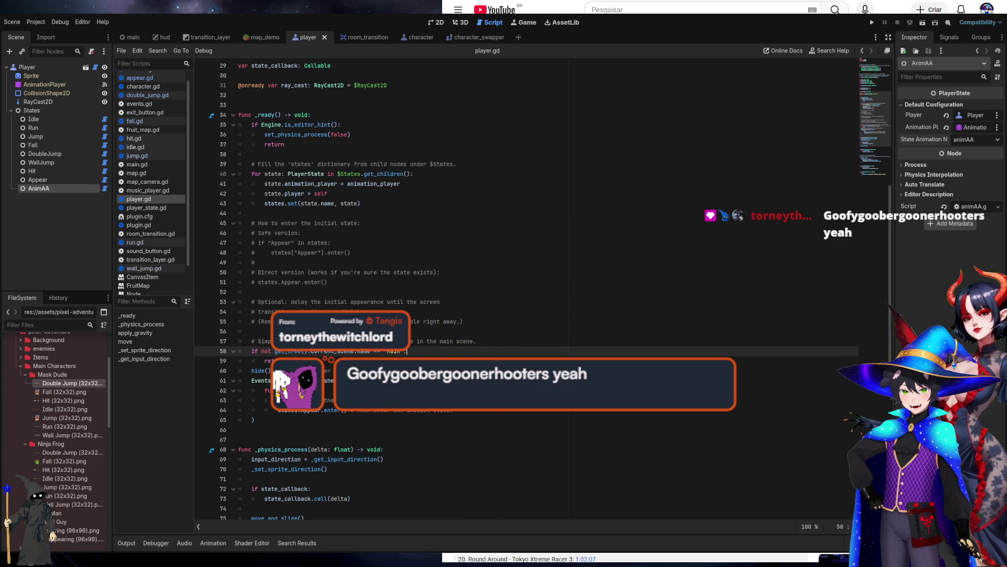
{"action": "scroll", "coordinate": [418, 381], "scroll_direction": "up", "scroll_amount": 1}
{"action": "scroll", "coordinate": [418, 380], "scroll_direction": "down", "scroll_amount": 6}
{"action": "scroll", "coordinate": [418, 380], "scroll_direction": "up", "scroll_amount": 5}
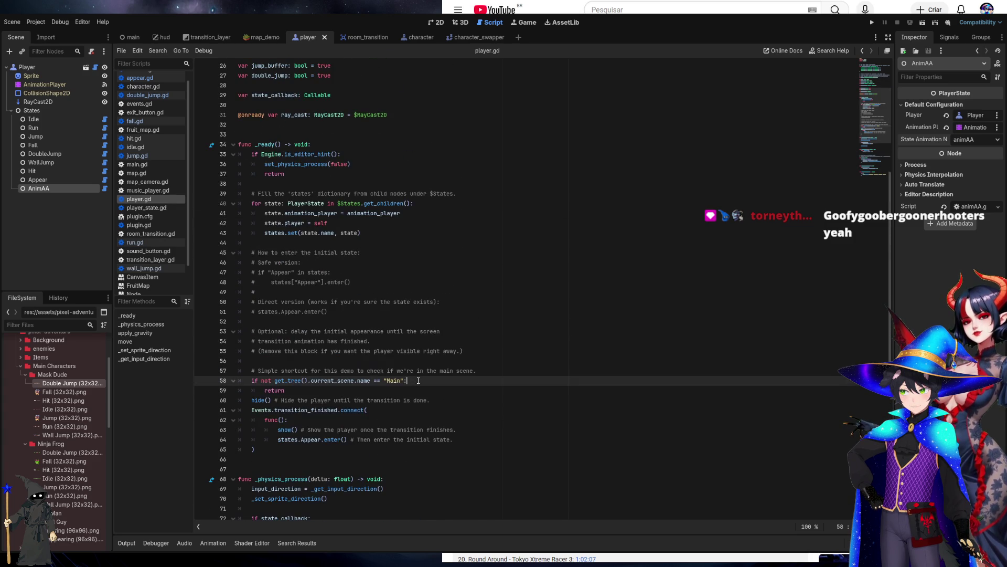
{"action": "scroll", "coordinate": [500, 356], "scroll_direction": "down", "scroll_amount": 2}
{"action": "scroll", "coordinate": [500, 356], "scroll_direction": "down", "scroll_amount": 2}
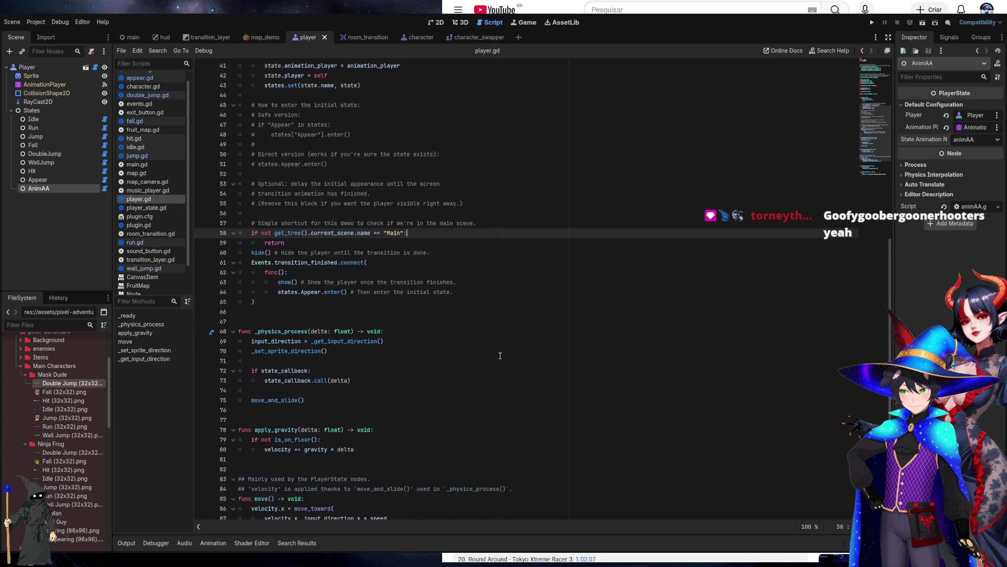
{"action": "scroll", "coordinate": [500, 356], "scroll_direction": "down", "scroll_amount": 4}
{"action": "left_click", "coordinate": [502, 263]}
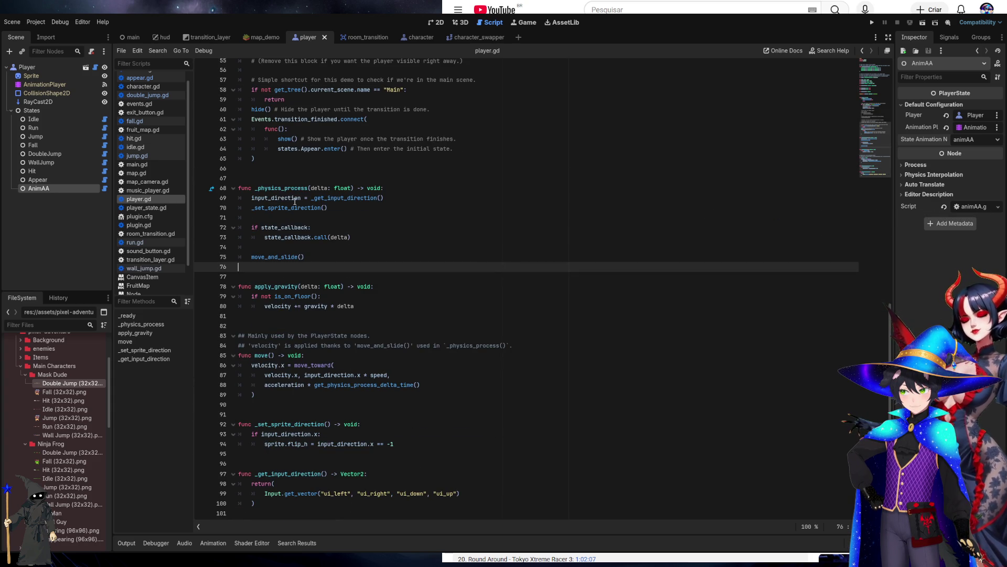
{"action": "left_click", "coordinate": [331, 203]}
{"action": "scroll", "coordinate": [363, 287], "scroll_direction": "up", "scroll_amount": 12}
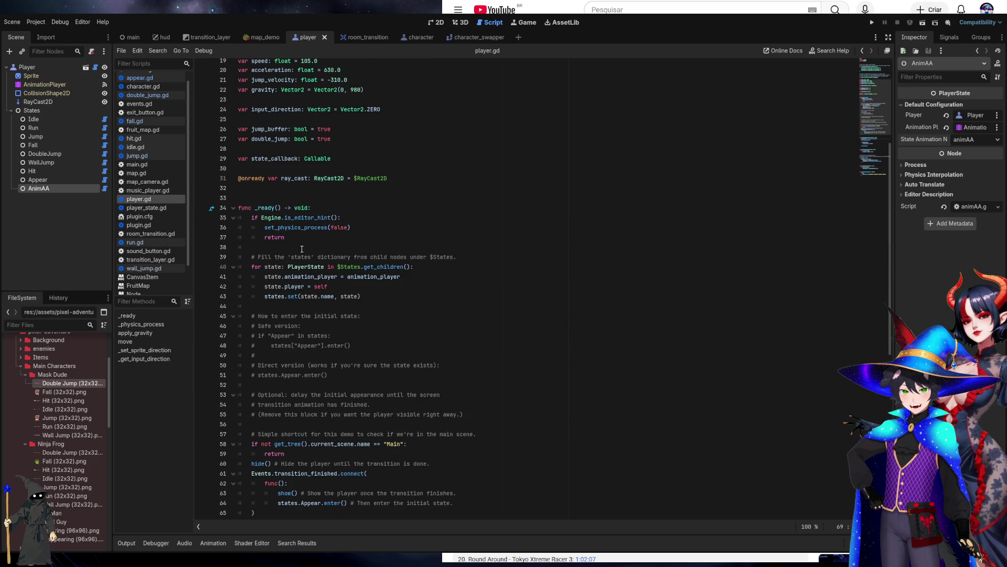
{"action": "scroll", "coordinate": [319, 268], "scroll_direction": "down", "scroll_amount": 4}
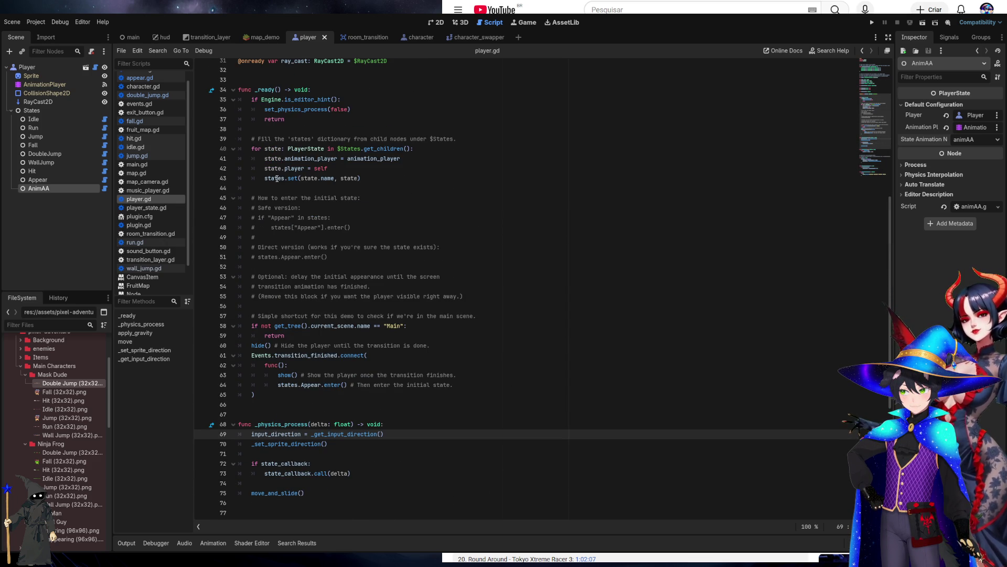
{"action": "left_click", "coordinate": [277, 179]}
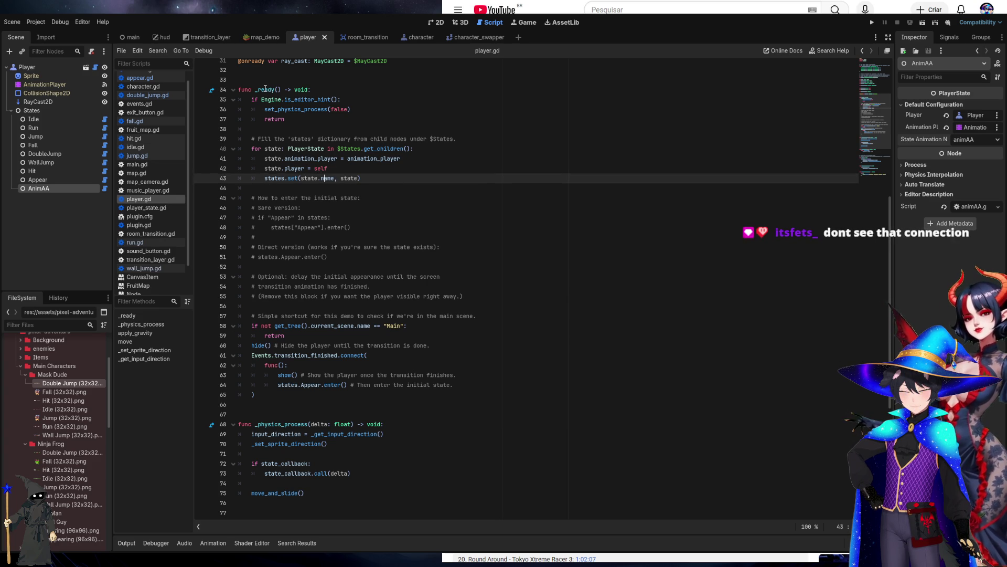
- Move to _ready's current_scene check and select transition_finished in the Events connect line
{"action": "scroll", "coordinate": [381, 201], "scroll_direction": "down", "scroll_amount": 3}
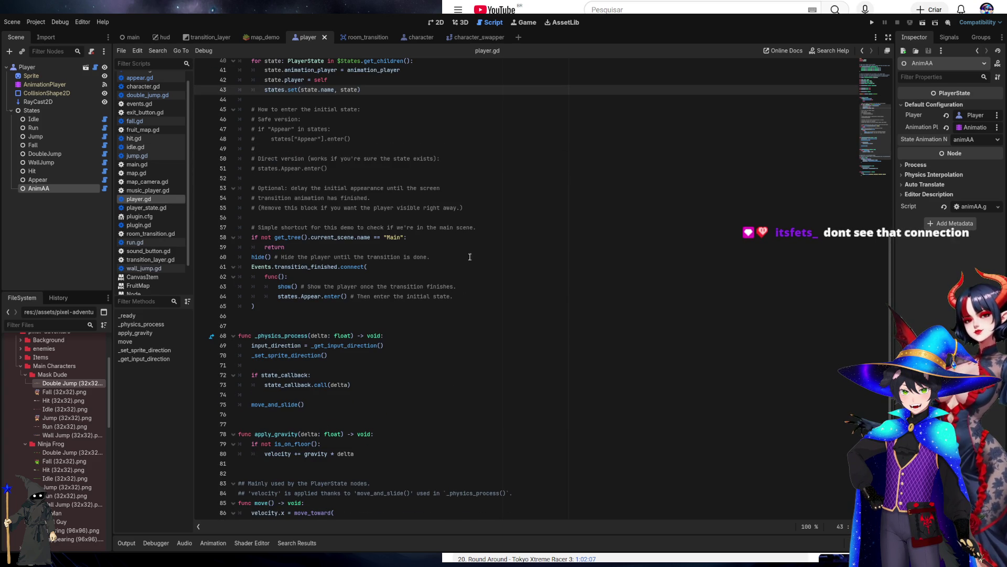
{"action": "left_click", "coordinate": [472, 241]}
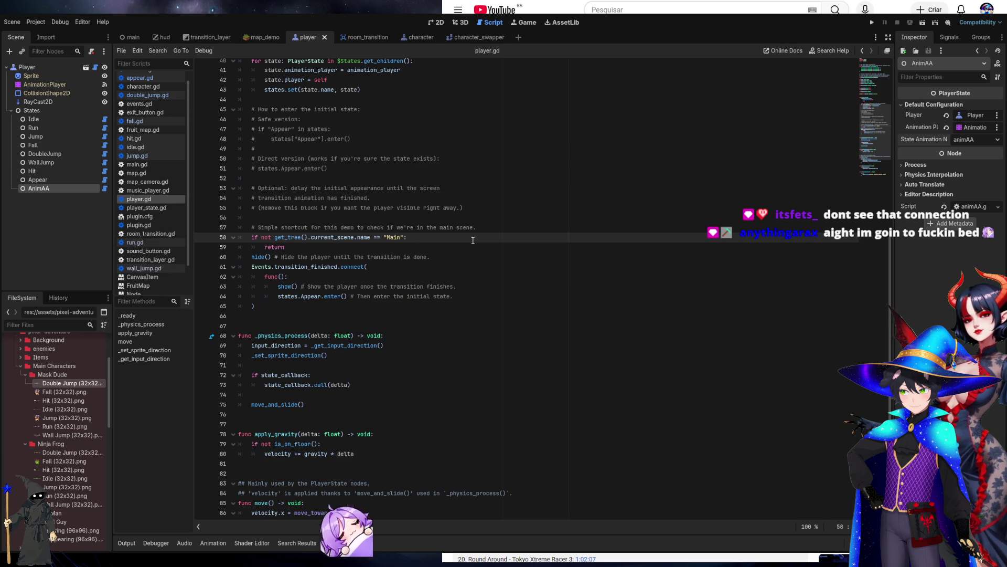
{"action": "scroll", "coordinate": [467, 244], "scroll_direction": "down", "scroll_amount": 2}
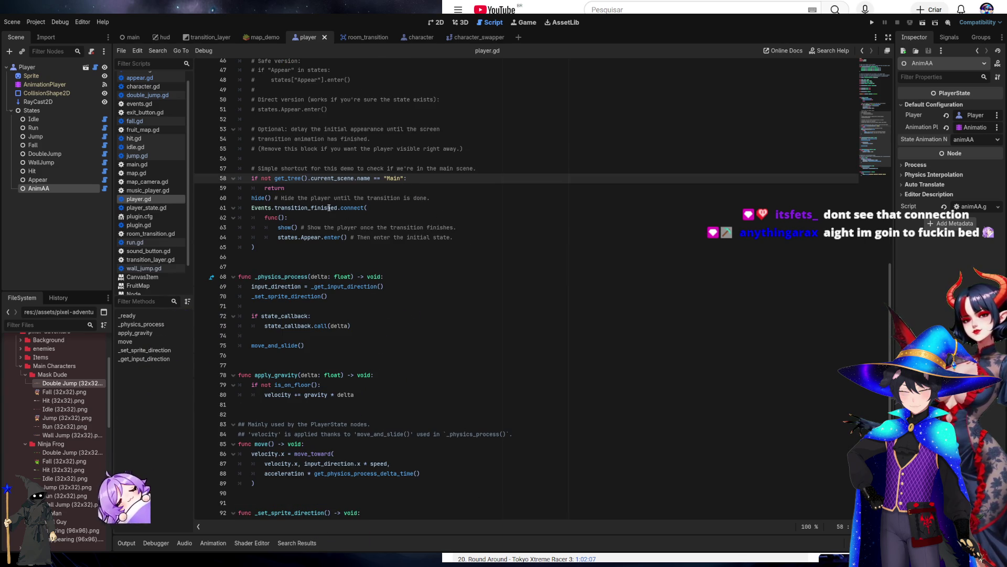
{"action": "key", "text": "Down"}
{"action": "key", "text": "Down"}
{"action": "key", "text": "Down"}
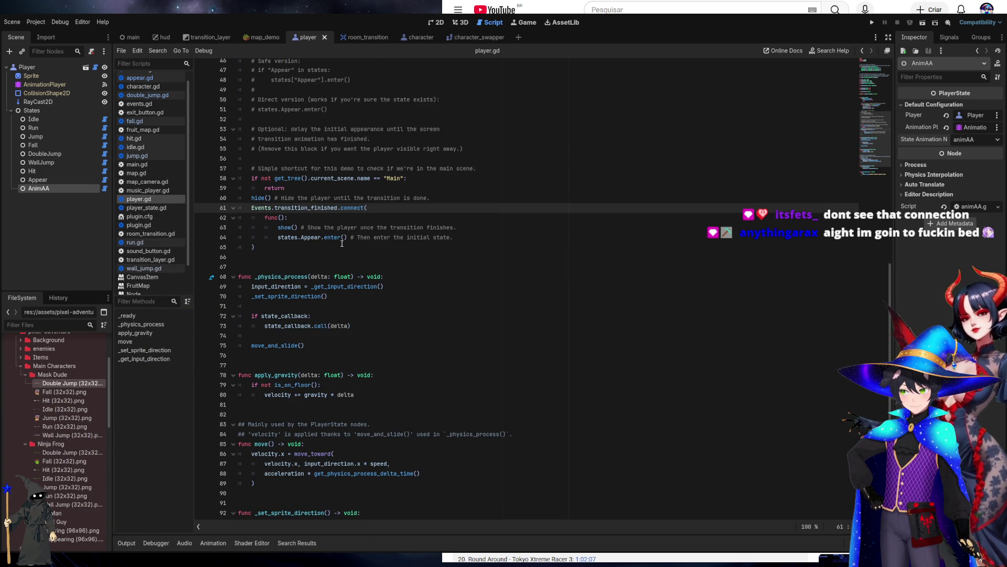
{"action": "left_click", "coordinate": [328, 190]}
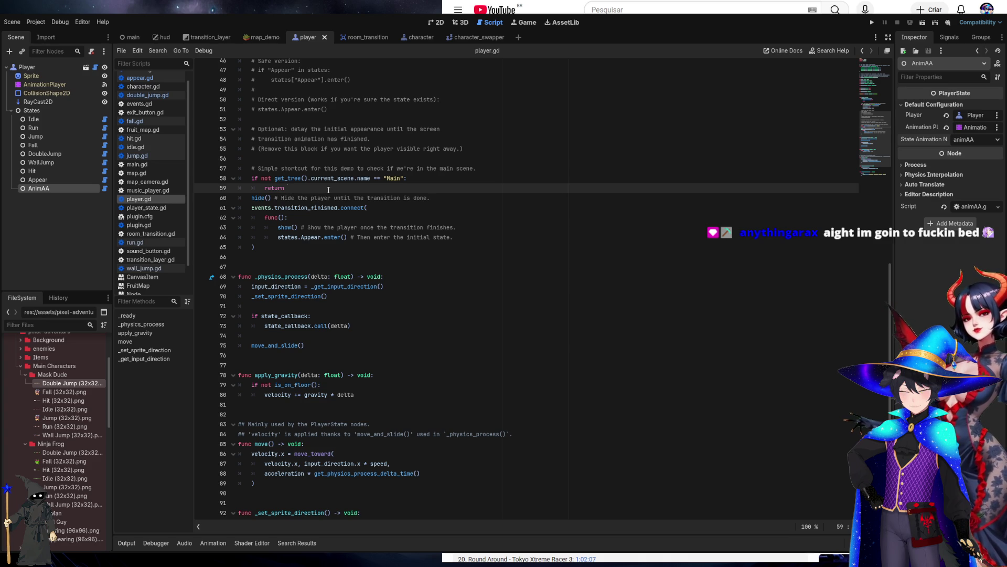
{"action": "left_click", "coordinate": [294, 229]}
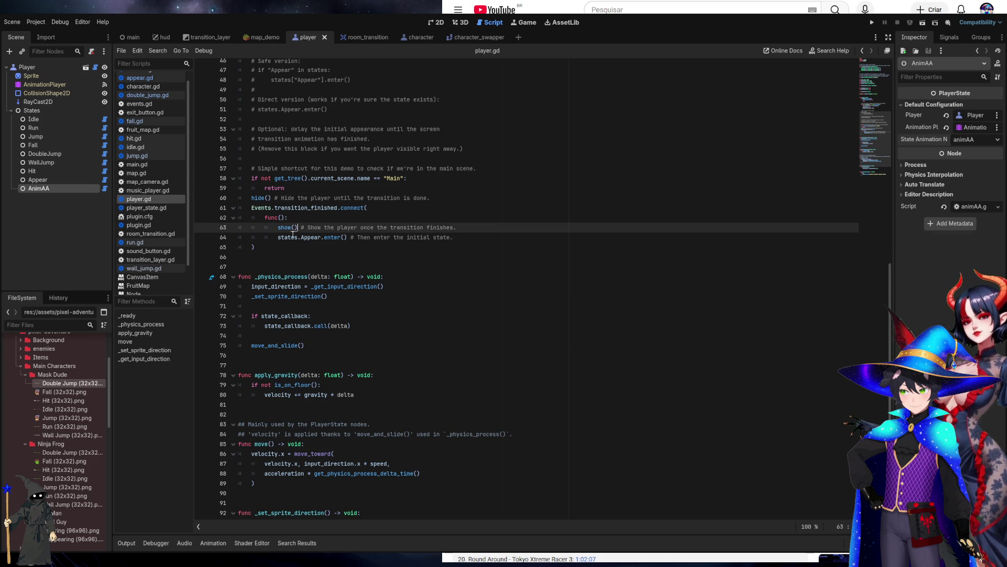
{"action": "left_click", "coordinate": [291, 237]}
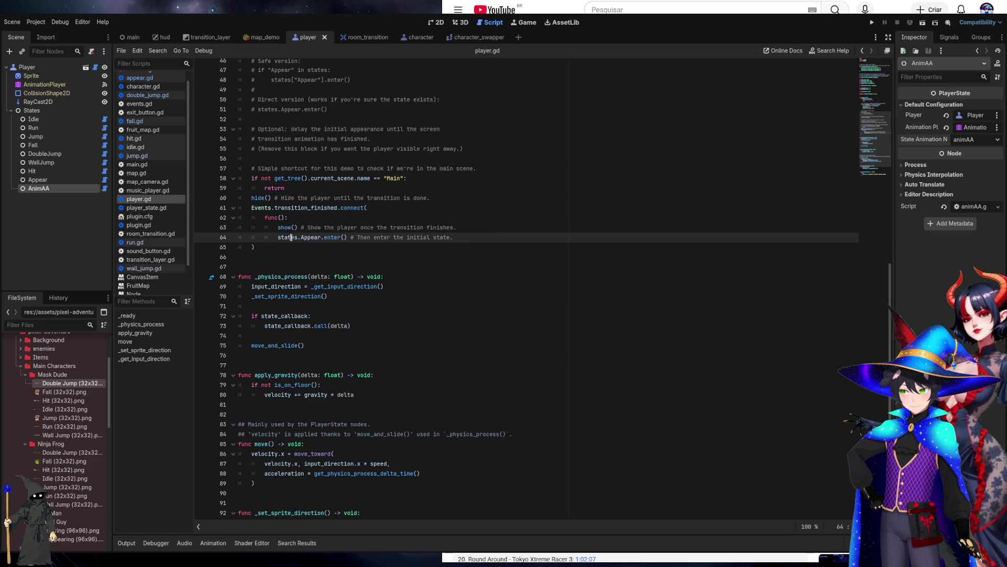
{"action": "left_click", "coordinate": [367, 227]}
{"action": "left_click", "coordinate": [318, 208]}
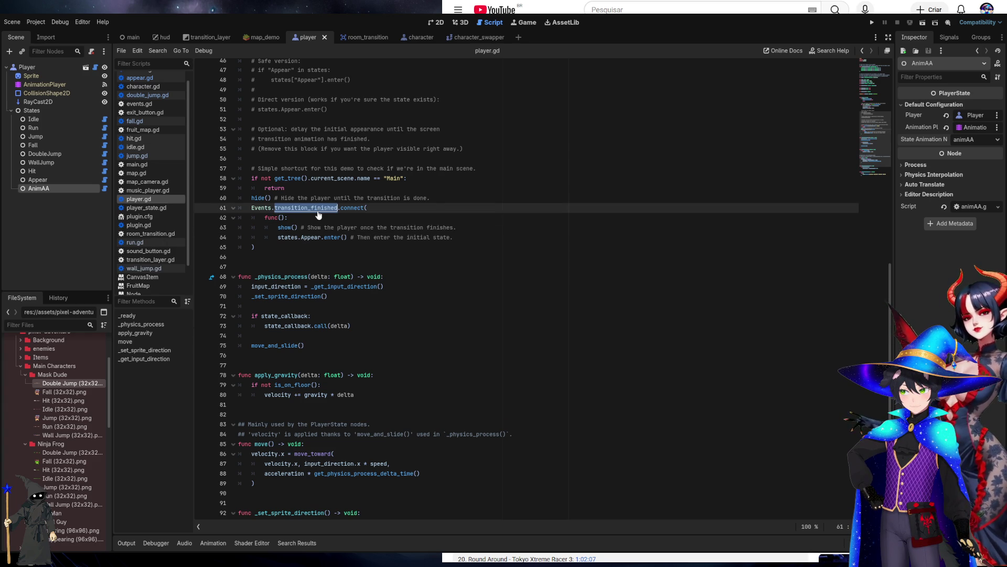
- Search the project for transition_finished and view its events.gd declaration and transition_layer.gd emit
{"action": "key", "text": "ctrl+shift+f"}
{"action": "key", "text": "Return"}
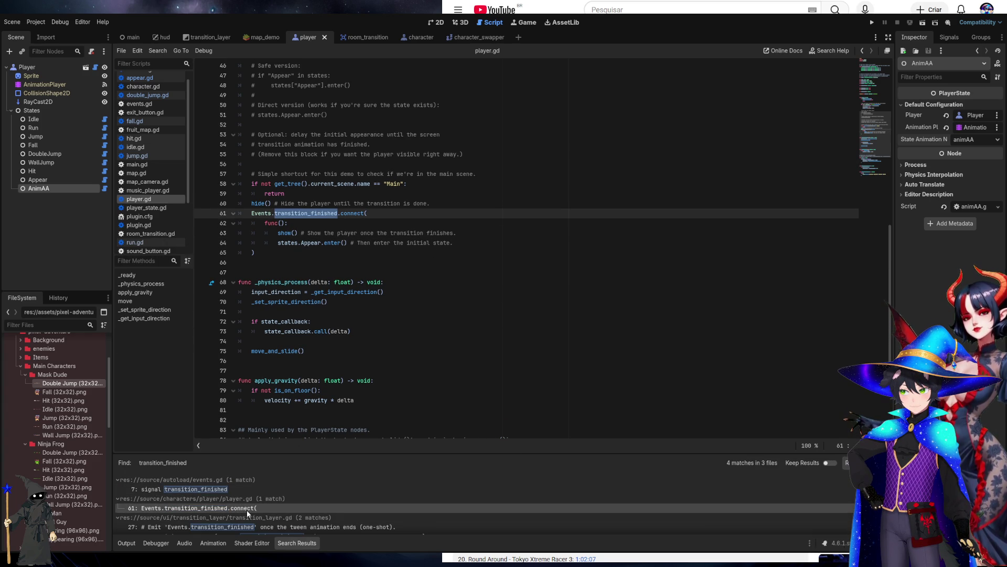
{"action": "left_click", "coordinate": [259, 491]}
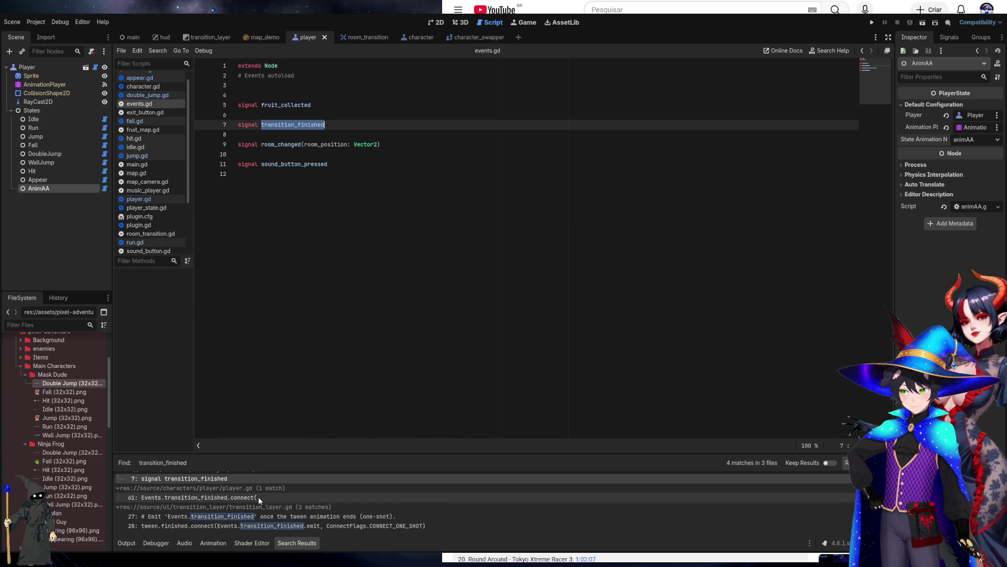
{"action": "left_click", "coordinate": [250, 514]}
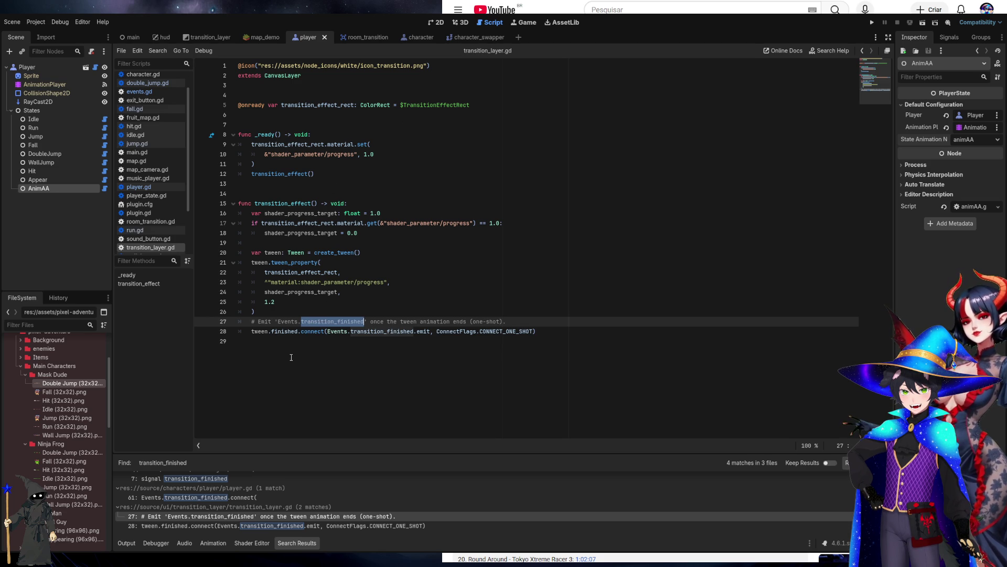
{"action": "left_click", "coordinate": [330, 526]}
{"action": "left_click", "coordinate": [344, 517]}
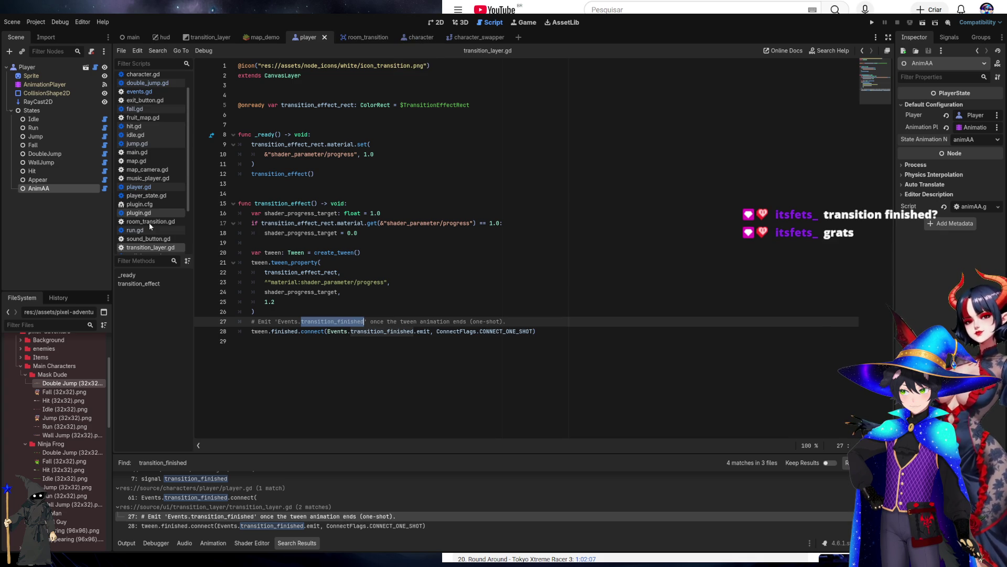
- Review player.gd's main-scene check, player hiding, transition_finished connection and show callback
{"action": "left_click", "coordinate": [149, 188]}
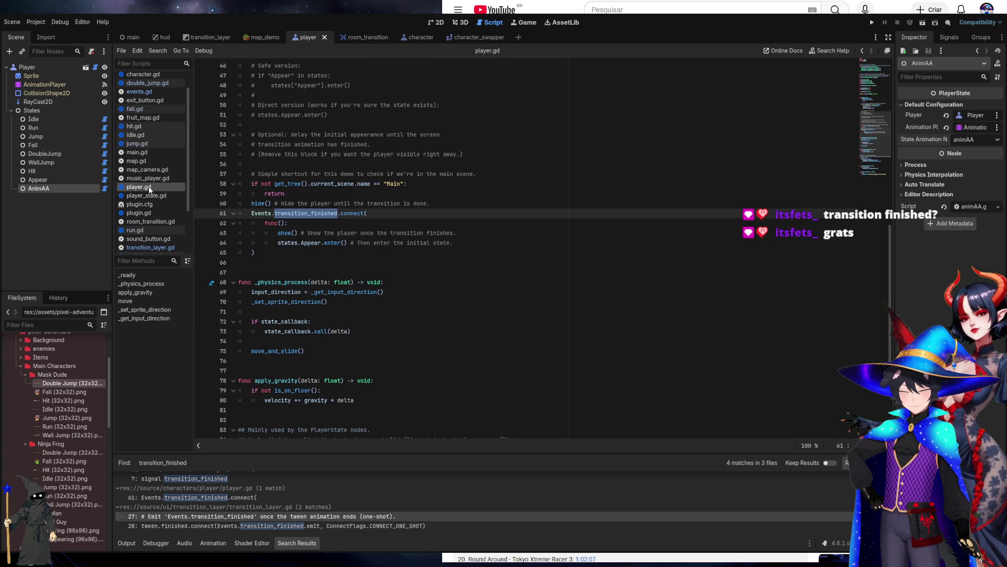
{"action": "left_click", "coordinate": [425, 188]}
{"action": "left_click", "coordinate": [431, 201]}
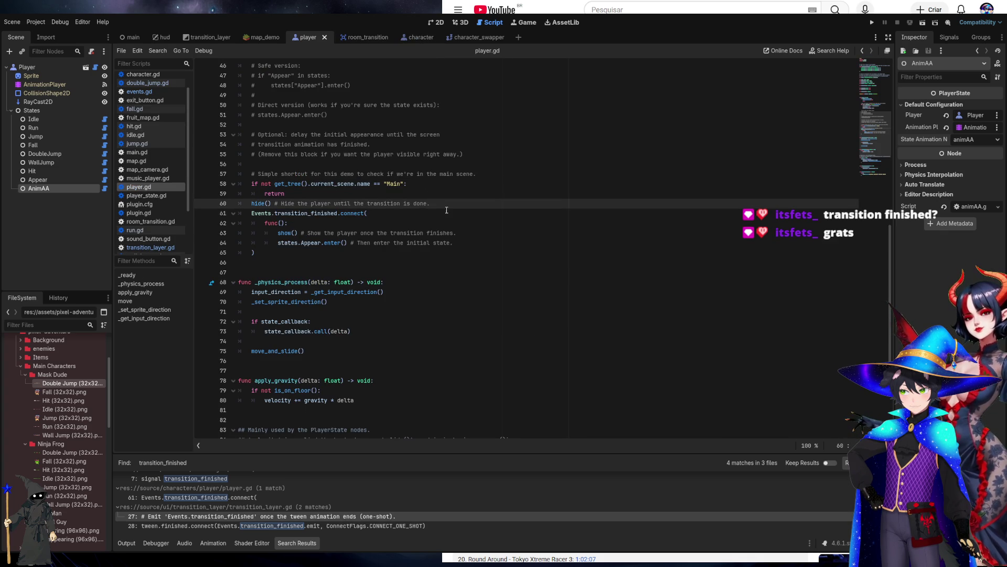
{"action": "left_click", "coordinate": [446, 210]}
{"action": "left_click", "coordinate": [420, 223]}
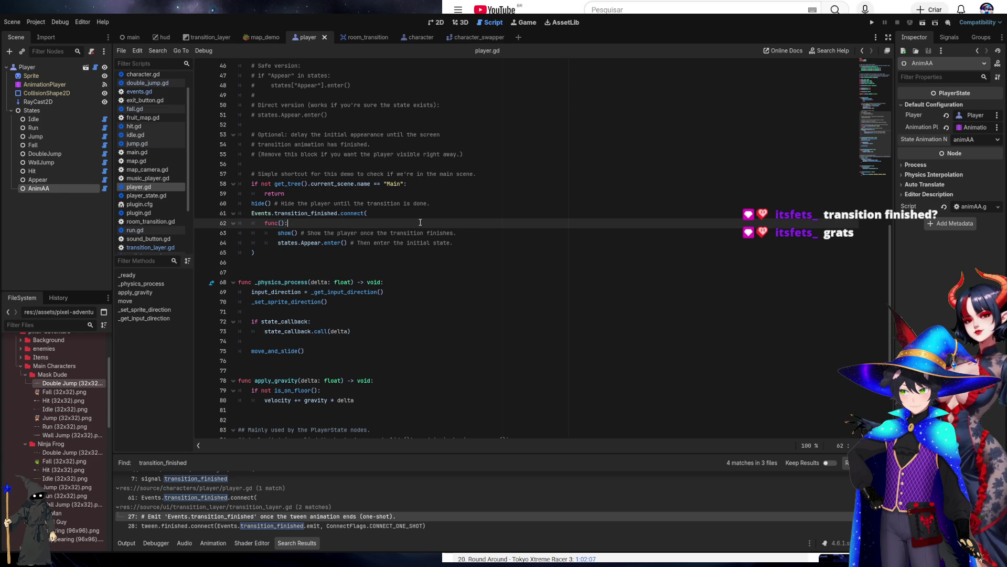
- Open transition_layer.gd from the Scripts list
{"action": "scroll", "coordinate": [420, 222], "scroll_direction": "down", "scroll_amount": 3}
{"action": "scroll", "coordinate": [420, 223], "scroll_direction": "down", "scroll_amount": 1}
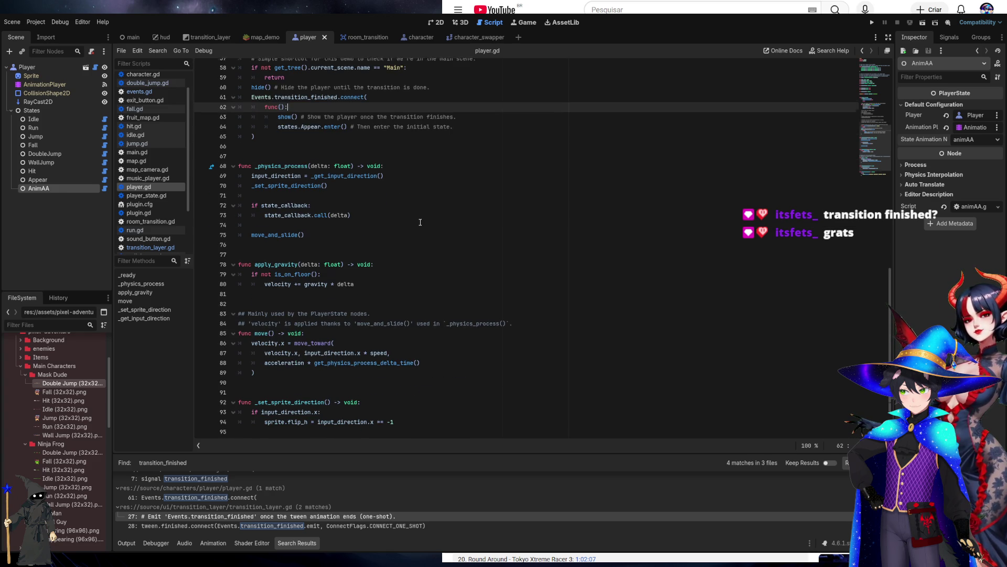
{"action": "scroll", "coordinate": [411, 117], "scroll_direction": "up", "scroll_amount": 1}
{"action": "scroll", "coordinate": [172, 198], "scroll_direction": "down", "scroll_amount": 2}
{"action": "left_click", "coordinate": [174, 204]}
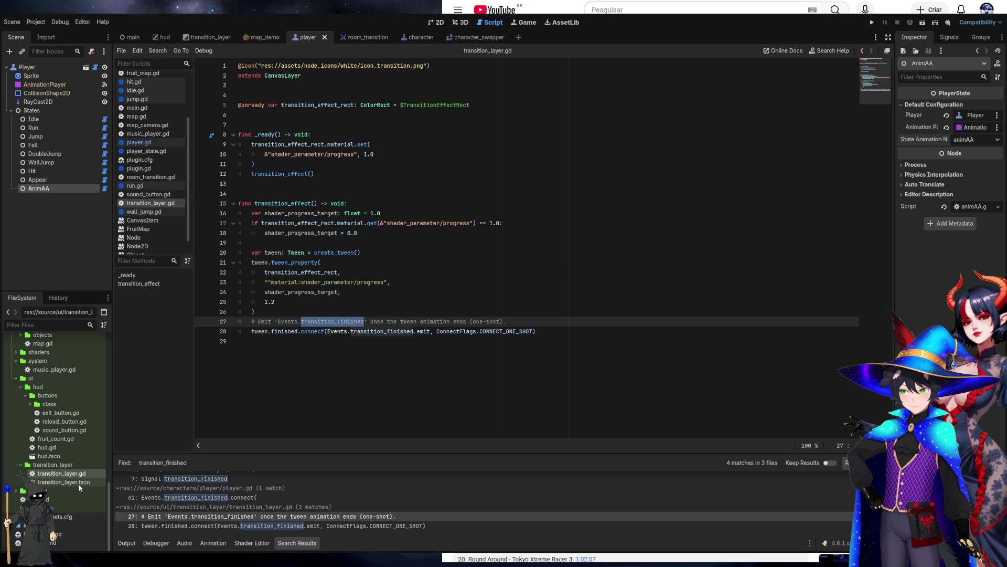
- Open transition_layer.tscn, view the main scene's level in 2D, run the game with F5, then reopen transition_layer.gd
{"action": "double_click", "coordinate": [79, 483]}
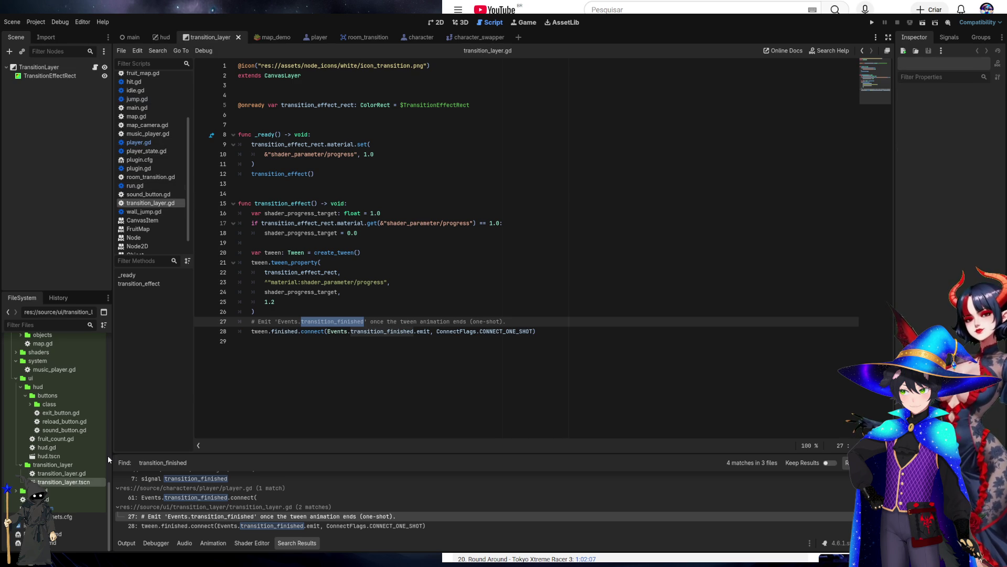
{"action": "key", "text": "ctrl+Tab"}
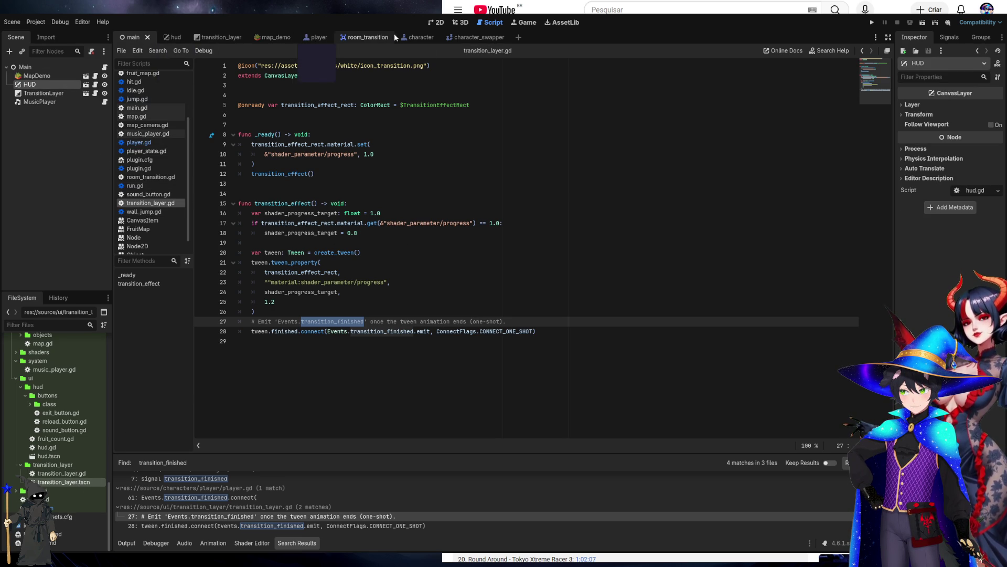
{"action": "left_click", "coordinate": [435, 22]}
{"action": "scroll", "coordinate": [271, 171], "scroll_direction": "down", "scroll_amount": 10}
{"action": "scroll", "coordinate": [500, 280], "scroll_direction": "up", "scroll_amount": 7}
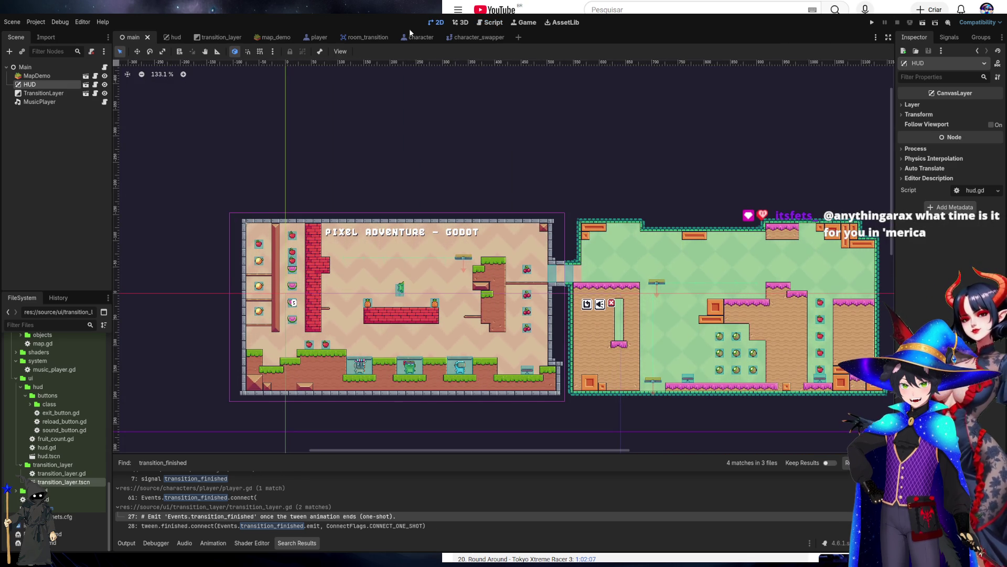
{"action": "key", "text": "F5"}
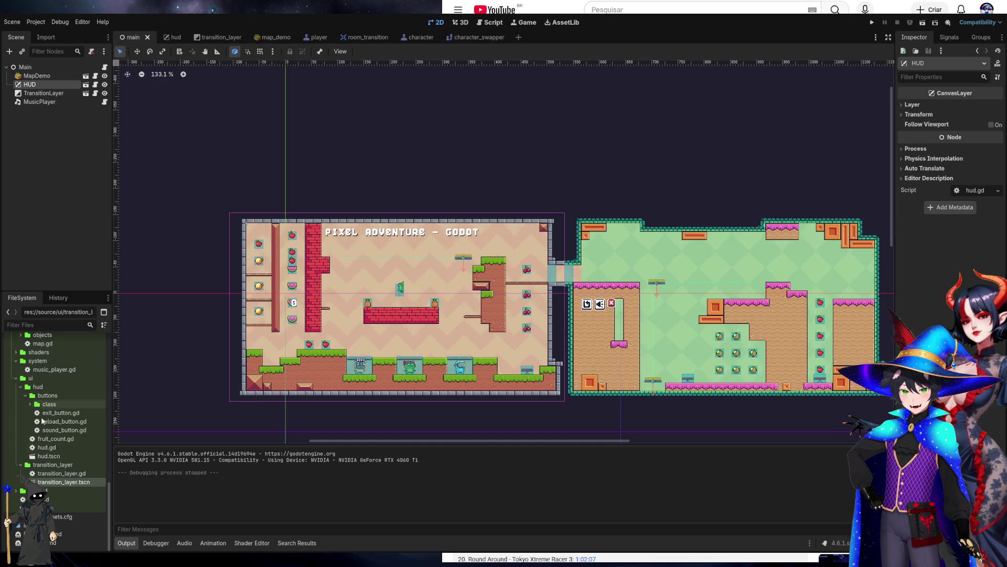
{"action": "double_click", "coordinate": [41, 474]}
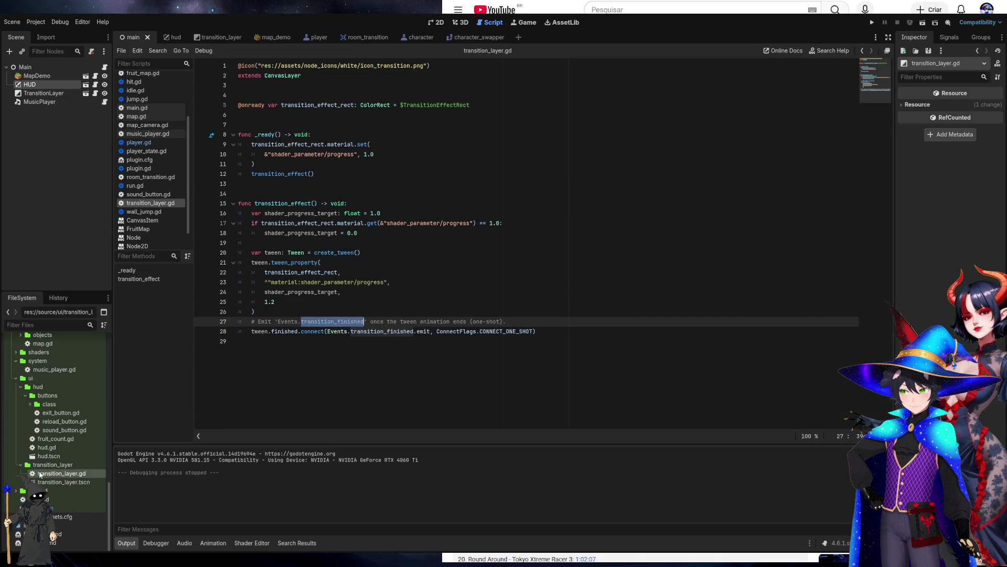
- Read _ready's shader progress setup and the shader_progress_target check that resets to 0.0
{"action": "left_click", "coordinate": [322, 144]}
{"action": "left_click", "coordinate": [331, 154]}
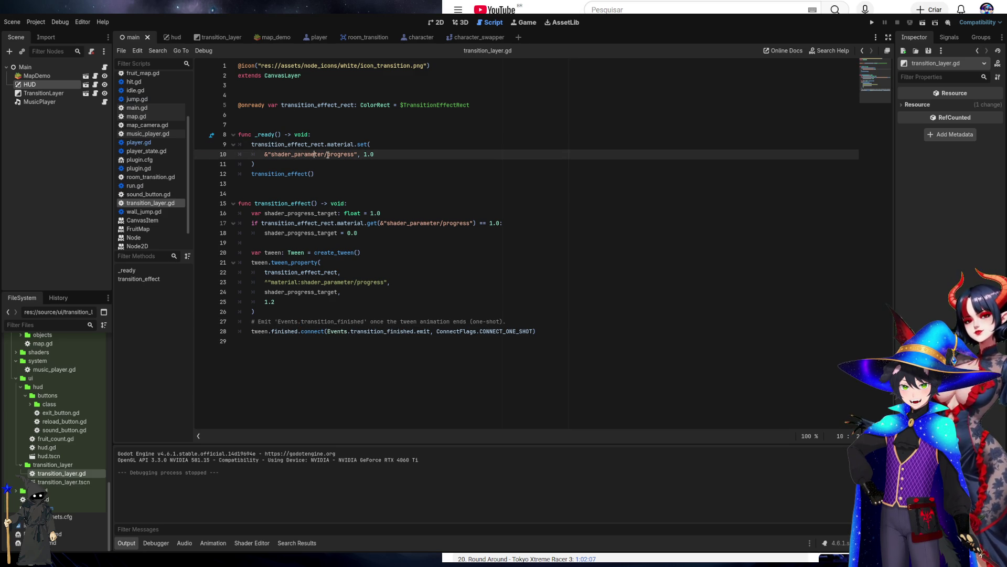
{"action": "left_click", "coordinate": [325, 173]}
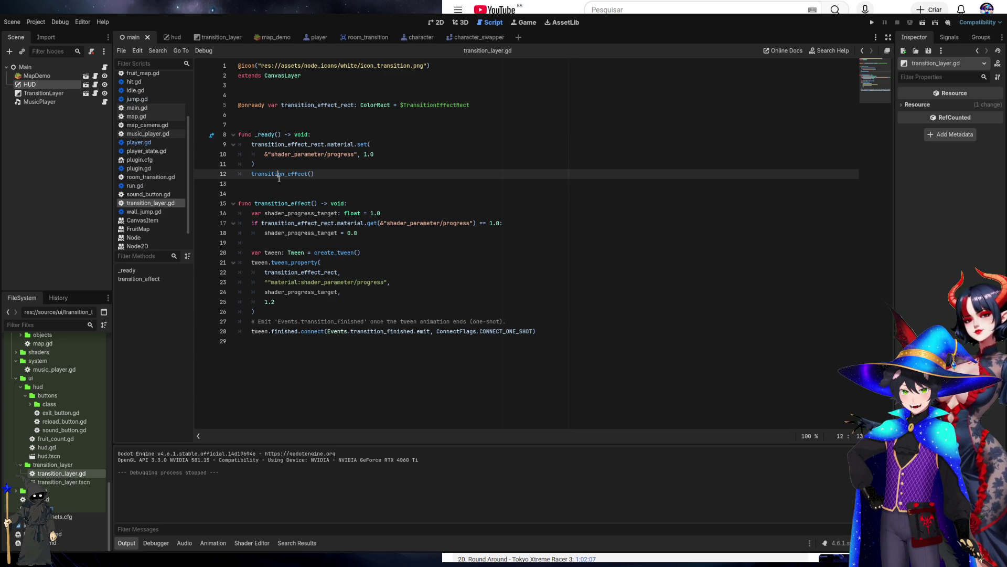
{"action": "left_click", "coordinate": [305, 214]}
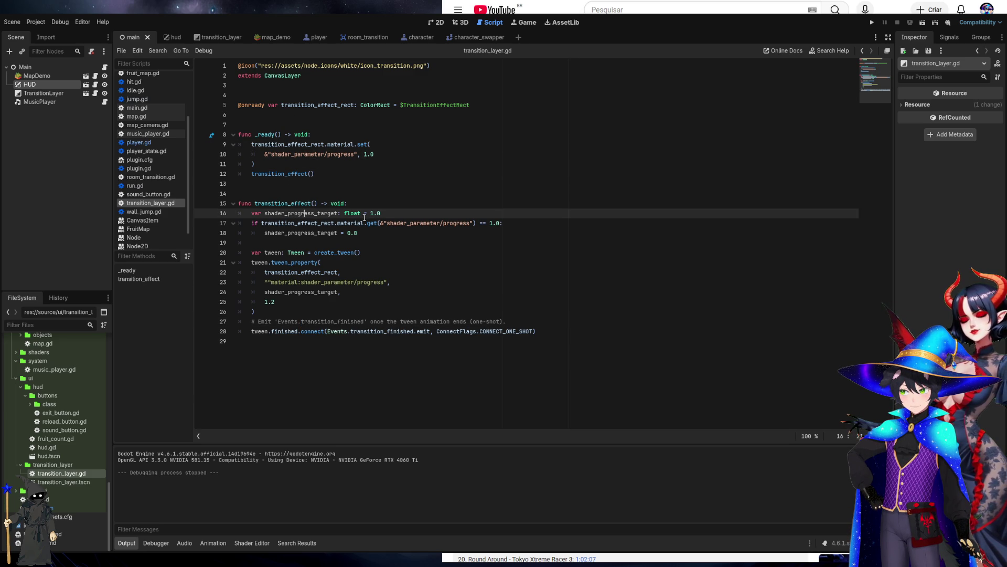
{"action": "left_click", "coordinate": [285, 223]}
{"action": "left_click", "coordinate": [450, 236]}
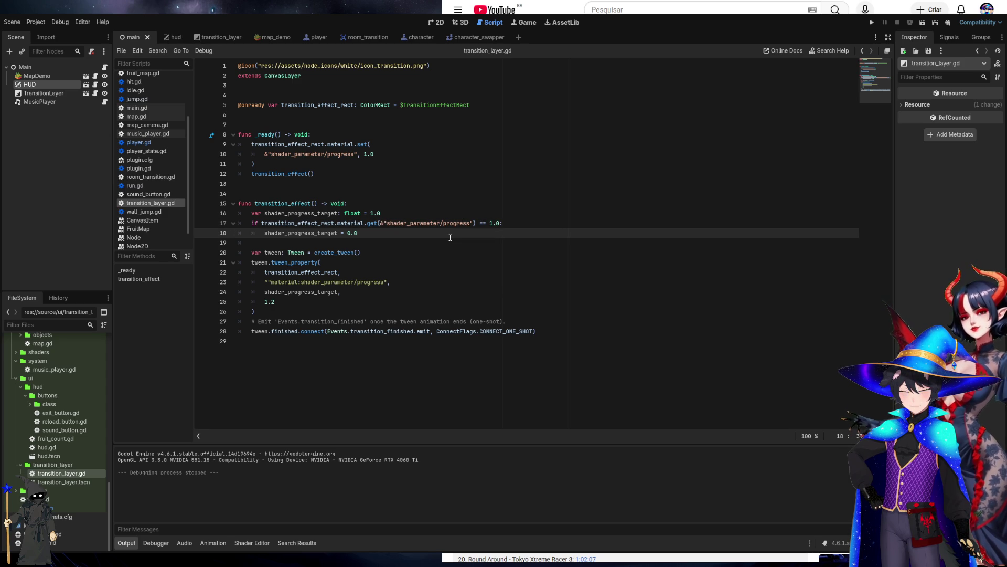
- Follow the progress tween's arguments and the transition_finished emit when the tween finishes
{"action": "left_click", "coordinate": [399, 252]}
{"action": "left_click", "coordinate": [374, 264]}
{"action": "left_click", "coordinate": [367, 283]}
{"action": "left_click", "coordinate": [366, 291]}
{"action": "left_click", "coordinate": [364, 302]}
{"action": "left_click", "coordinate": [362, 312]}
{"action": "left_click", "coordinate": [355, 340]}
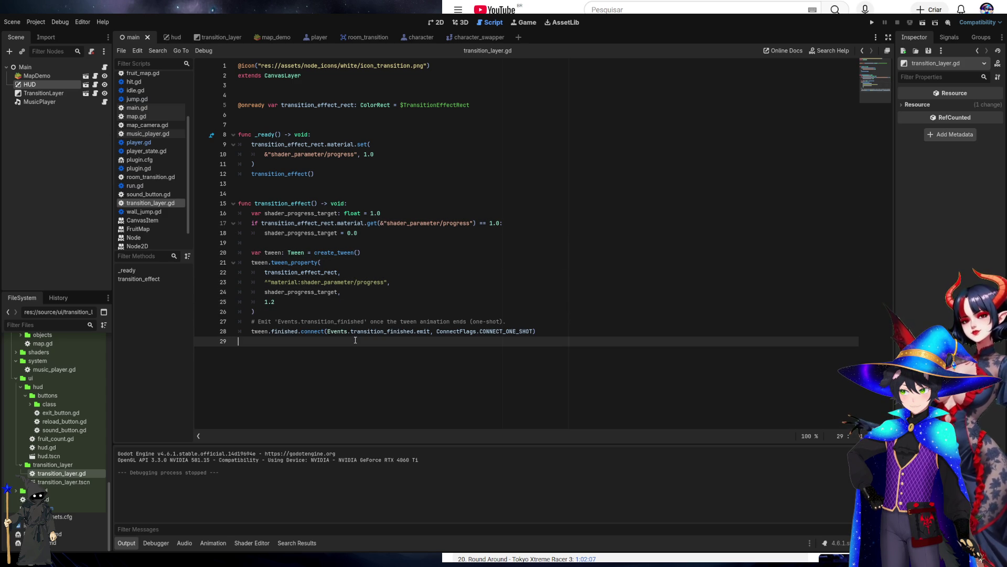
{"action": "left_click", "coordinate": [286, 331]}
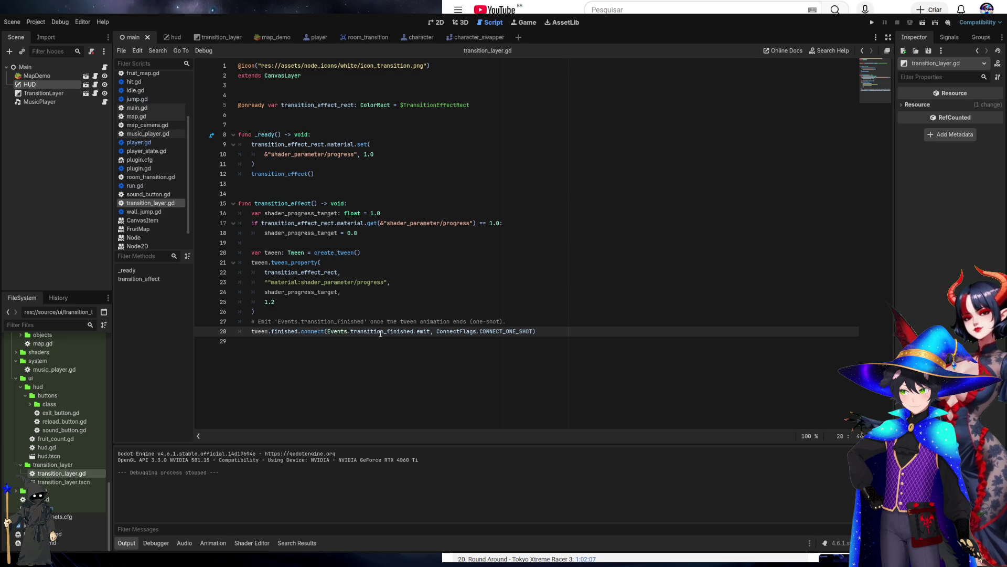
{"action": "left_click", "coordinate": [587, 324]}
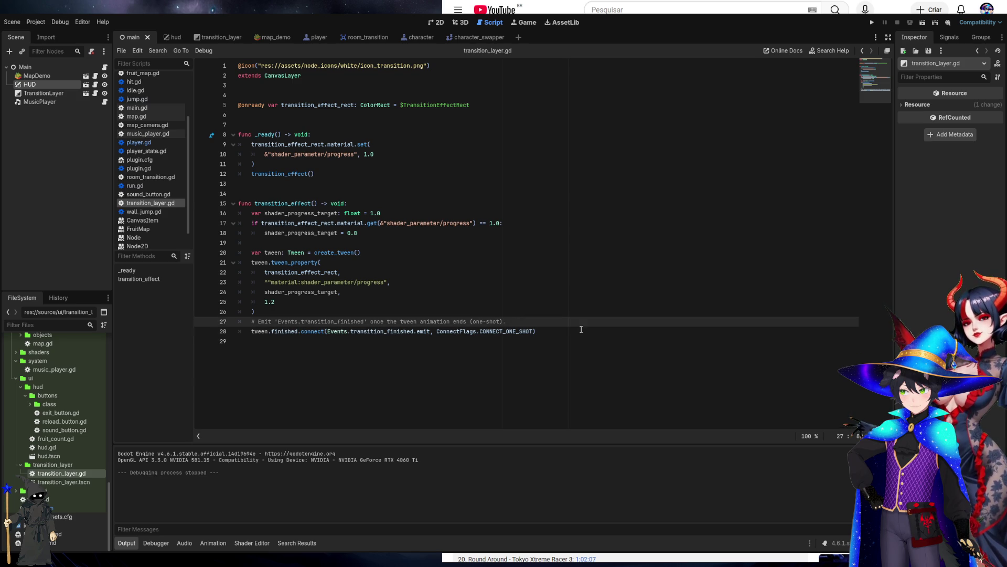
{"action": "left_click", "coordinate": [581, 329]}
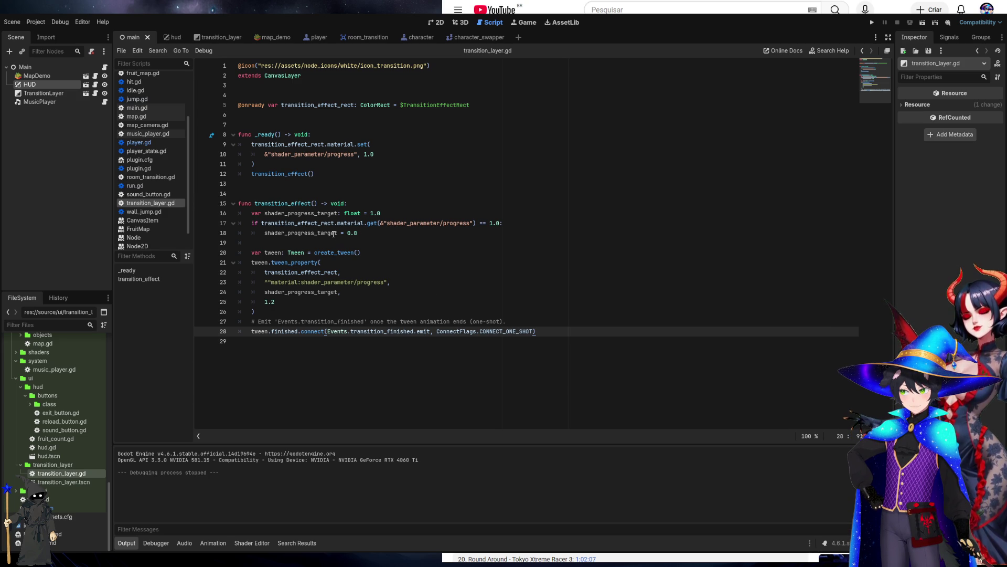
- Select the TransitionLayer node and open the transition_layer scene in its own tab
{"action": "left_click", "coordinate": [303, 99]}
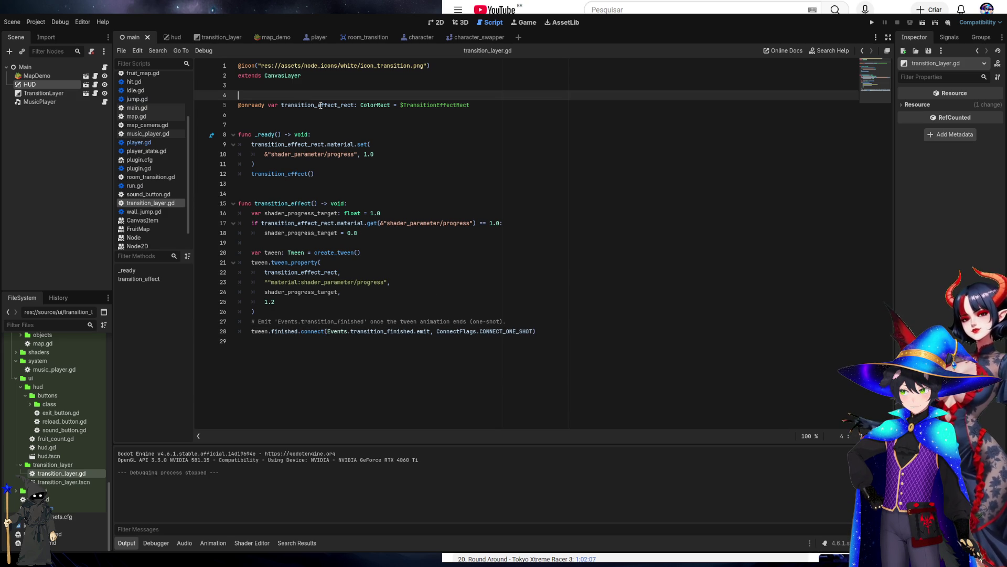
{"action": "left_click", "coordinate": [59, 93]}
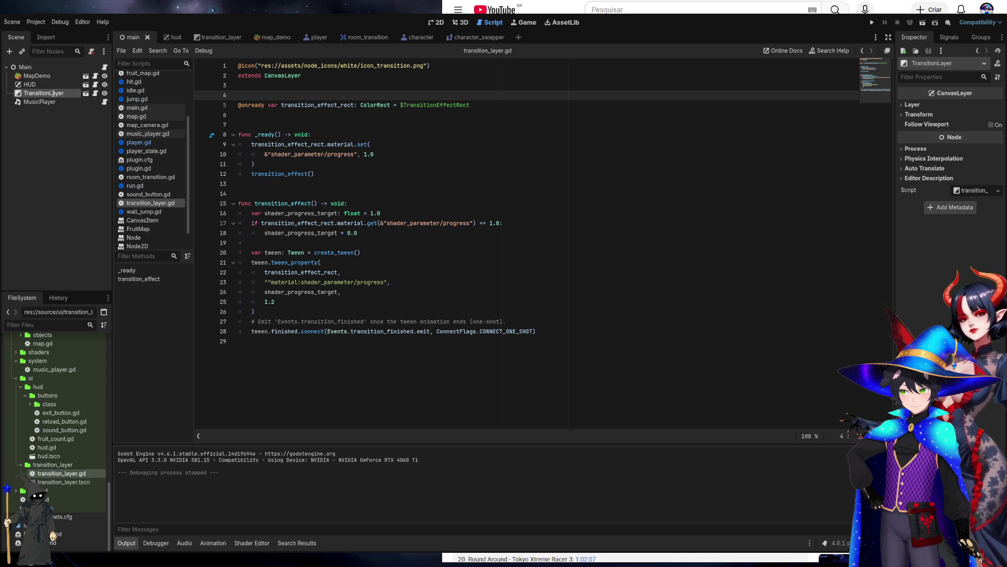
{"action": "left_click", "coordinate": [19, 94]}
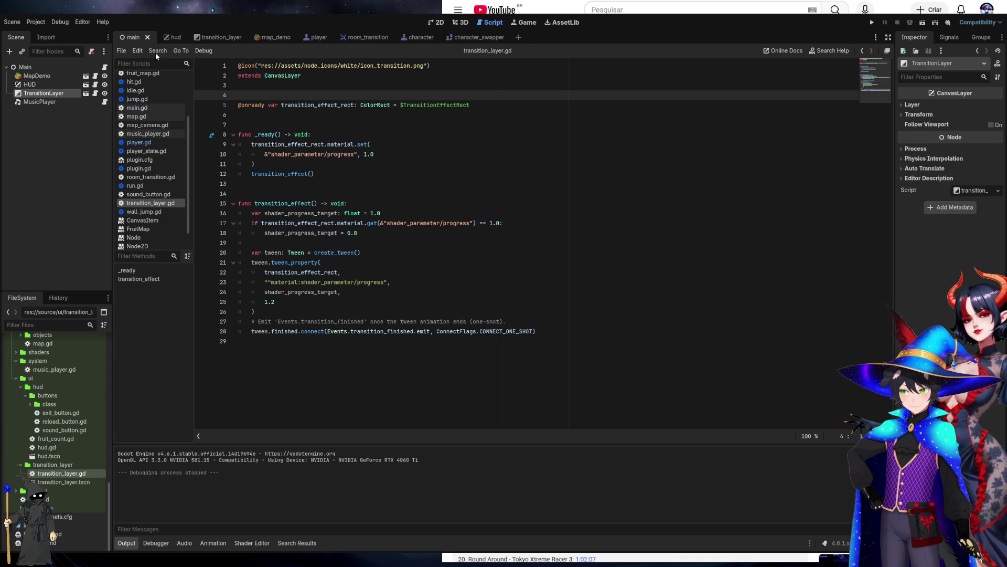
- Show transition_layer in 2D and inspect TransitionLayer's layer and TransitionEffectRect's ColorRect settings
{"action": "left_click", "coordinate": [438, 21]}
{"action": "left_click", "coordinate": [36, 77]}
{"action": "left_click", "coordinate": [46, 68]}
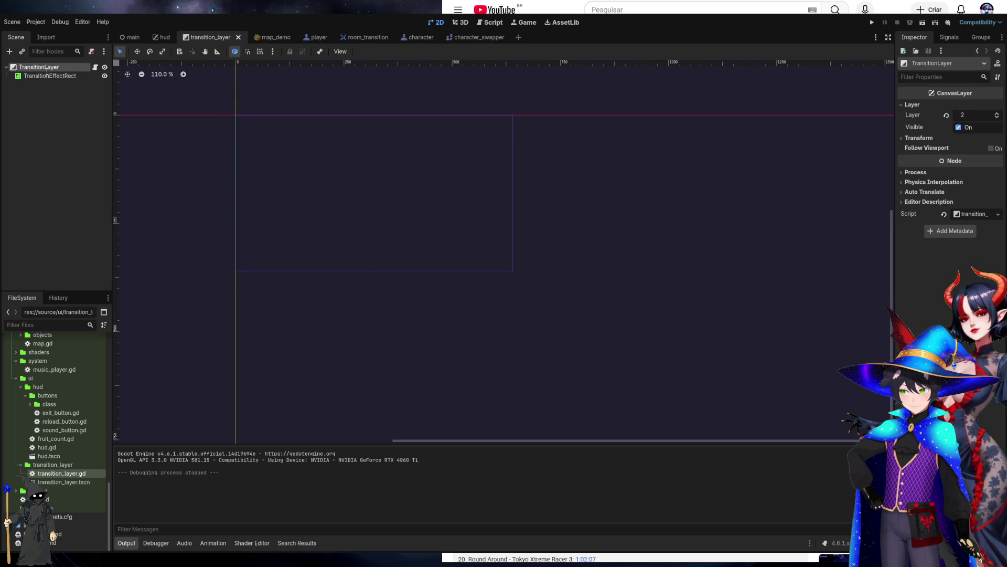
{"action": "left_click", "coordinate": [40, 76]}
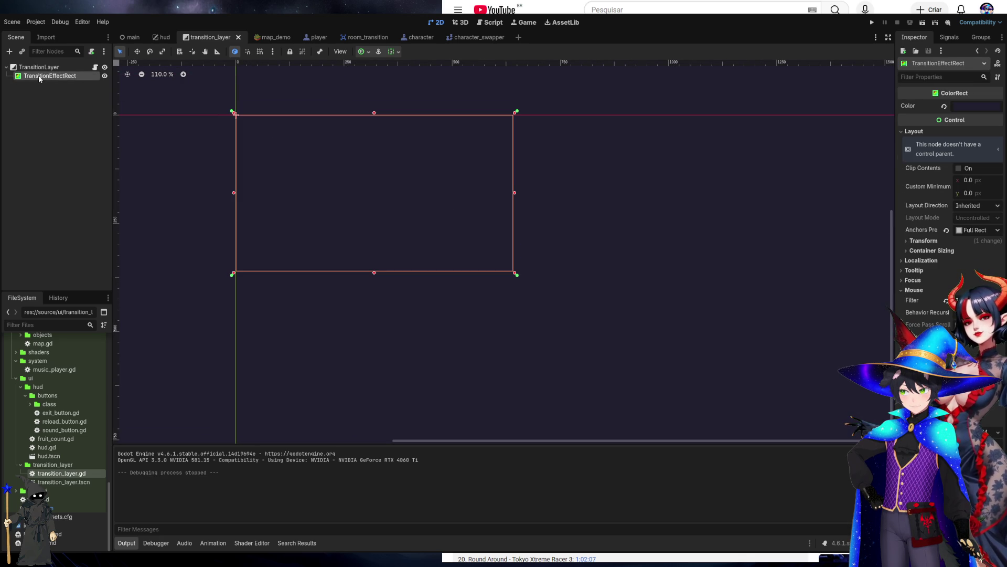
{"action": "scroll", "coordinate": [414, 160], "scroll_direction": "up", "scroll_amount": 3}
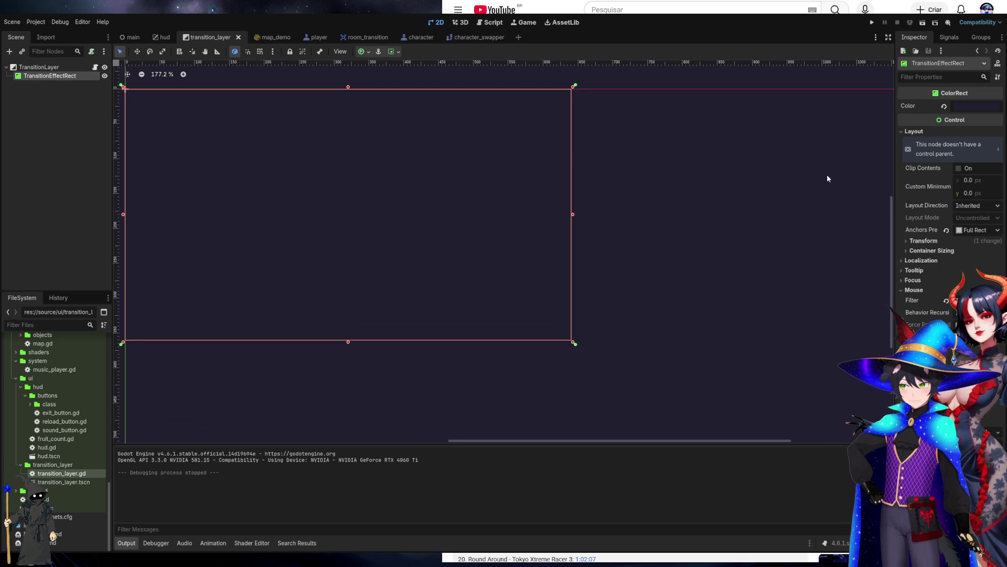
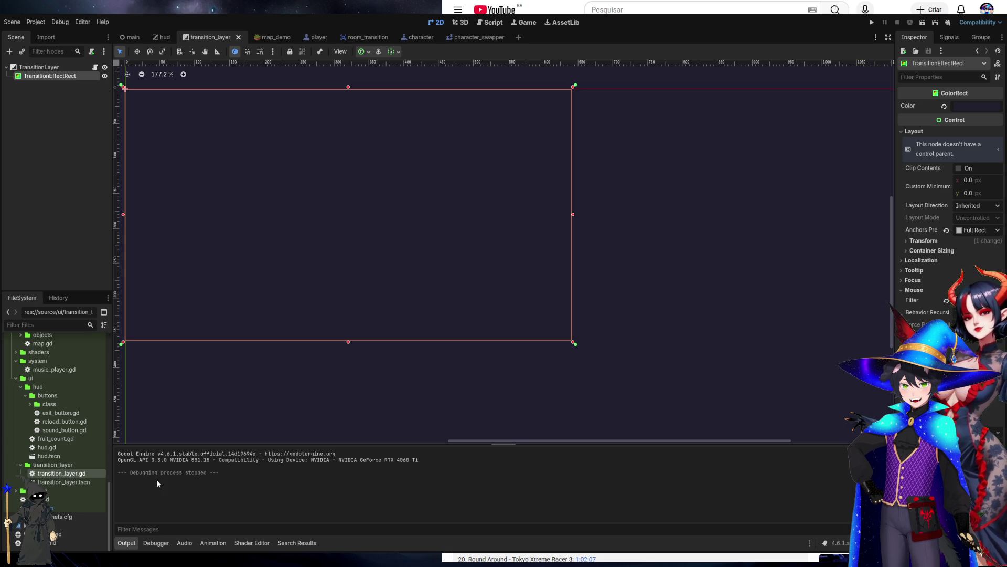
- Open transition_layer.gd and review how _ready sets shader progress to 1.0, then tweens toward shader_progress_target
{"action": "double_click", "coordinate": [55, 475]}
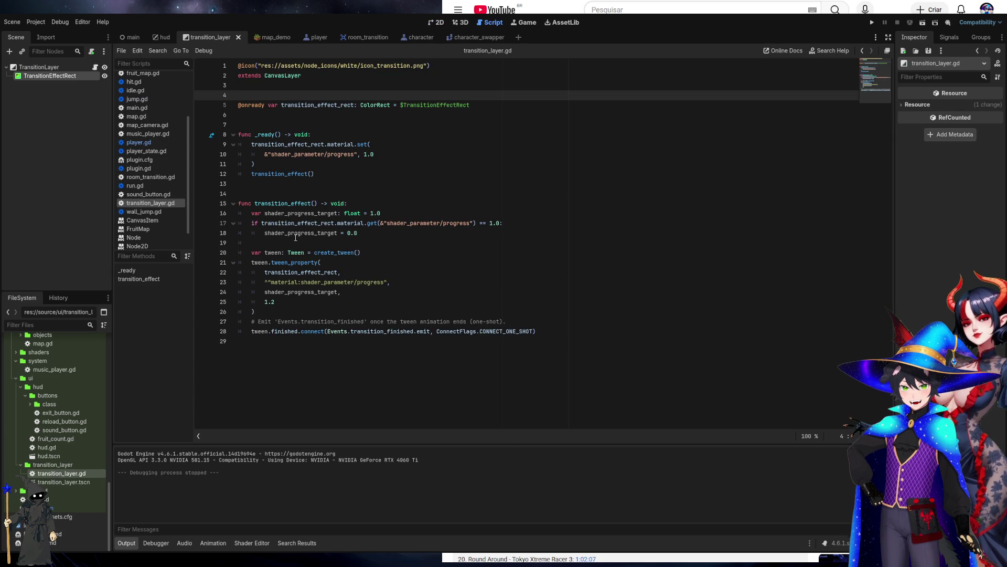
{"action": "left_click", "coordinate": [324, 144]}
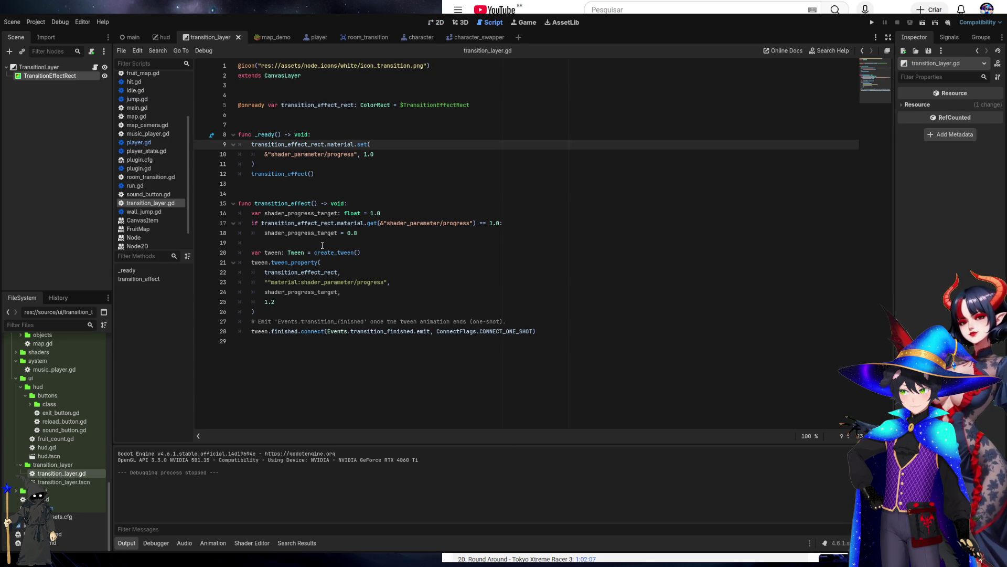
{"action": "left_click", "coordinate": [302, 272]}
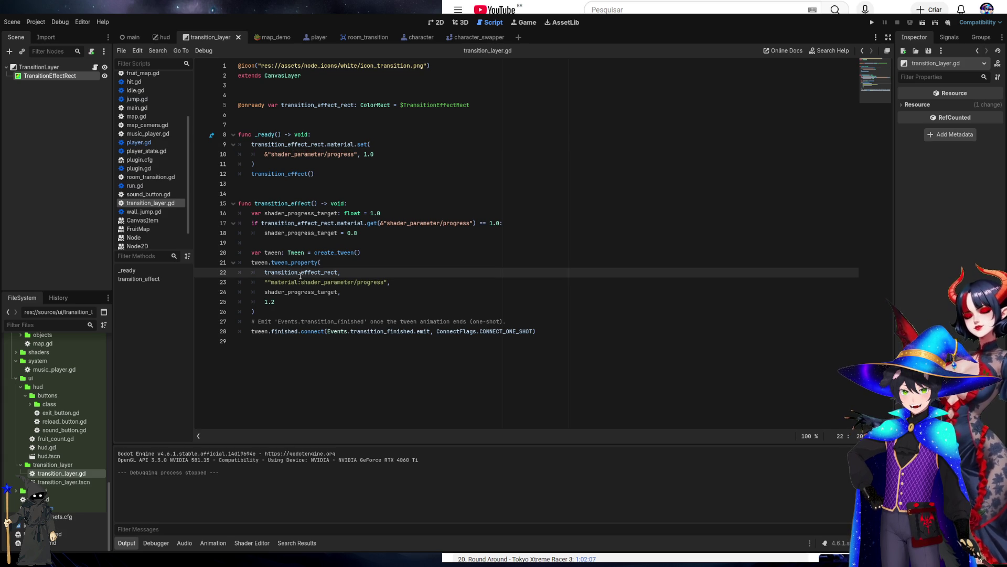
{"action": "left_click", "coordinate": [282, 292]}
{"action": "left_click", "coordinate": [334, 283]}
{"action": "left_click", "coordinate": [325, 301]}
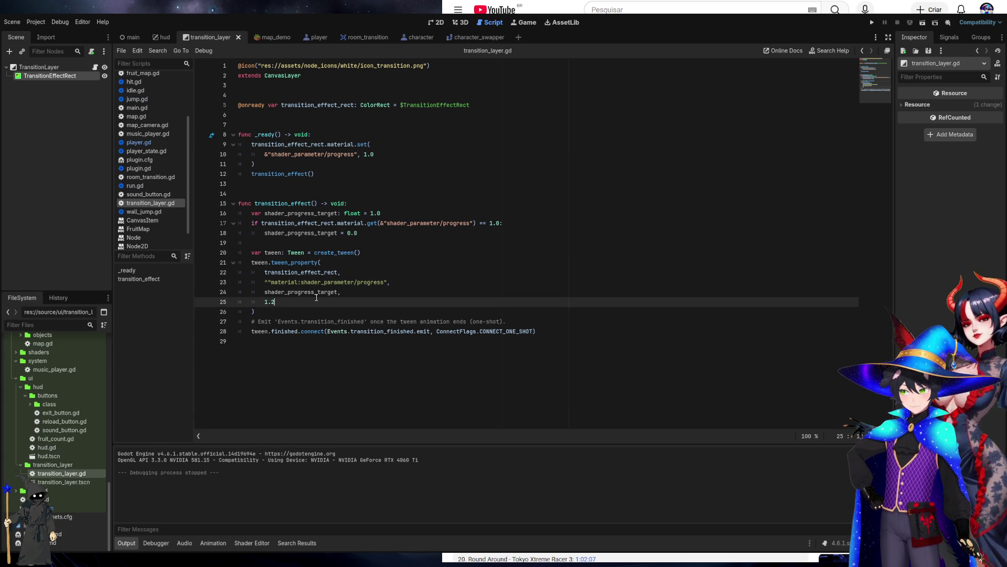
{"action": "left_click", "coordinate": [318, 295]}
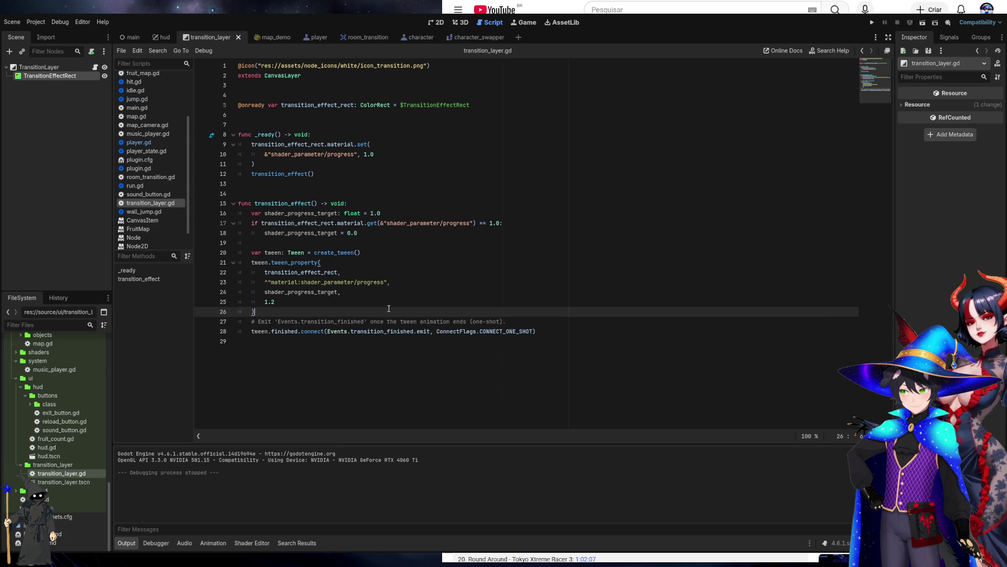
{"action": "left_click", "coordinate": [271, 173]}
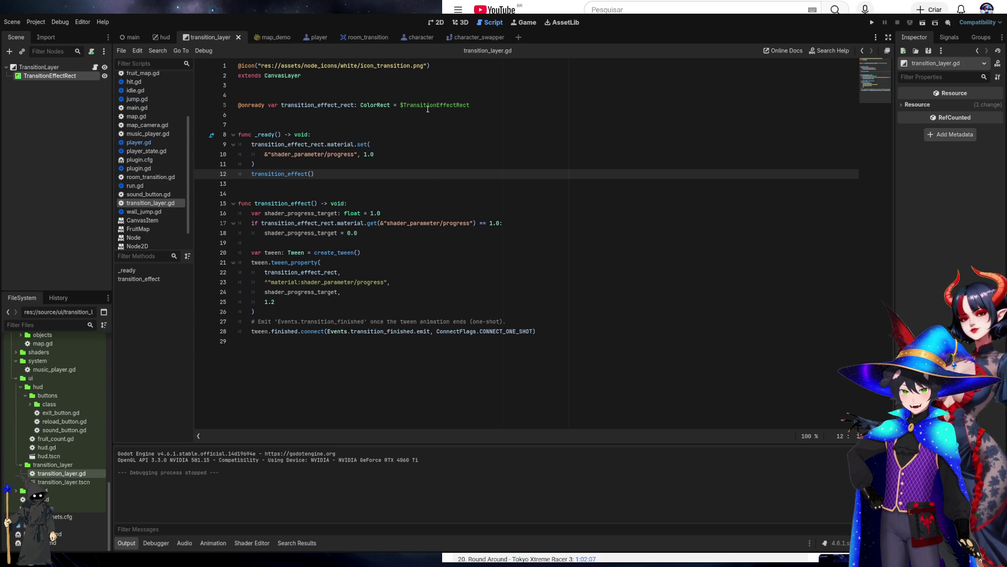
{"action": "double_click", "coordinate": [64, 482]}
{"action": "left_click", "coordinate": [47, 67]}
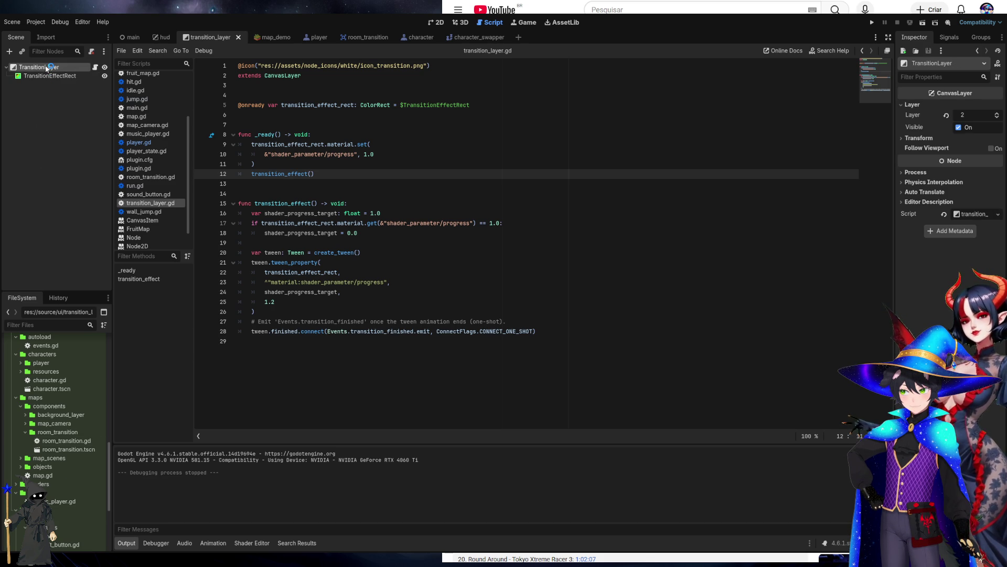
{"action": "left_click", "coordinate": [53, 76]}
{"action": "left_click", "coordinate": [42, 67]}
{"action": "left_click", "coordinate": [54, 76]}
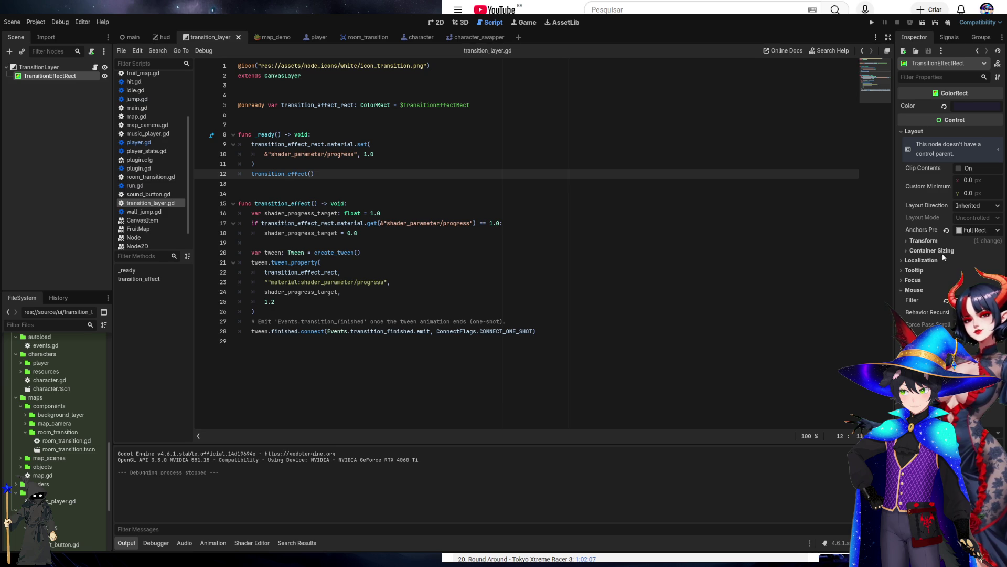
{"action": "left_click", "coordinate": [39, 67]}
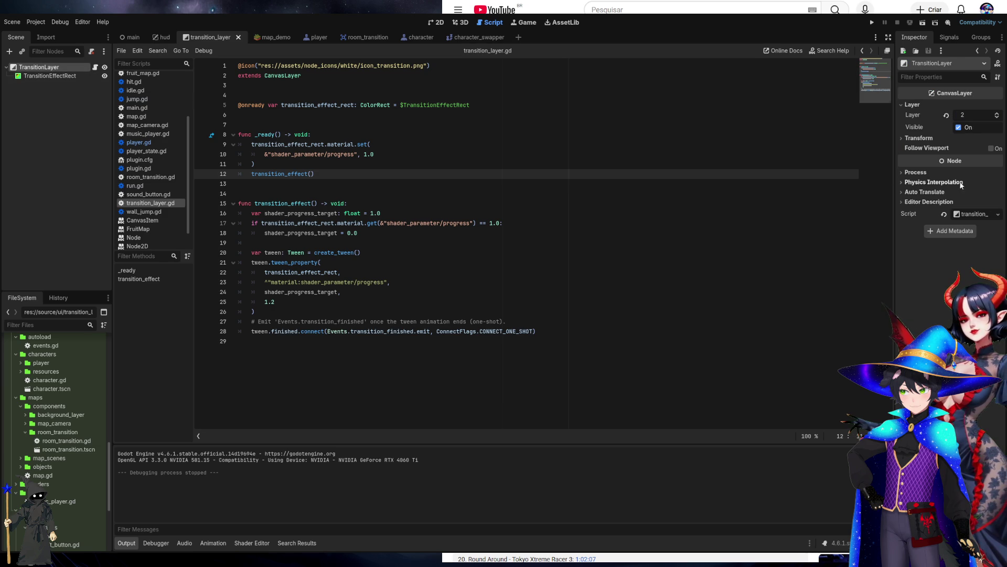
{"action": "left_click", "coordinate": [920, 138]}
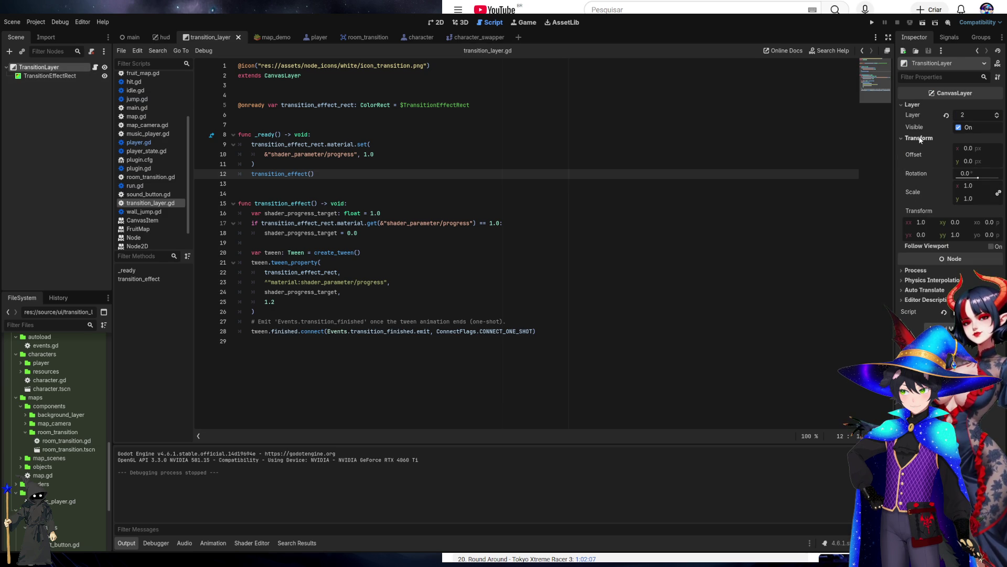
{"action": "left_click", "coordinate": [920, 139]}
{"action": "left_click", "coordinate": [926, 172]}
{"action": "left_click", "coordinate": [927, 172]}
{"action": "left_click", "coordinate": [920, 202]}
{"action": "left_click", "coordinate": [53, 76]}
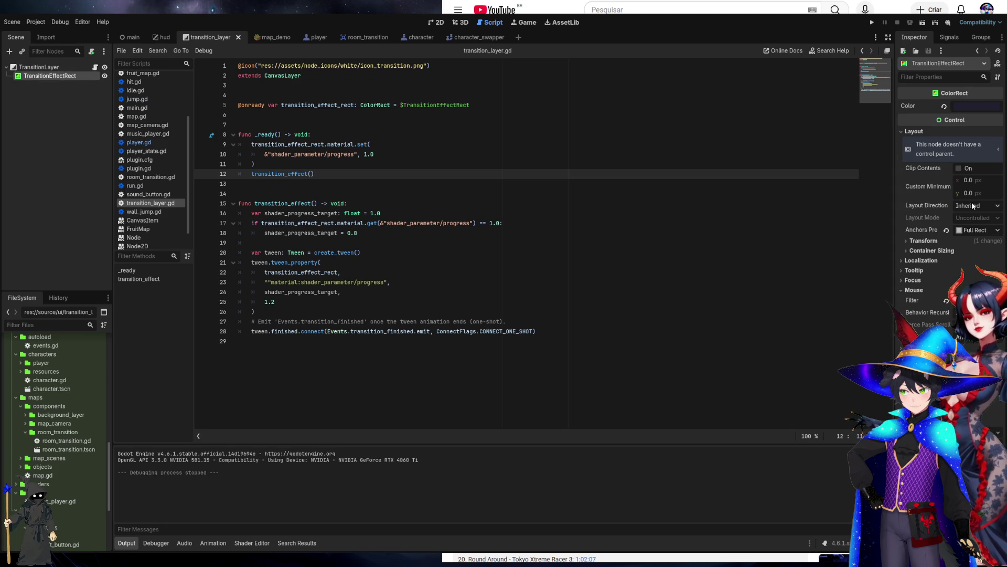
{"action": "left_click", "coordinate": [903, 241]}
{"action": "left_click", "coordinate": [905, 241]}
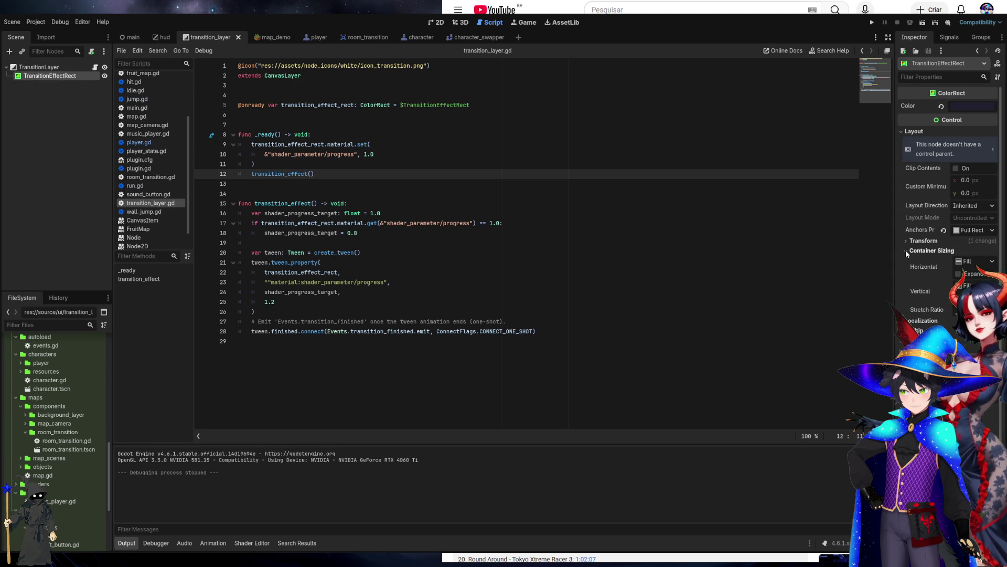
{"action": "left_click", "coordinate": [906, 271]}
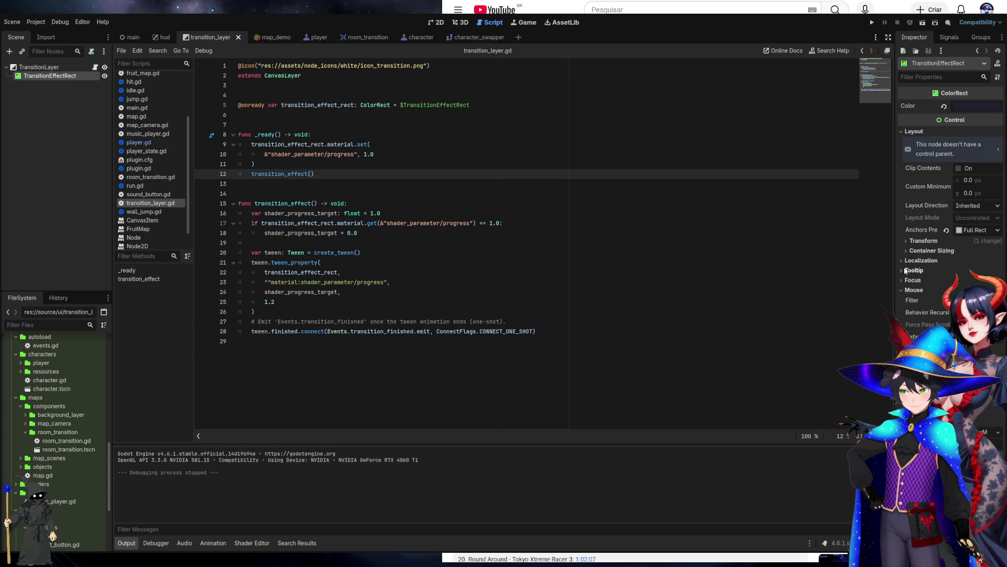
{"action": "left_click", "coordinate": [902, 271]}
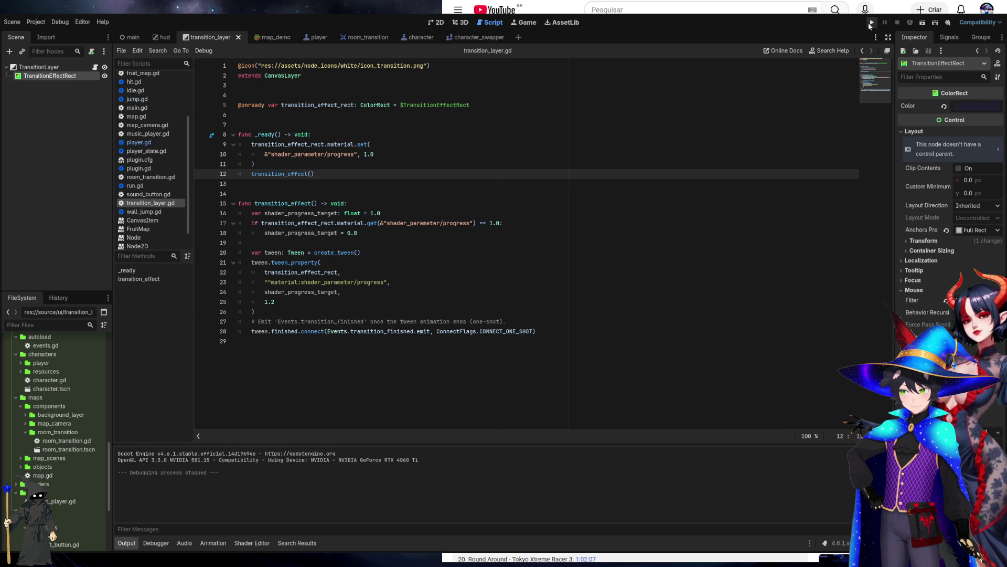
{"action": "left_click", "coordinate": [870, 23]}
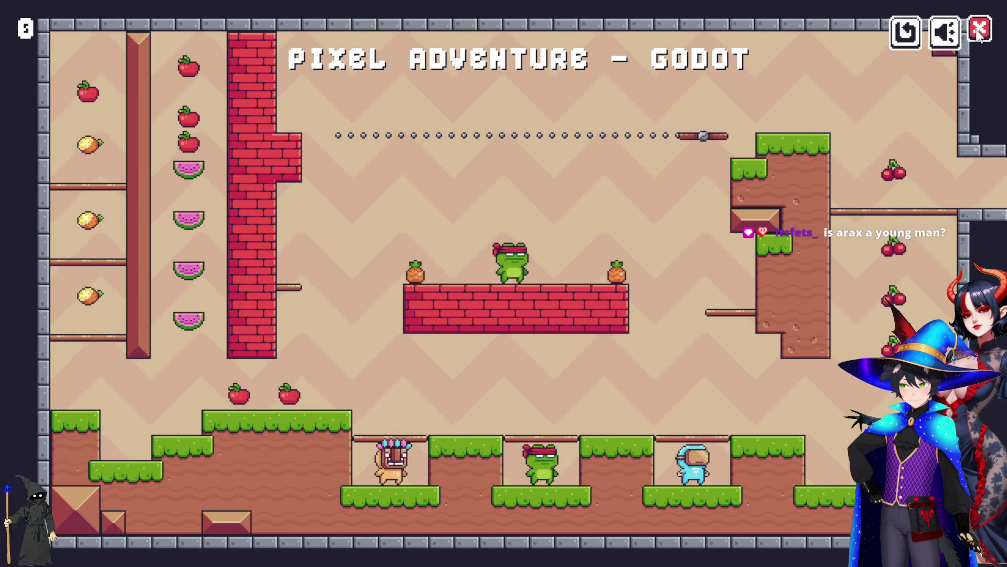
{"action": "key", "text": "F8"}
{"action": "key", "text": "F5"}
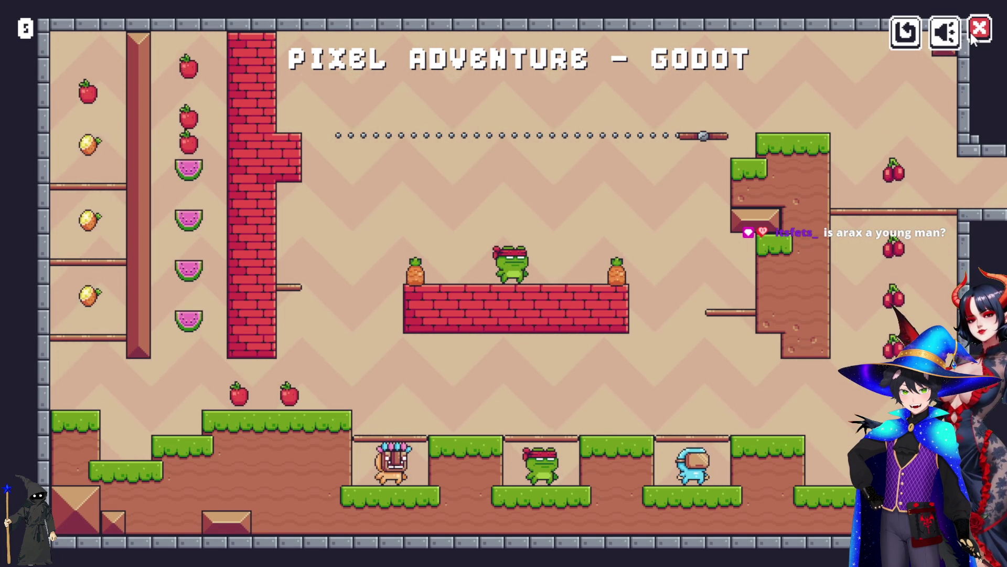
{"action": "left_click", "coordinate": [971, 35]}
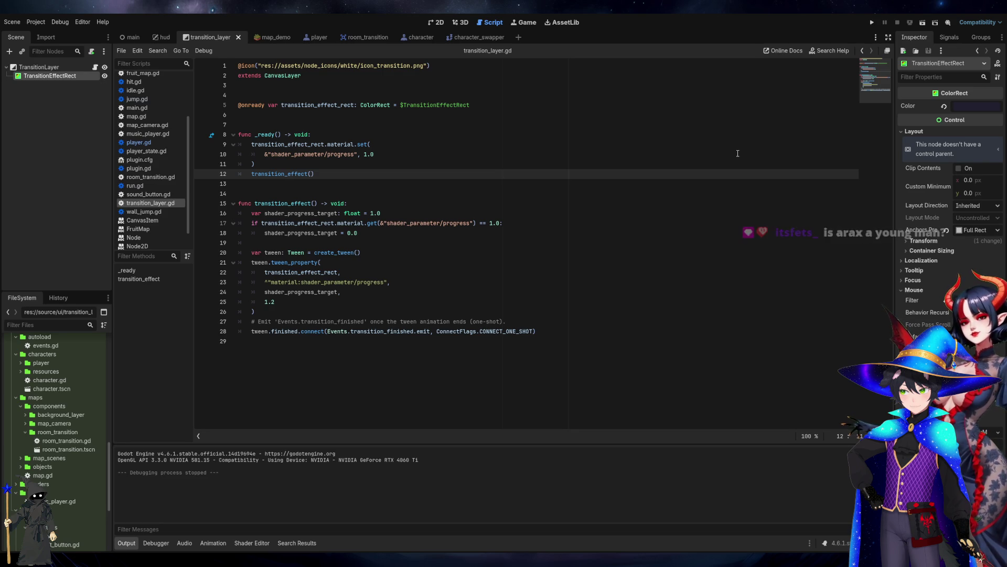
{"action": "left_click", "coordinate": [514, 276]}
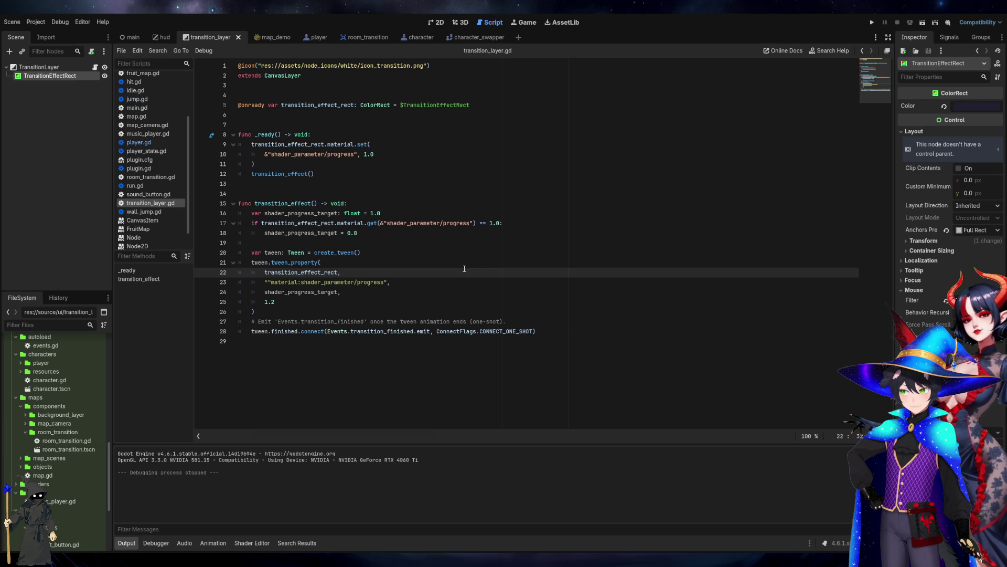
{"action": "left_click", "coordinate": [509, 283]}
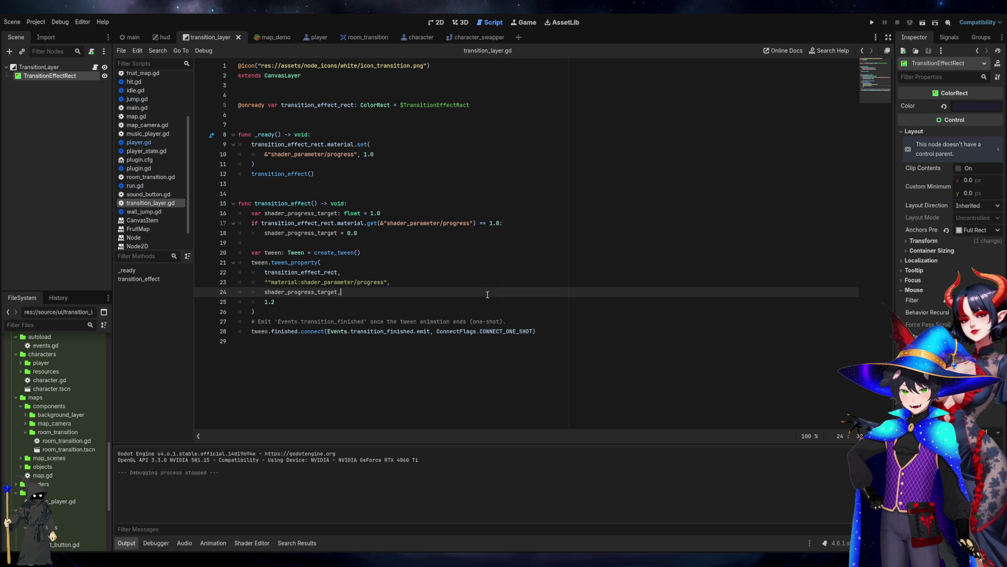
{"action": "left_click", "coordinate": [621, 333]}
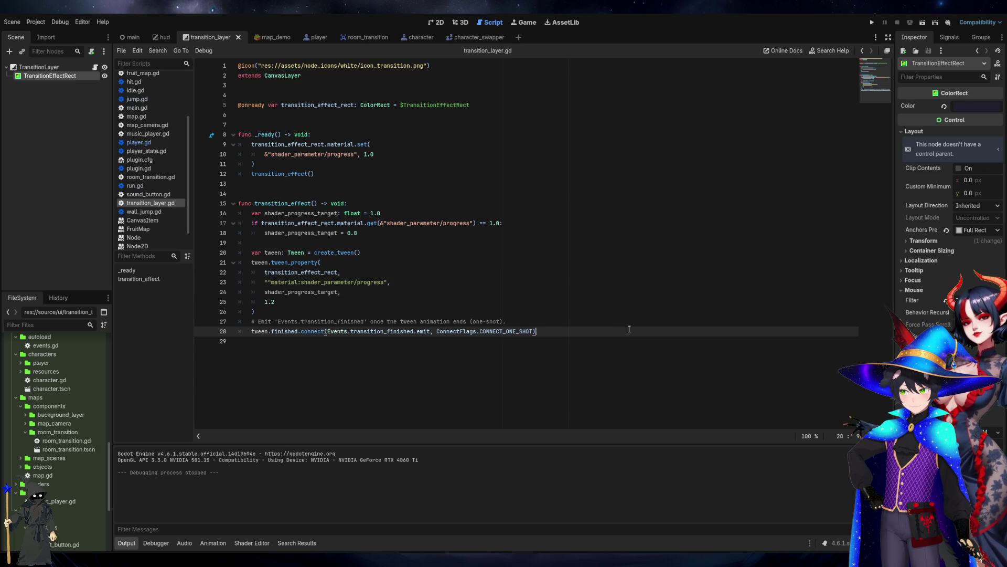
{"action": "left_click", "coordinate": [635, 322]}
{"action": "left_click", "coordinate": [619, 300]}
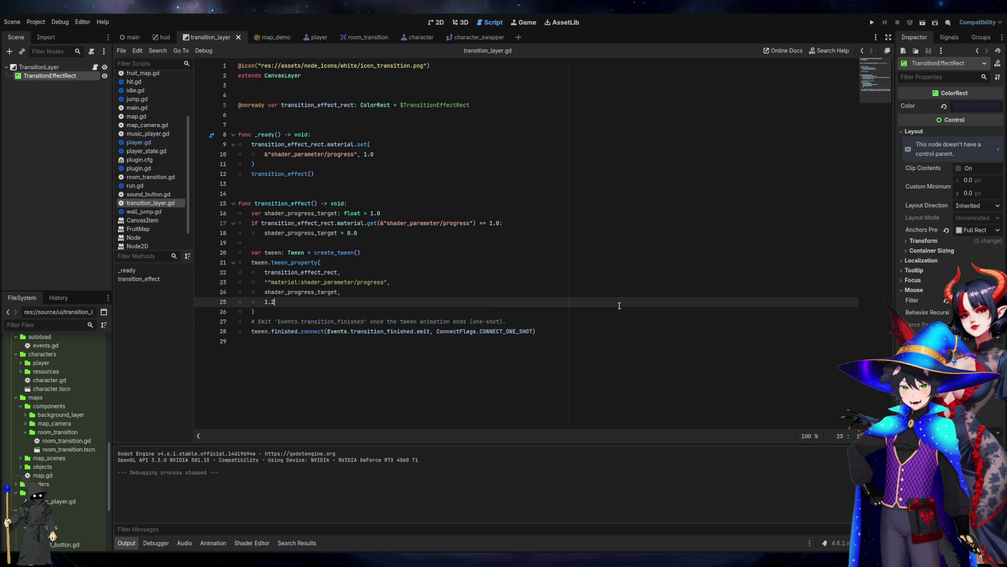
{"action": "left_click", "coordinate": [602, 311]}
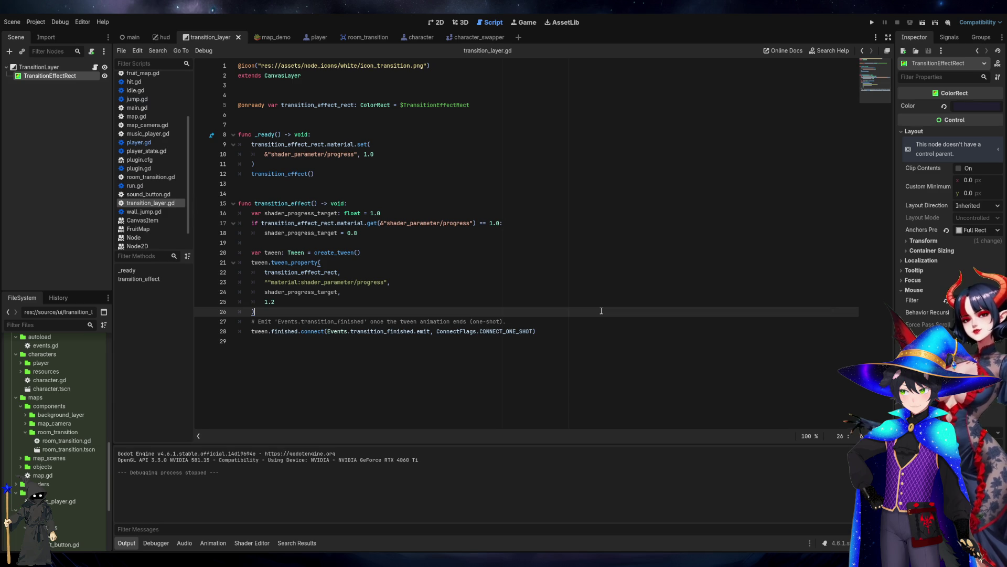
{"action": "mouse_move", "coordinate": [616, 338]}
{"action": "left_mouse_down"}
{"action": "mouse_move", "coordinate": [315, 171]}
{"action": "mouse_move", "coordinate": [318, 194]}
{"action": "left_mouse_up"}
{"action": "left_click", "coordinate": [318, 194]}
{"action": "left_click", "coordinate": [513, 411], "text": "shift"}
{"action": "left_click", "coordinate": [362, 382]}
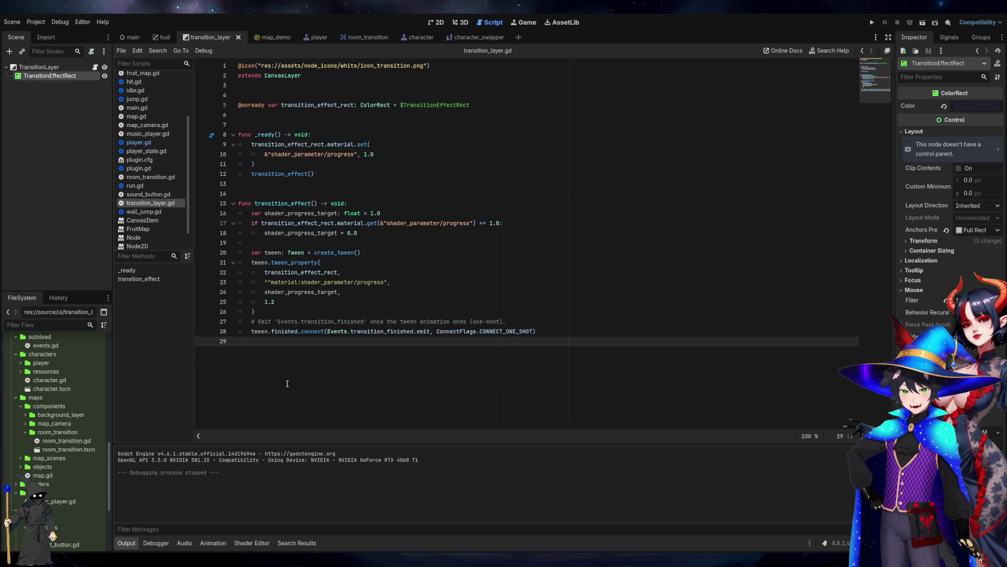
- Scroll through the FileSystem dock and collapse the Main Characters asset folder
{"action": "scroll", "coordinate": [88, 418], "scroll_direction": "down", "scroll_amount": 5}
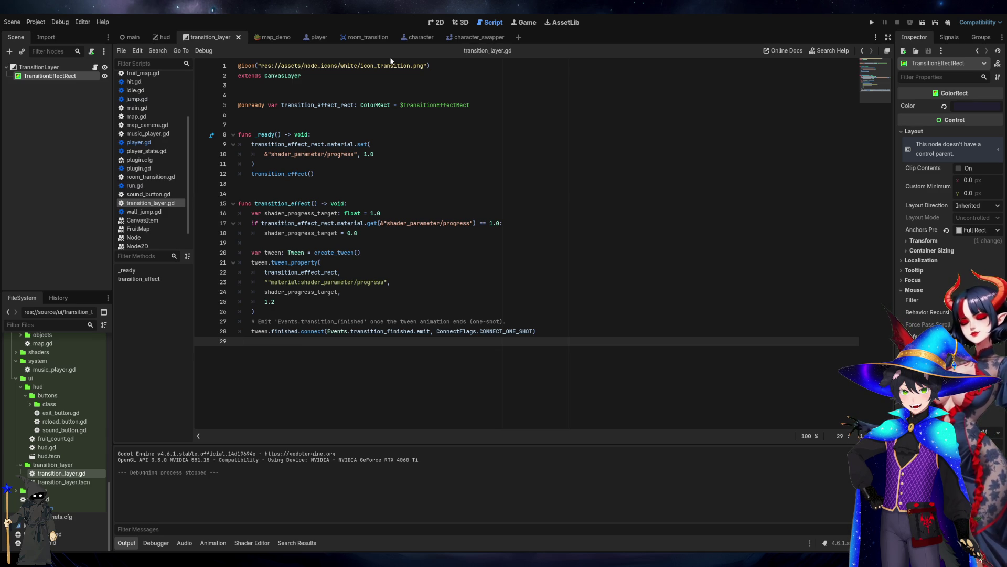
{"action": "scroll", "coordinate": [59, 450], "scroll_direction": "up", "scroll_amount": 4}
{"action": "scroll", "coordinate": [59, 450], "scroll_direction": "up", "scroll_amount": 10}
{"action": "scroll", "coordinate": [59, 450], "scroll_direction": "up", "scroll_amount": 2}
{"action": "scroll", "coordinate": [74, 446], "scroll_direction": "up", "scroll_amount": 1}
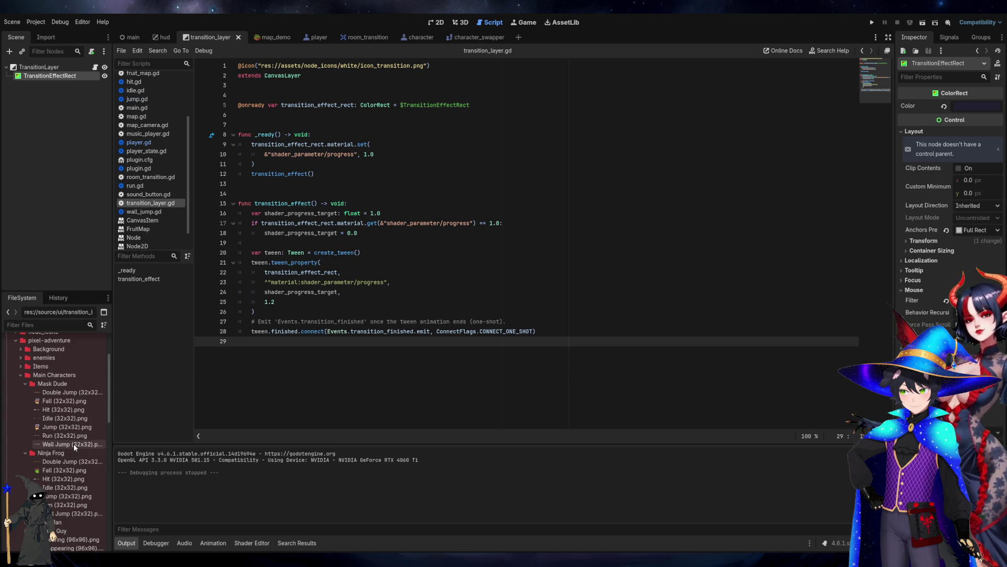
{"action": "scroll", "coordinate": [74, 443], "scroll_direction": "up", "scroll_amount": 3}
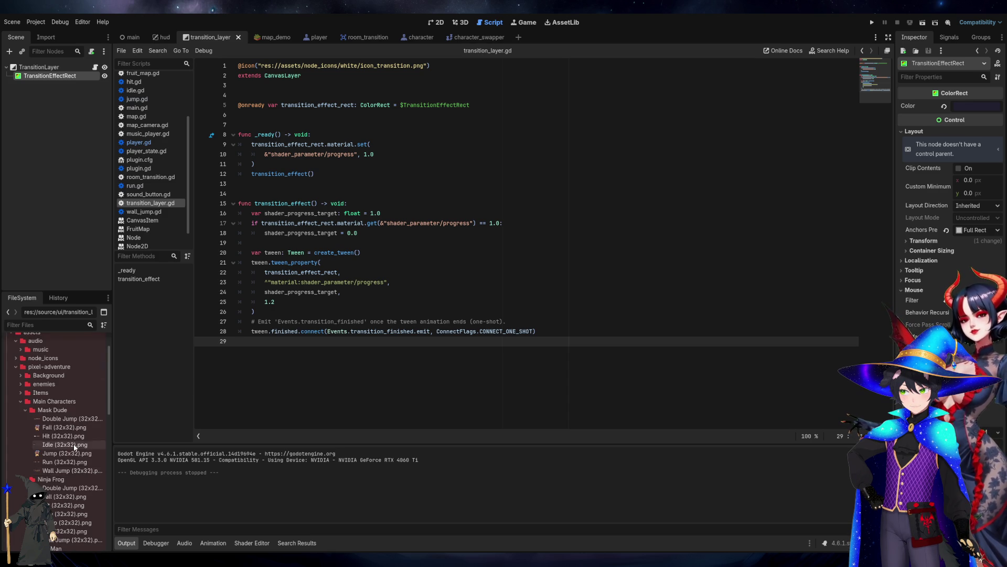
{"action": "scroll", "coordinate": [42, 439], "scroll_direction": "down", "scroll_amount": 2}
{"action": "left_click", "coordinate": [20, 392]}
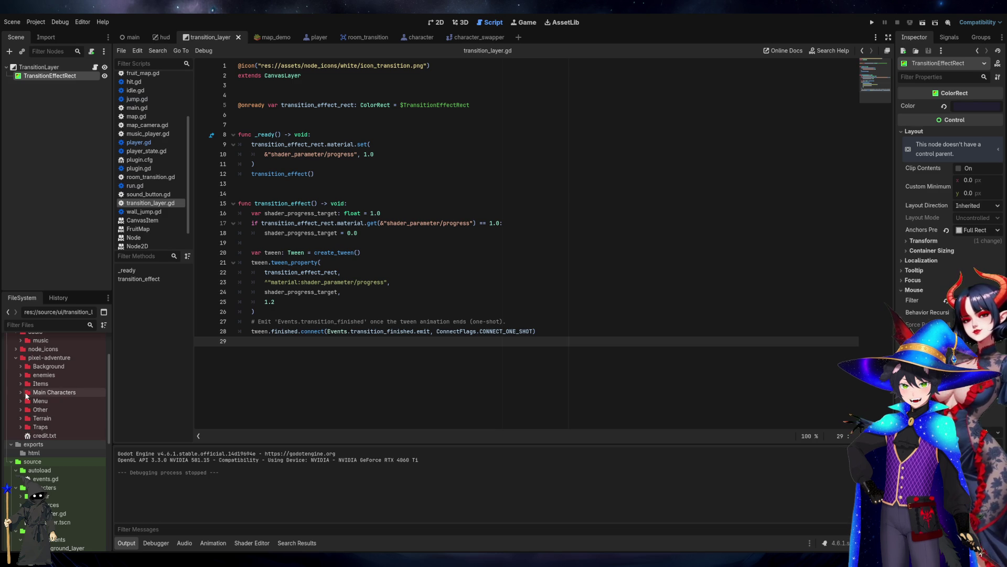
{"action": "scroll", "coordinate": [24, 391], "scroll_direction": "up", "scroll_amount": 1}
{"action": "left_click", "coordinate": [16, 376]}
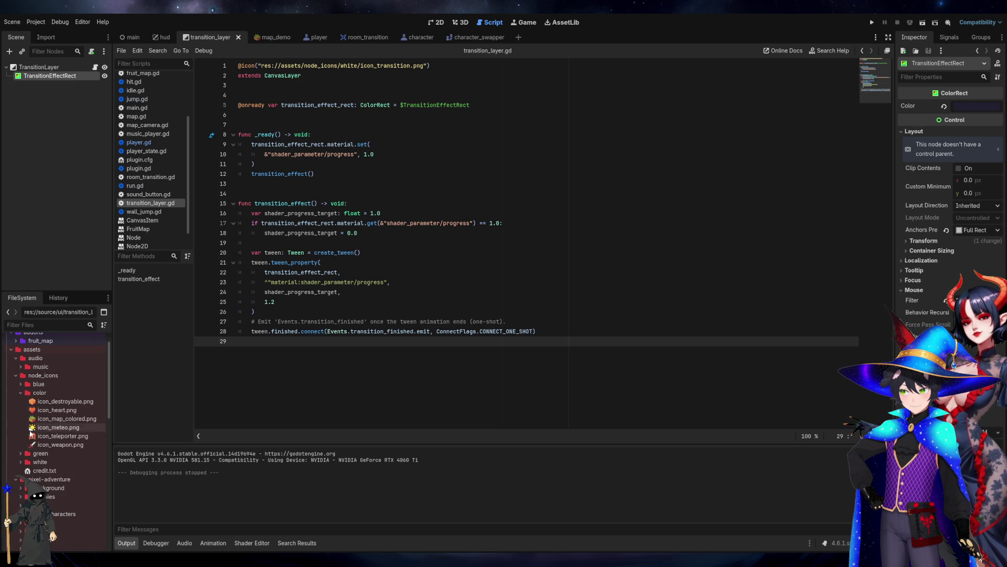
{"action": "left_click", "coordinate": [40, 392]}
{"action": "left_click", "coordinate": [21, 384]}
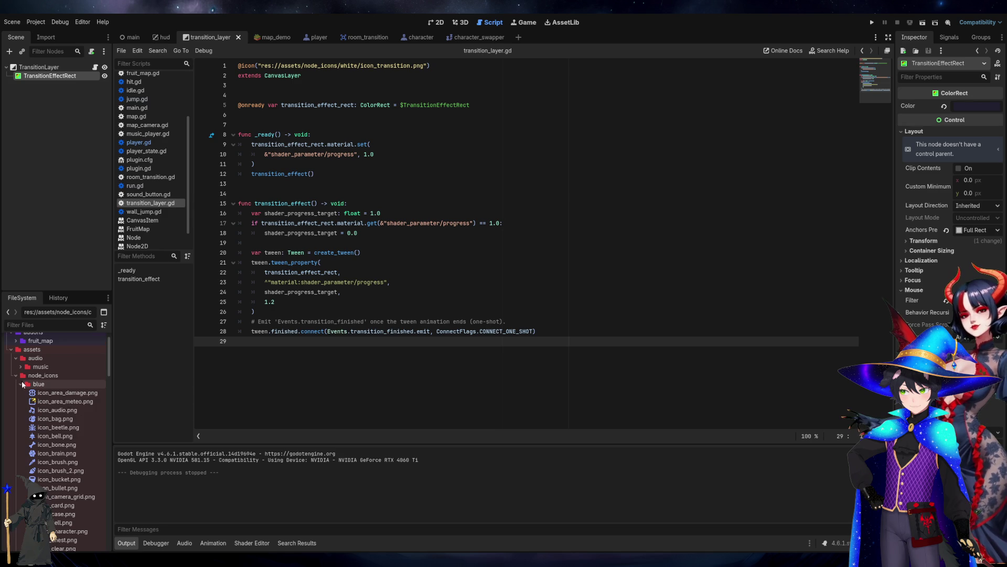
{"action": "scroll", "coordinate": [22, 385], "scroll_direction": "up", "scroll_amount": 2}
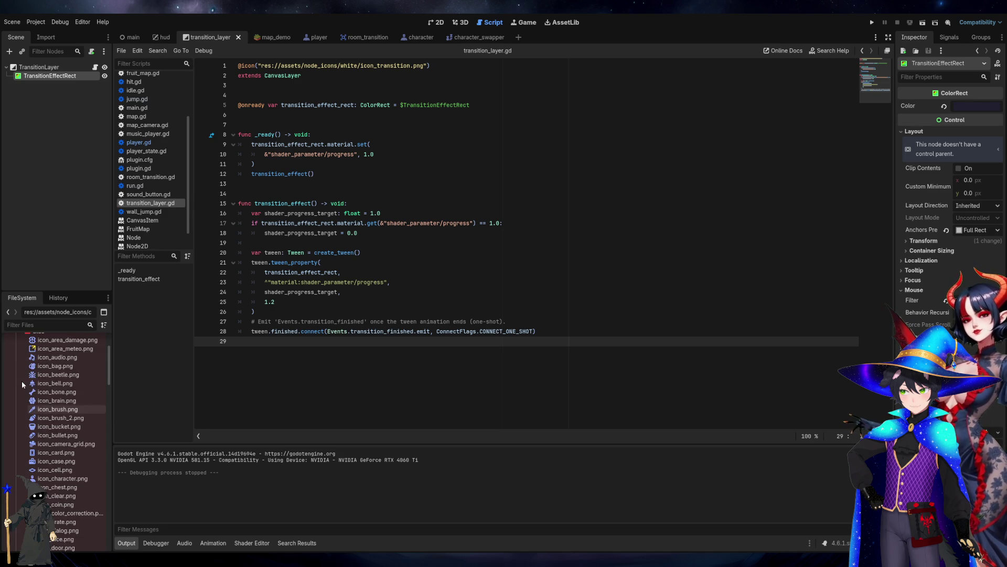
{"action": "left_click", "coordinate": [21, 410]}
{"action": "left_click", "coordinate": [21, 419]}
{"action": "left_click", "coordinate": [21, 409]}
{"action": "scroll", "coordinate": [52, 420], "scroll_direction": "down", "scroll_amount": 5}
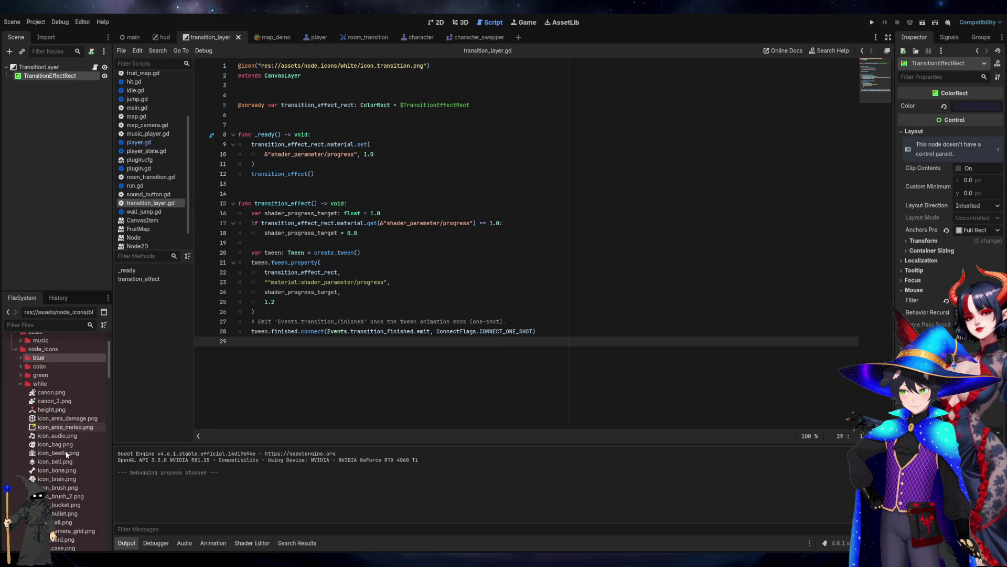
{"action": "scroll", "coordinate": [65, 454], "scroll_direction": "down", "scroll_amount": 10}
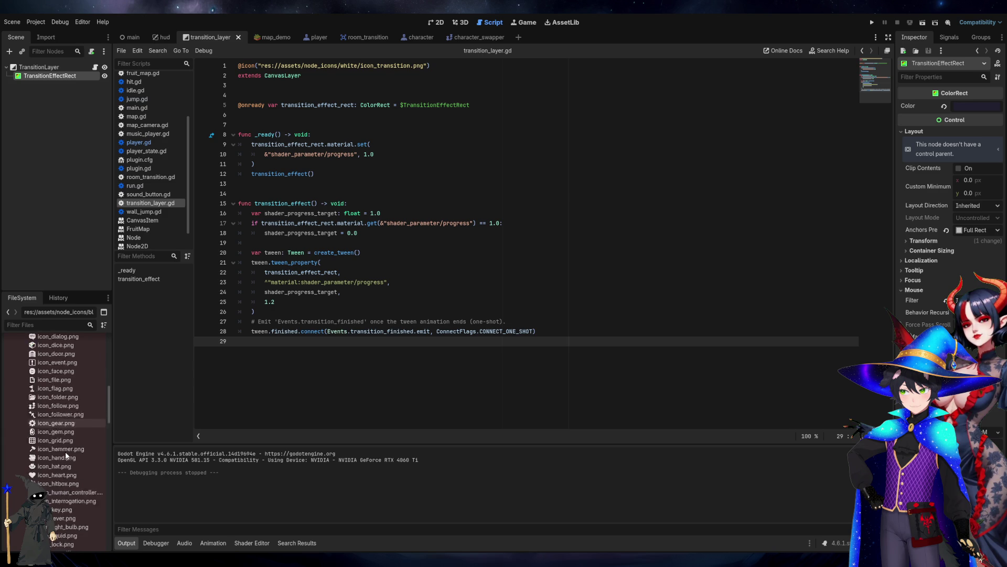
{"action": "triple_click", "coordinate": [374, 63]}
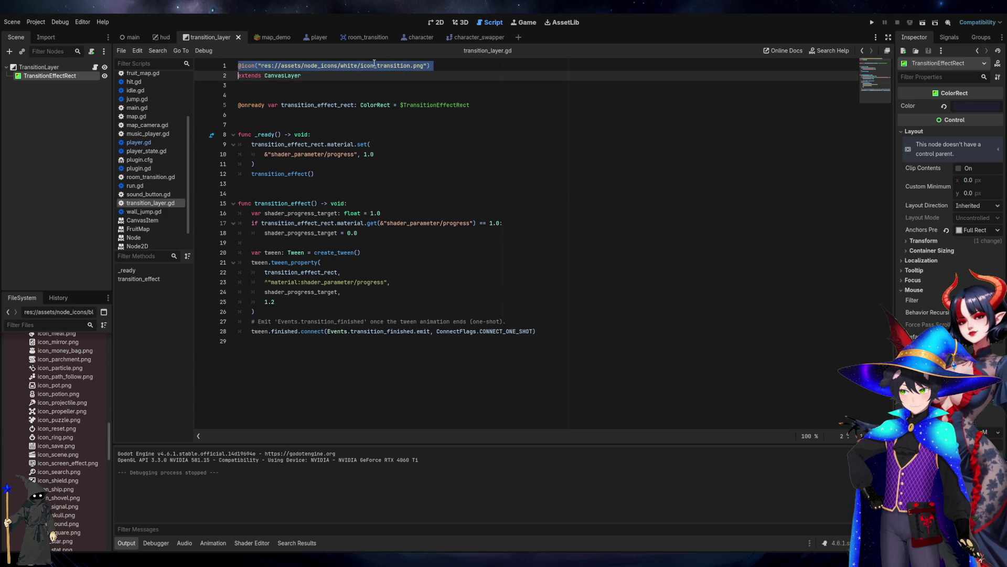
{"action": "left_click", "coordinate": [423, 105]}
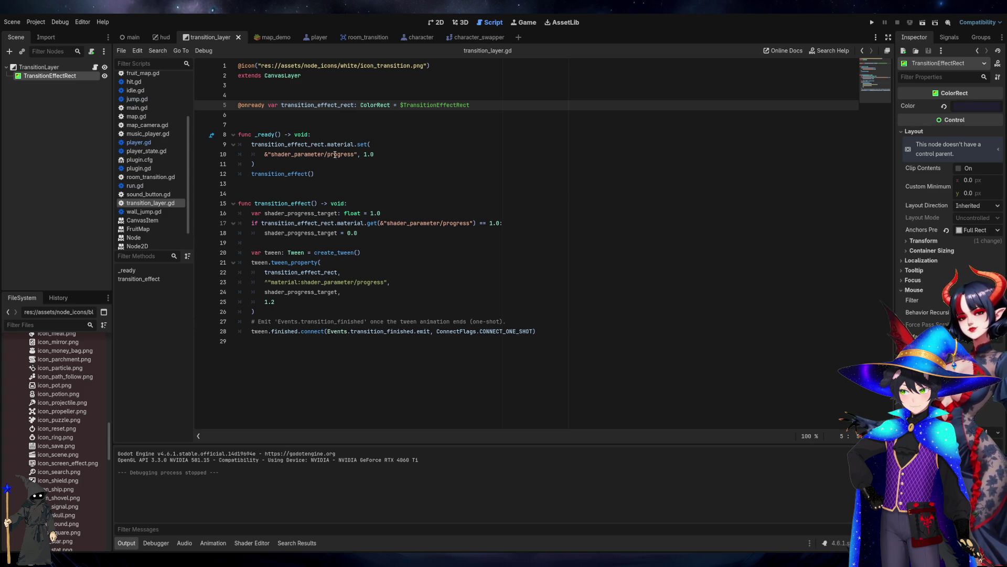
- Check 'progress' in the shader parameter path, then scroll the Inspector down toward the Material section
{"action": "double_click", "coordinate": [336, 154]}
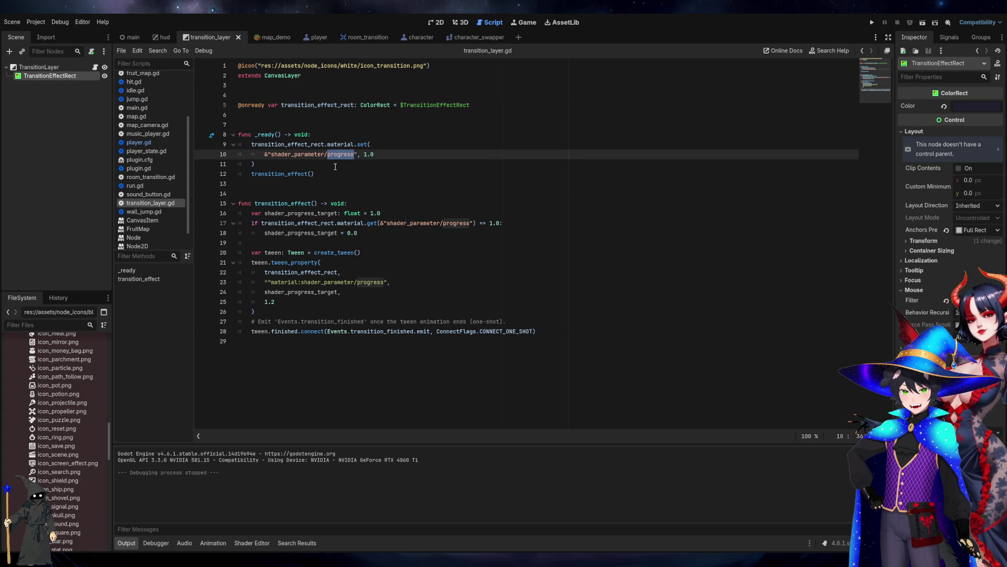
{"action": "left_click", "coordinate": [336, 167]}
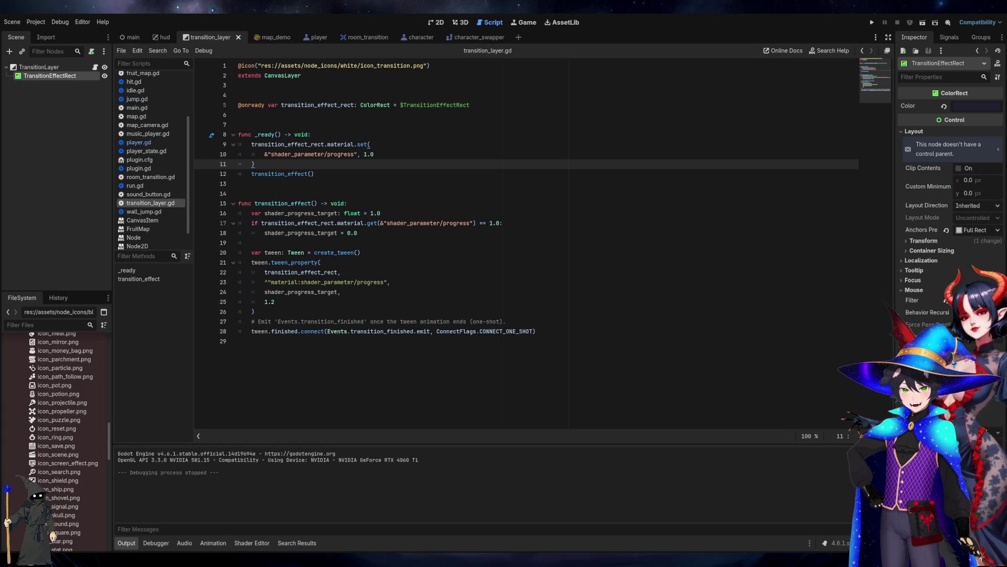
{"action": "scroll", "coordinate": [944, 236], "scroll_direction": "down", "scroll_amount": 5}
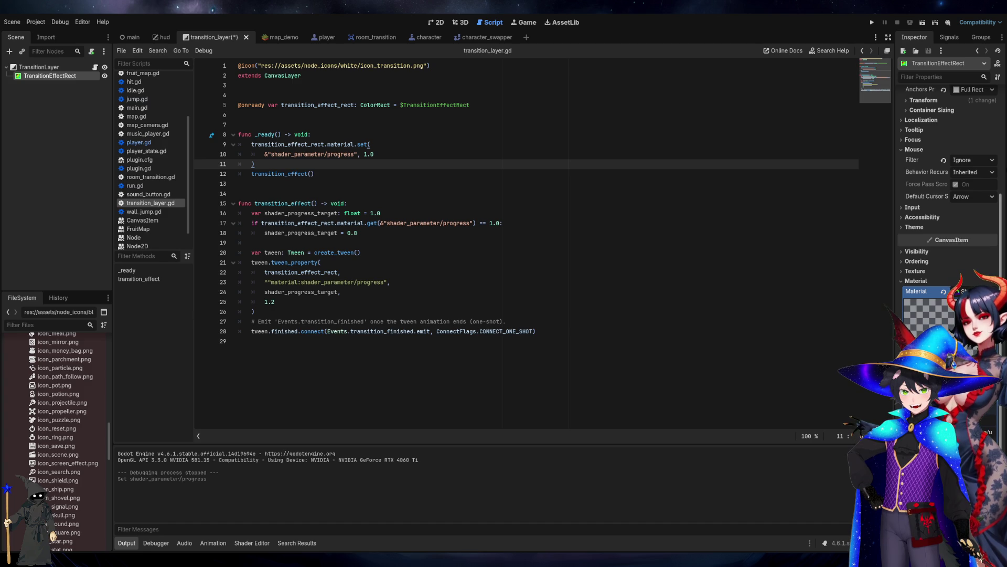
- Widen the Inspector, scrub the shader Progress while test-running the game, and bring it back to 0.0
{"action": "left_click_drag", "start_coordinate": [895, 219], "coordinate": [658, 251]}
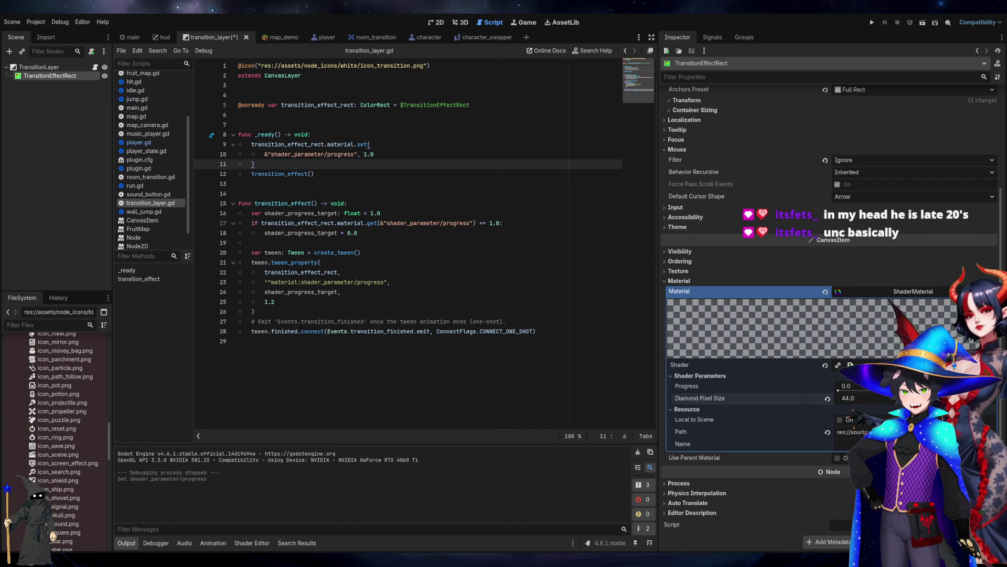
{"action": "left_click_drag", "start_coordinate": [838, 390], "coordinate": [996, 393]}
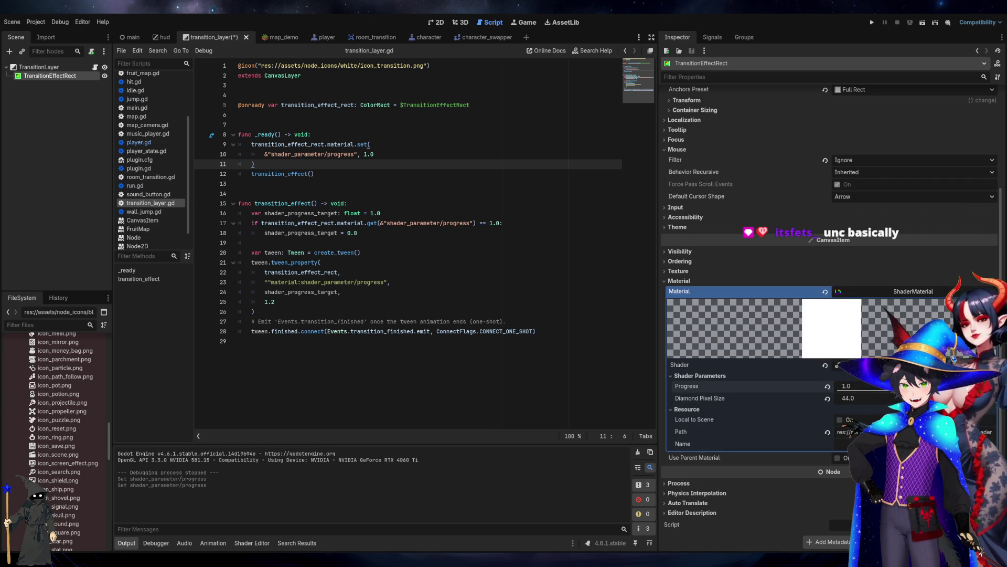
{"action": "left_click", "coordinate": [873, 23]}
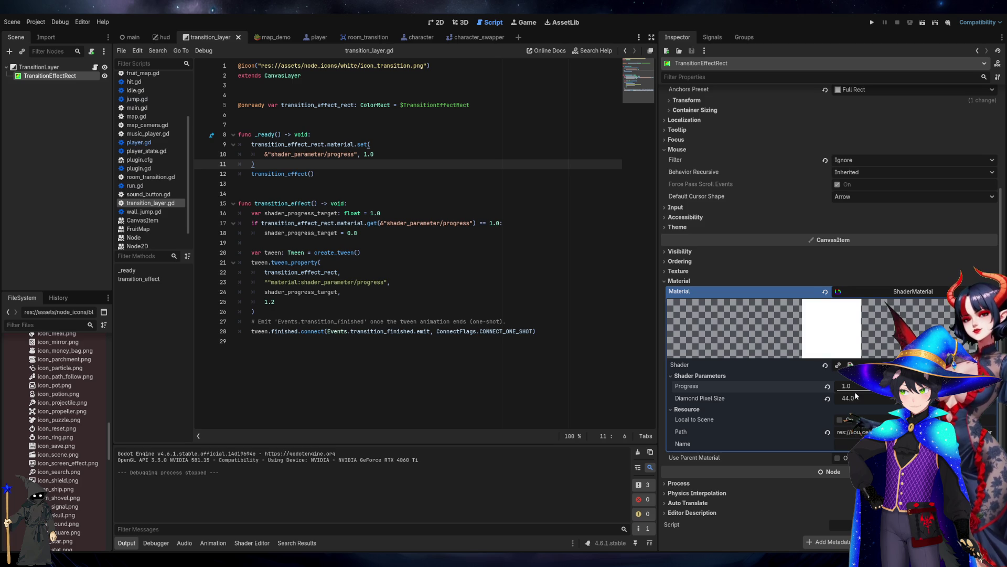
{"action": "left_click_drag", "start_coordinate": [855, 386], "coordinate": [794, 390]}
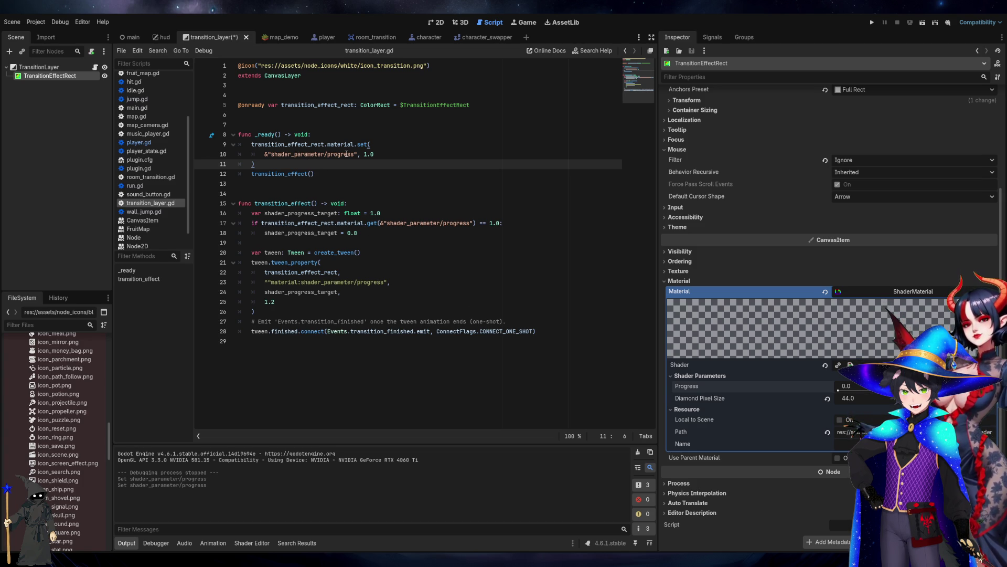
{"action": "mouse_move", "coordinate": [832, 386]}
{"action": "left_mouse_down"}
{"action": "mouse_move", "coordinate": [850, 386]}
{"action": "mouse_move", "coordinate": [826, 387]}
{"action": "mouse_move", "coordinate": [850, 396]}
{"action": "left_mouse_up"}
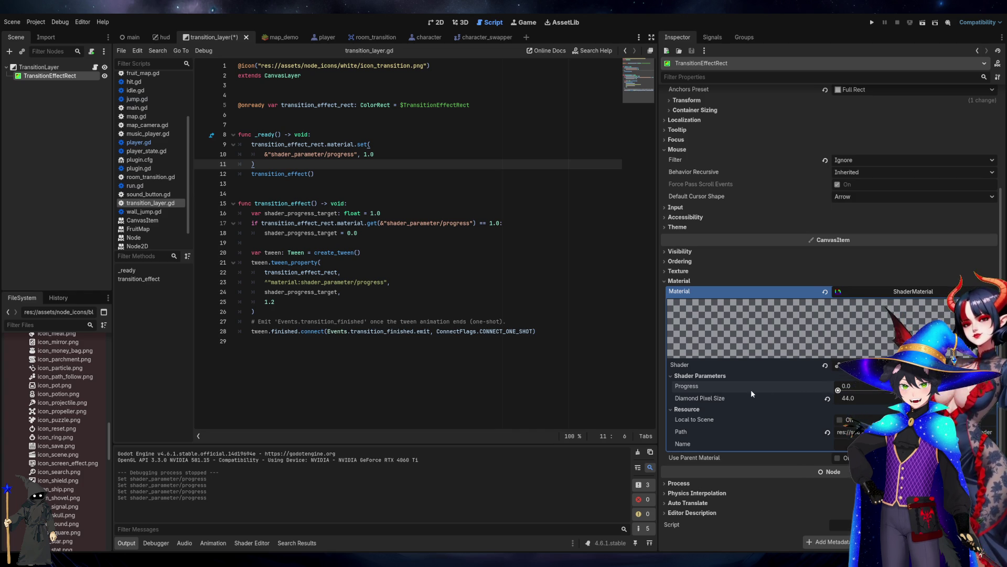
{"action": "left_click", "coordinate": [313, 234]}
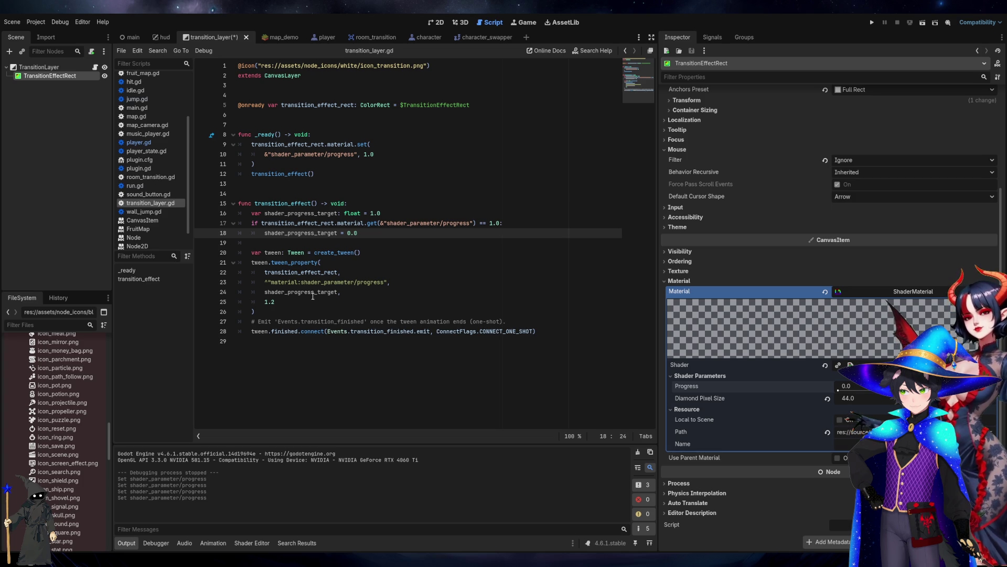
{"action": "left_click", "coordinate": [299, 213]}
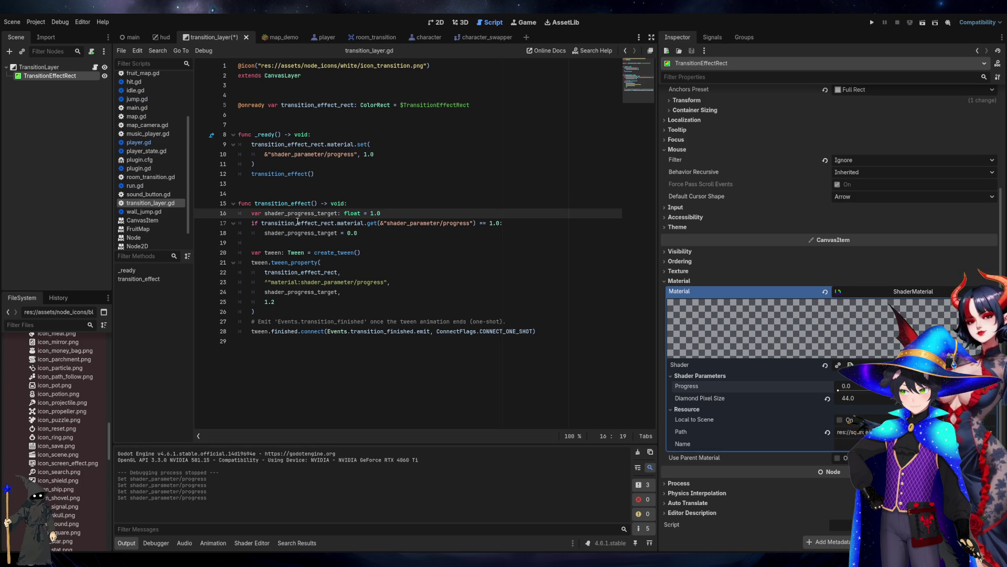
{"action": "left_click", "coordinate": [296, 253]}
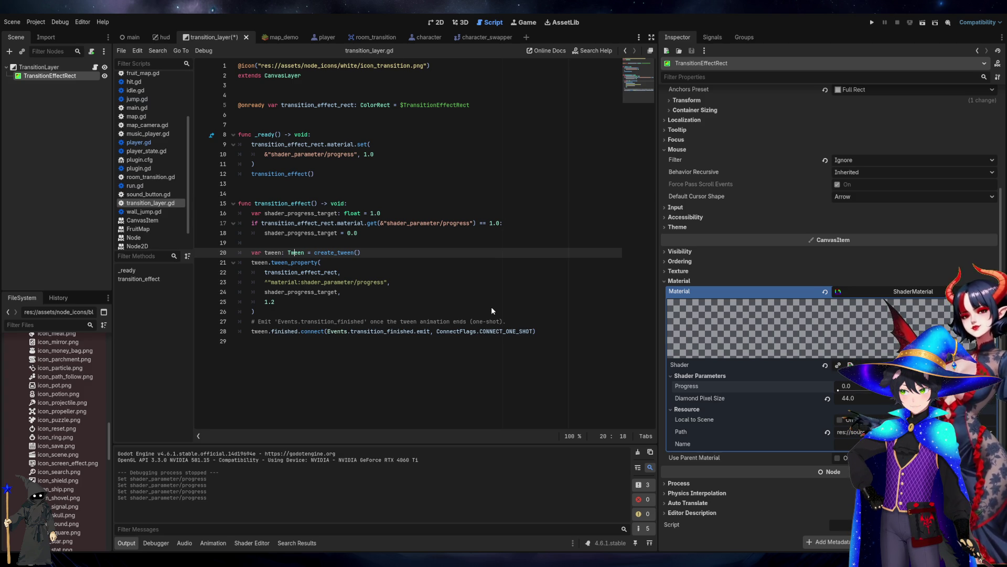
{"action": "left_click", "coordinate": [302, 274]}
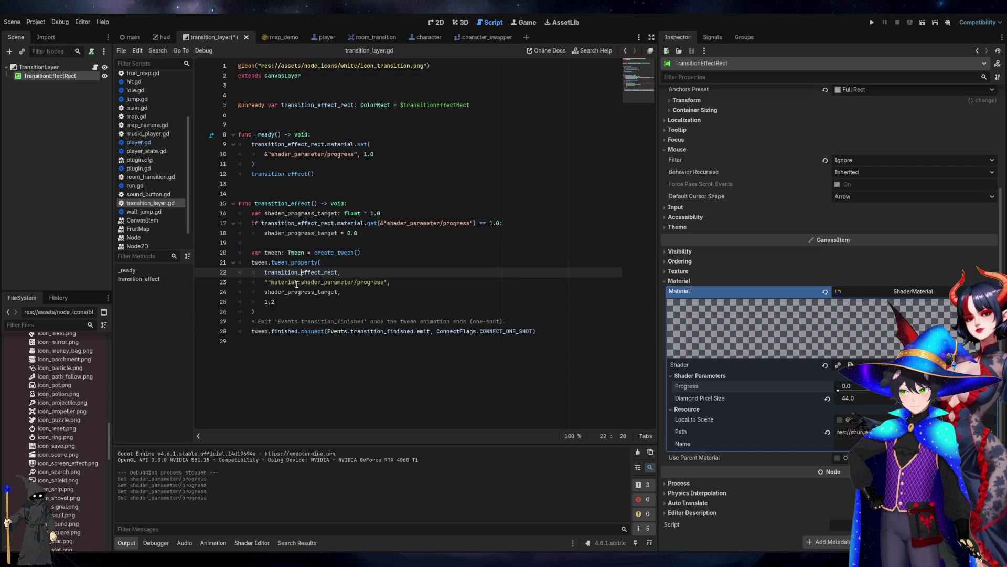
{"action": "left_click", "coordinate": [286, 293]}
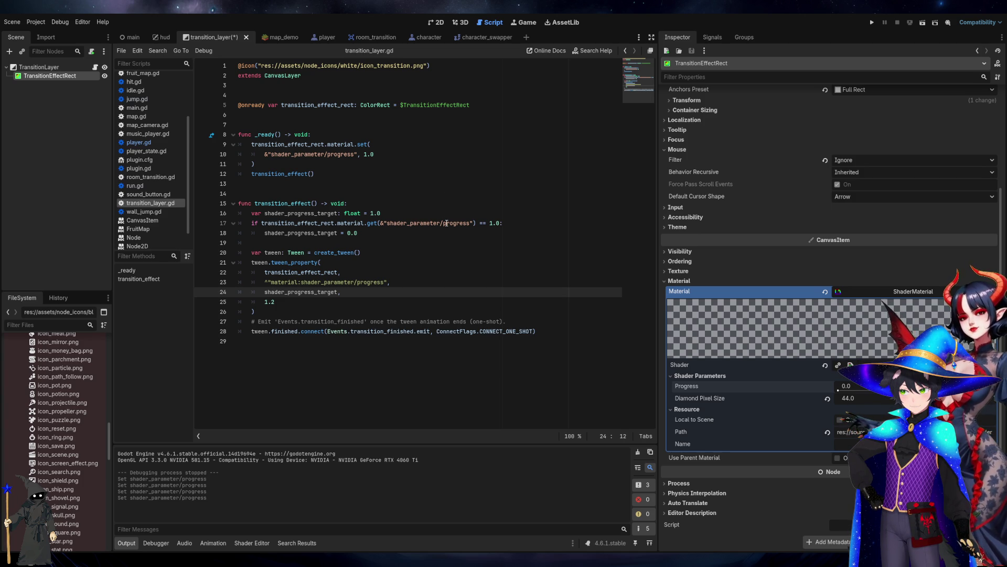
{"action": "left_click_drag", "start_coordinate": [503, 223], "coordinate": [246, 222]}
{"action": "left_click", "coordinate": [368, 233]}
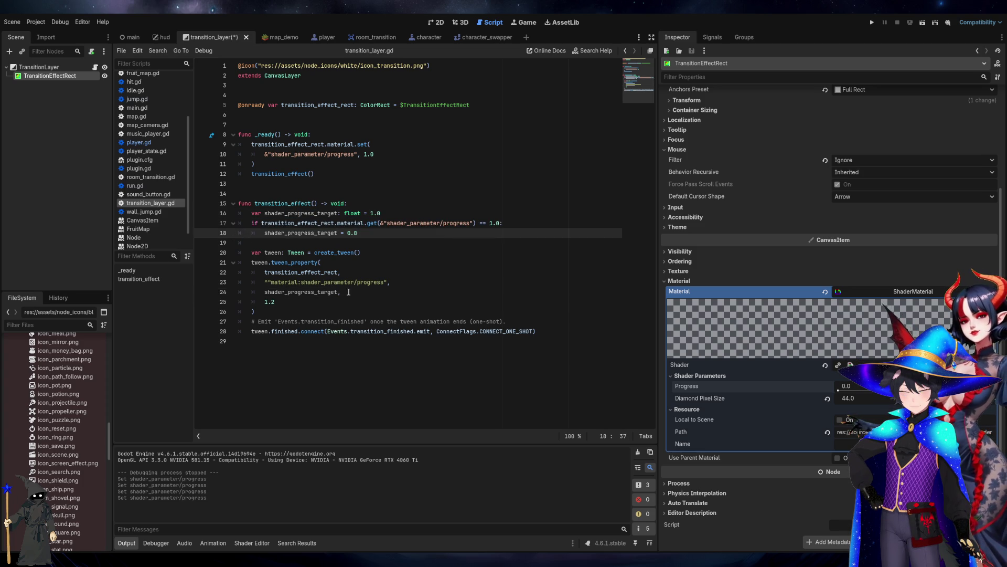
{"action": "left_click", "coordinate": [272, 292]}
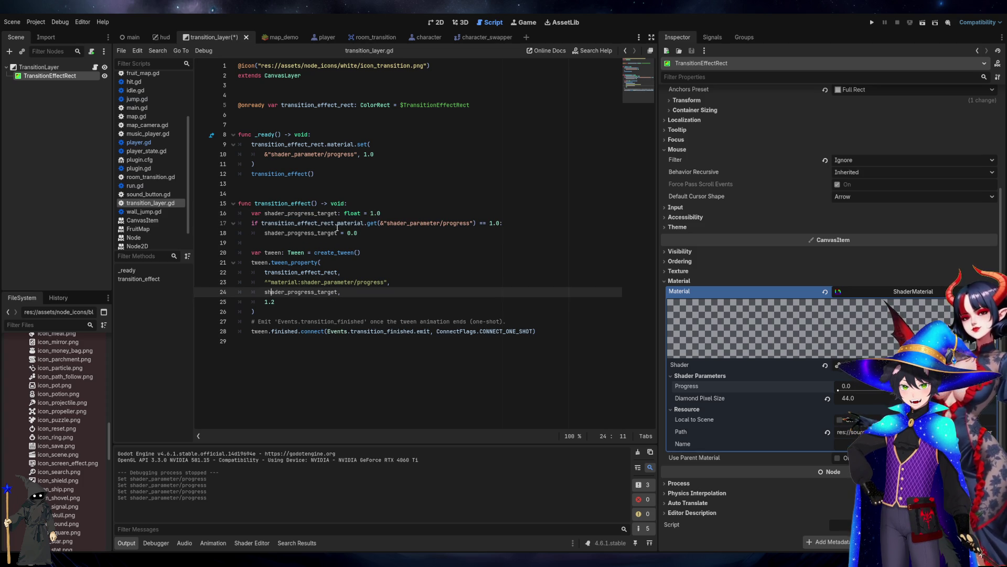
{"action": "double_click", "coordinate": [368, 231]}
{"action": "left_click", "coordinate": [378, 213]}
{"action": "left_click", "coordinate": [336, 282]}
{"action": "double_click", "coordinate": [269, 302]}
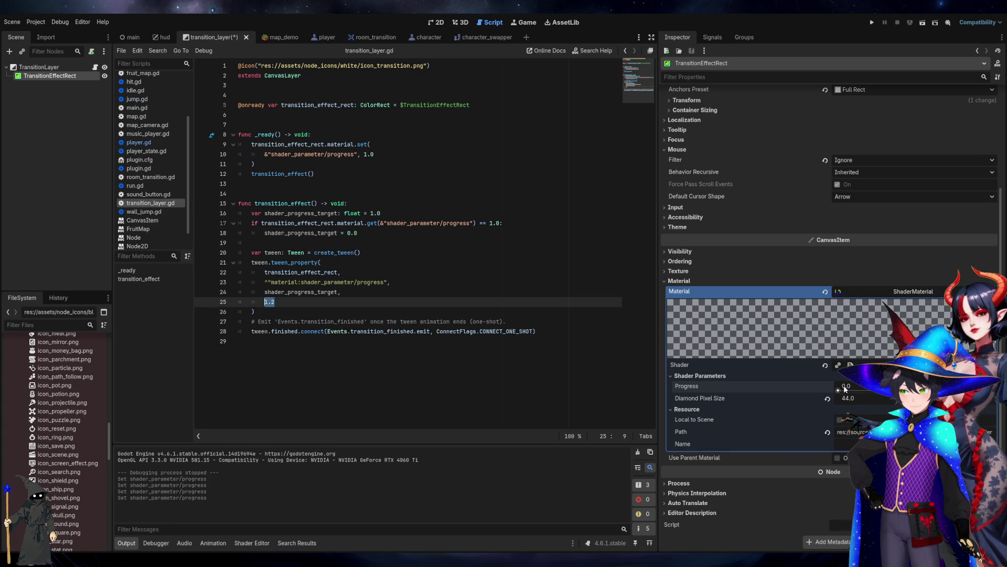
- Preview Progress at 1.0, undo it, then set the shader Progress to 0.32
{"action": "left_click_drag", "start_coordinate": [845, 389], "coordinate": [992, 389]}
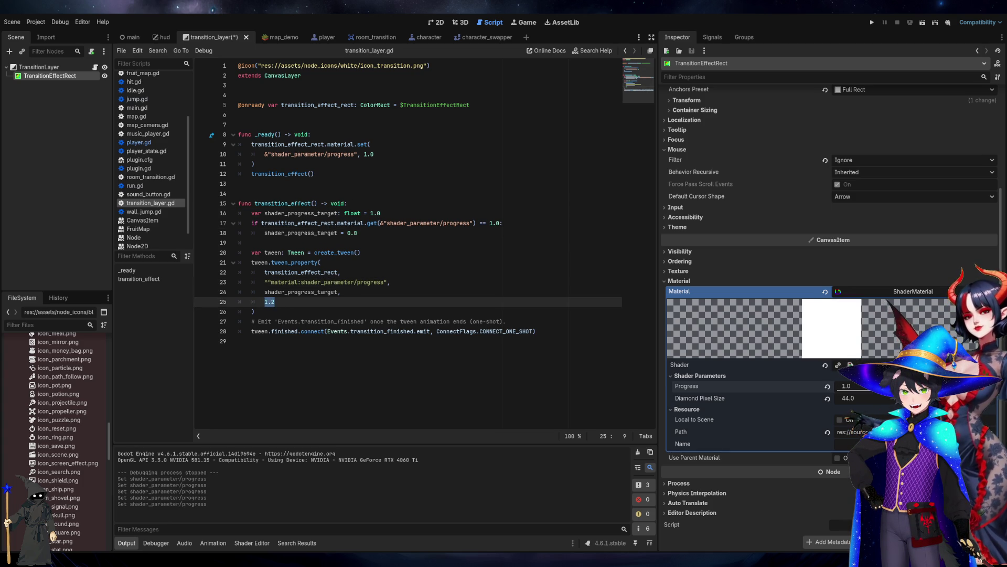
{"action": "key", "text": "ctrl+z"}
{"action": "mouse_move", "coordinate": [845, 387]}
{"action": "left_mouse_down"}
{"action": "mouse_move", "coordinate": [986, 387]}
{"action": "mouse_move", "coordinate": [823, 398]}
{"action": "left_mouse_up"}
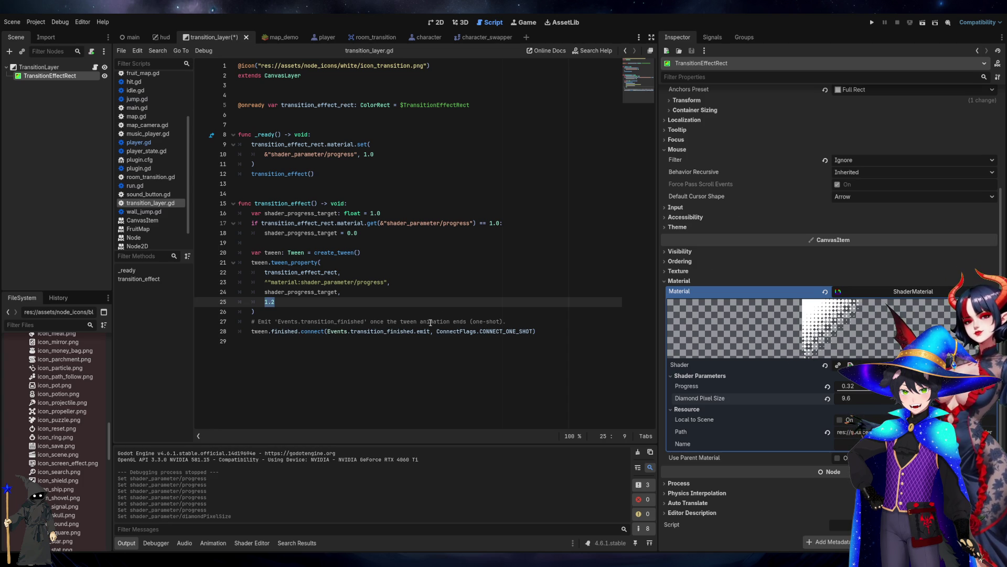
- Save transition_layer.gd and test-run the game with F5, stopping it with F8
{"action": "left_click", "coordinate": [518, 251]}
{"action": "key", "text": "ctrl+s"}
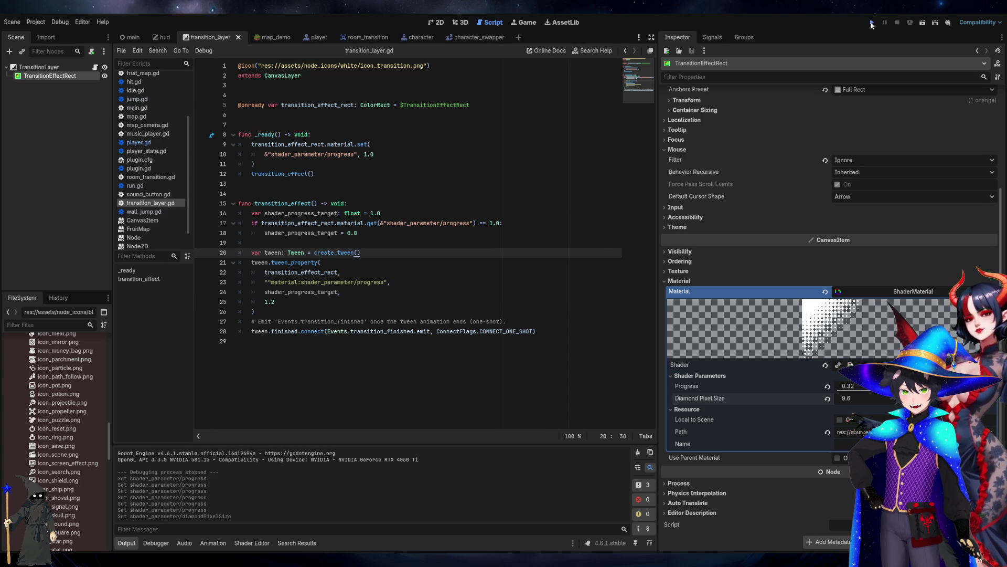
{"action": "key", "text": "F5"}
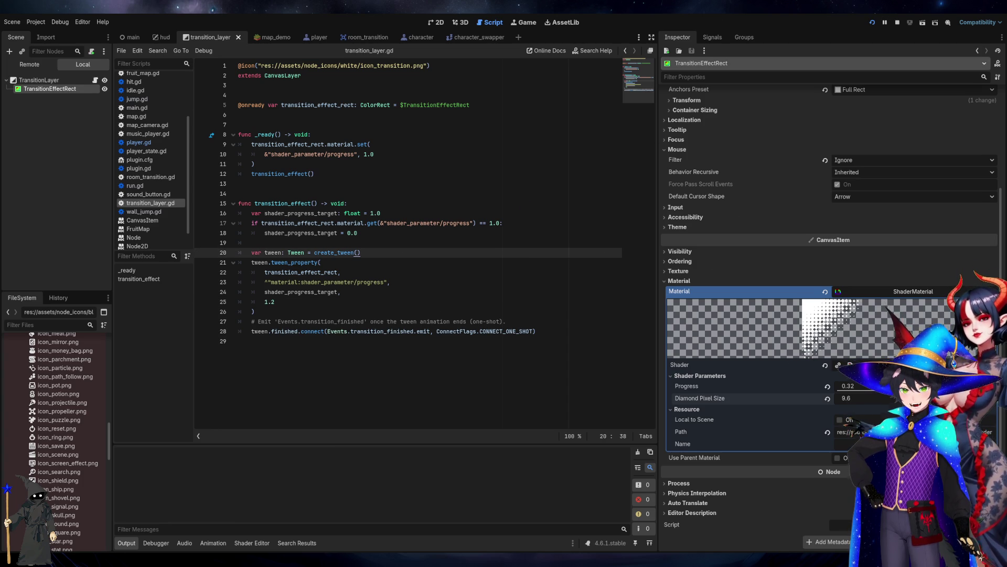
{"action": "key", "text": "F8"}
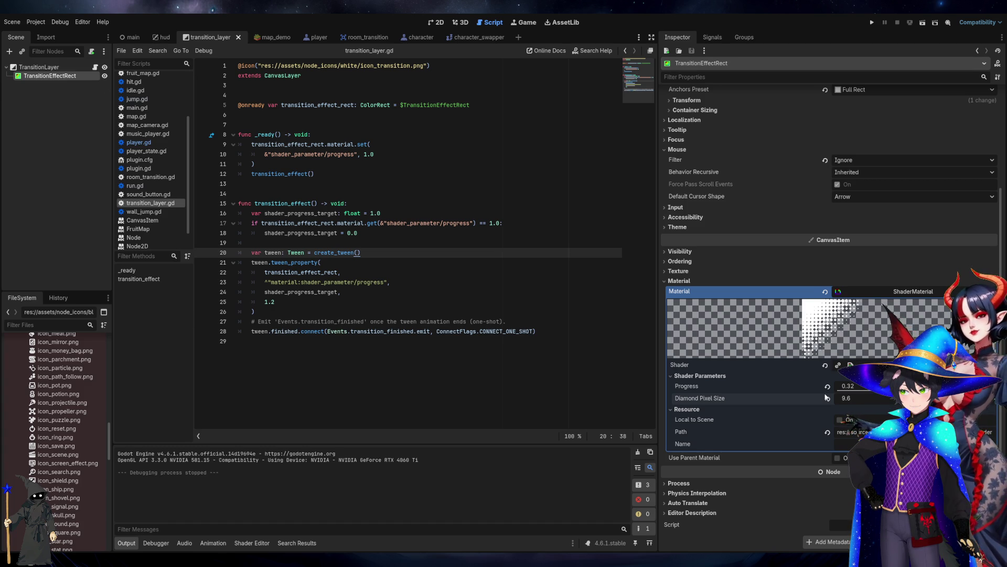
{"action": "left_click", "coordinate": [484, 312]}
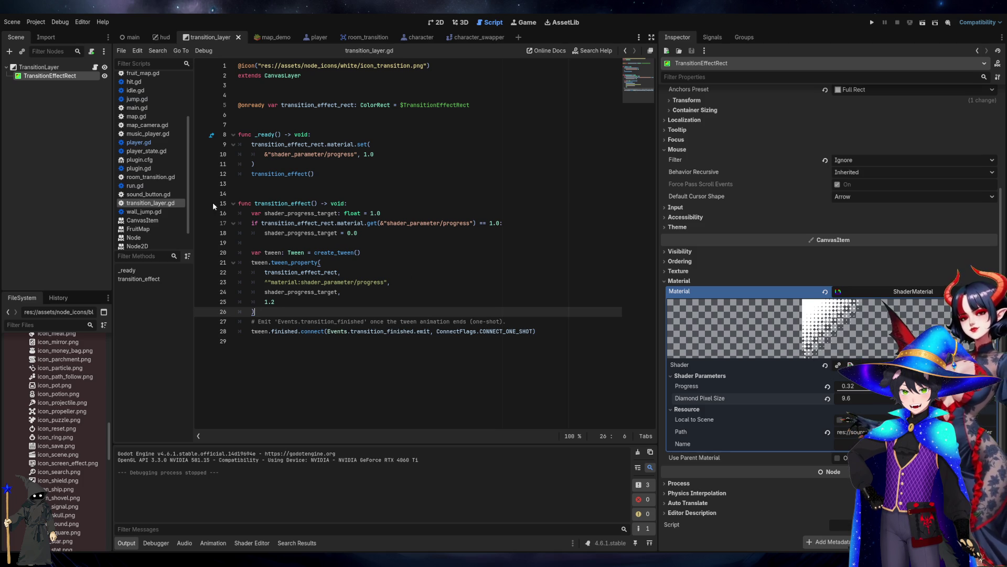
- Narrow the Inspector dock so the transition_layer.gd code fills most of the screen width
{"action": "left_click", "coordinate": [517, 213]}
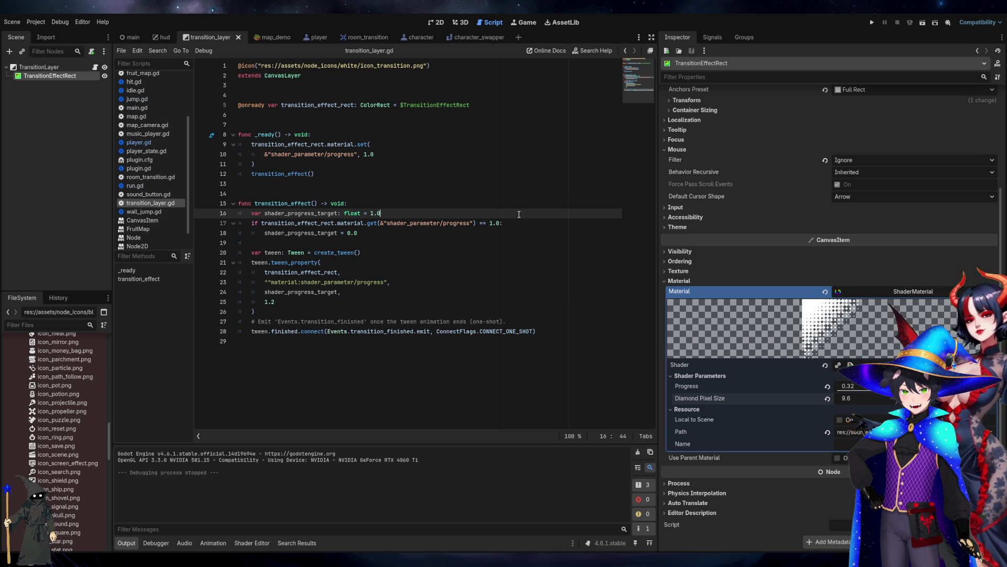
{"action": "left_click_drag", "start_coordinate": [657, 183], "coordinate": [859, 168]}
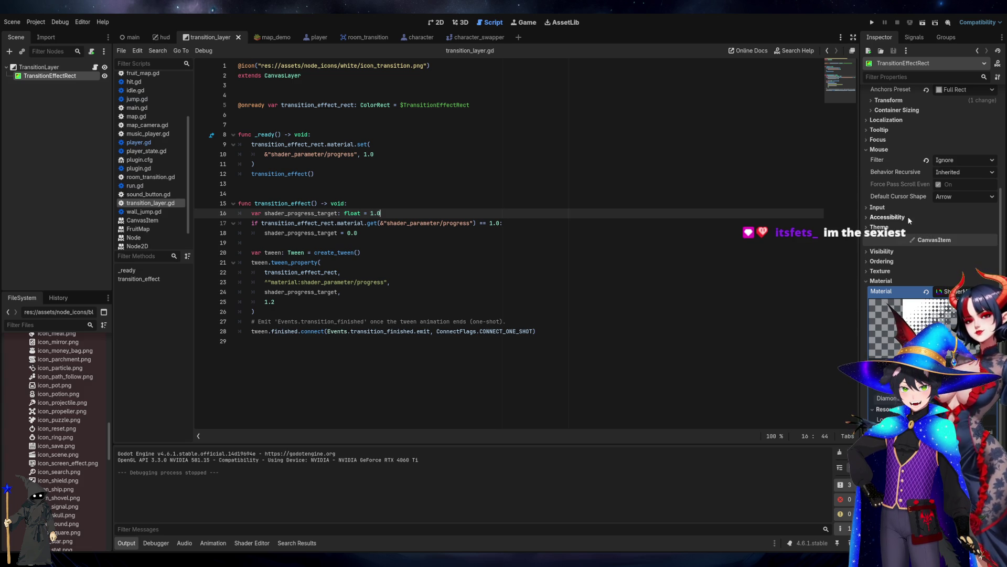
{"action": "left_click", "coordinate": [431, 205]}
{"action": "left_click", "coordinate": [454, 190]}
{"action": "left_click", "coordinate": [475, 37]}
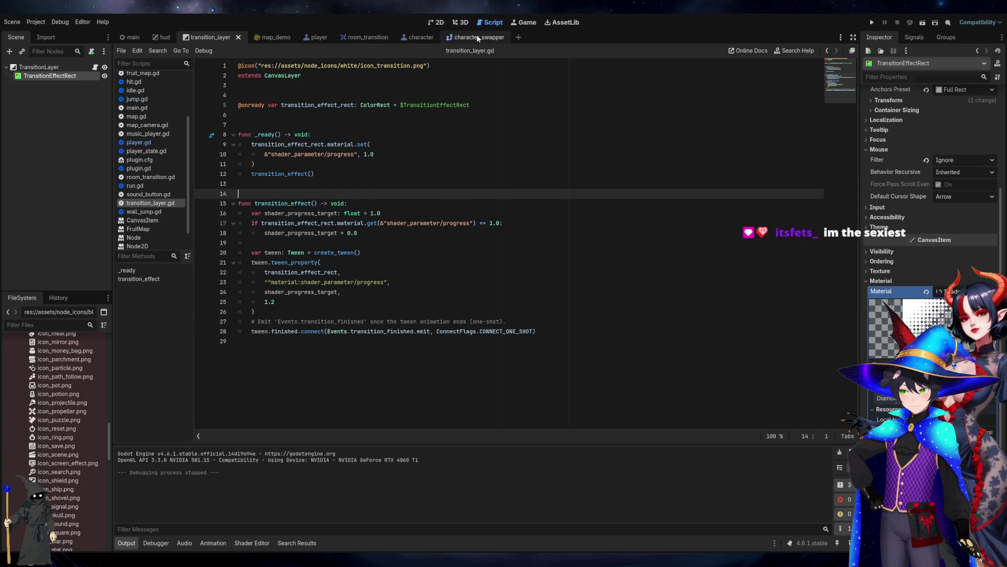
- Open player.gd from the script list and go to its transition_finished connect block near line 65
{"action": "scroll", "coordinate": [157, 199], "scroll_direction": "up", "scroll_amount": 3}
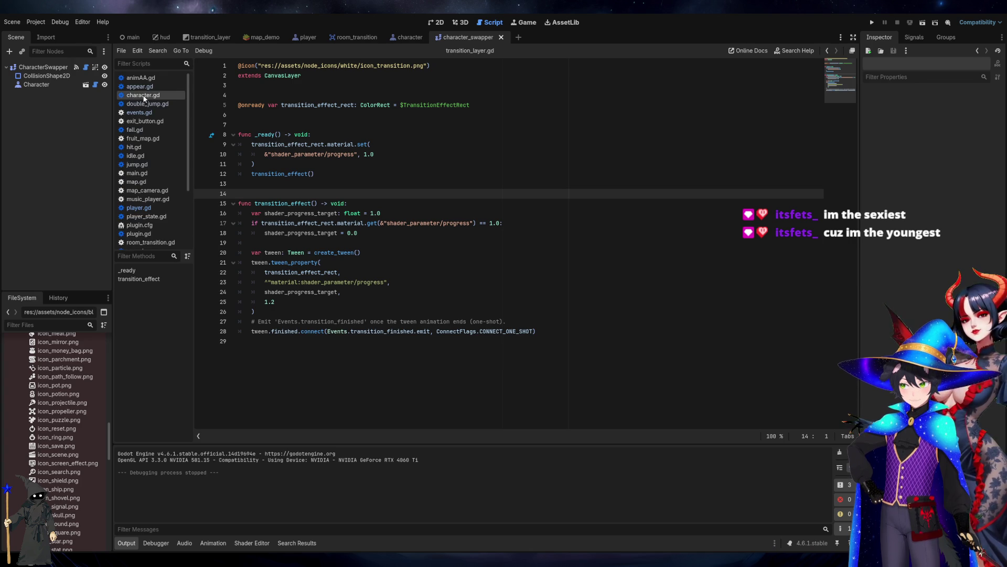
{"action": "scroll", "coordinate": [143, 97], "scroll_direction": "down", "scroll_amount": 2}
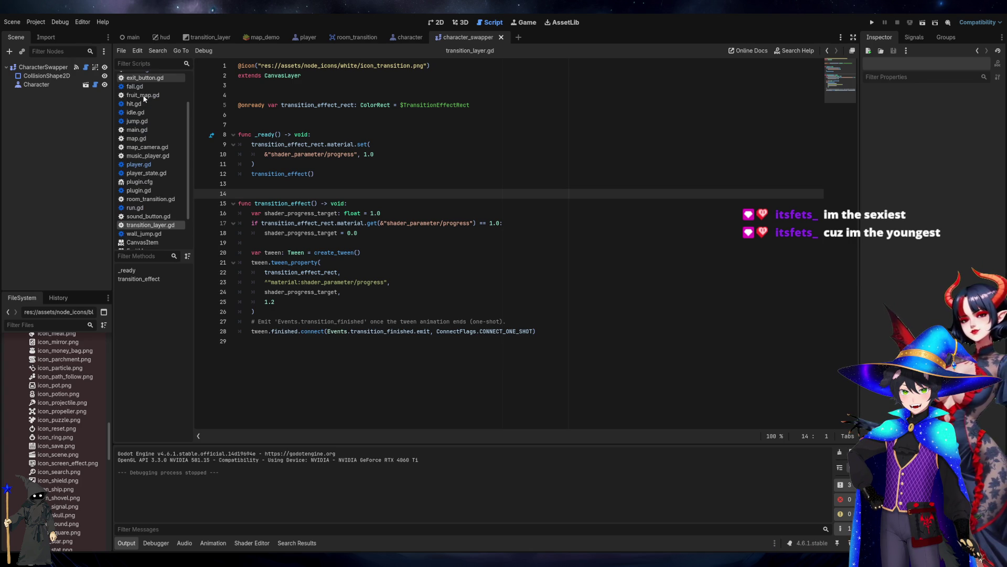
{"action": "left_click", "coordinate": [155, 164]}
{"action": "left_click", "coordinate": [494, 164]}
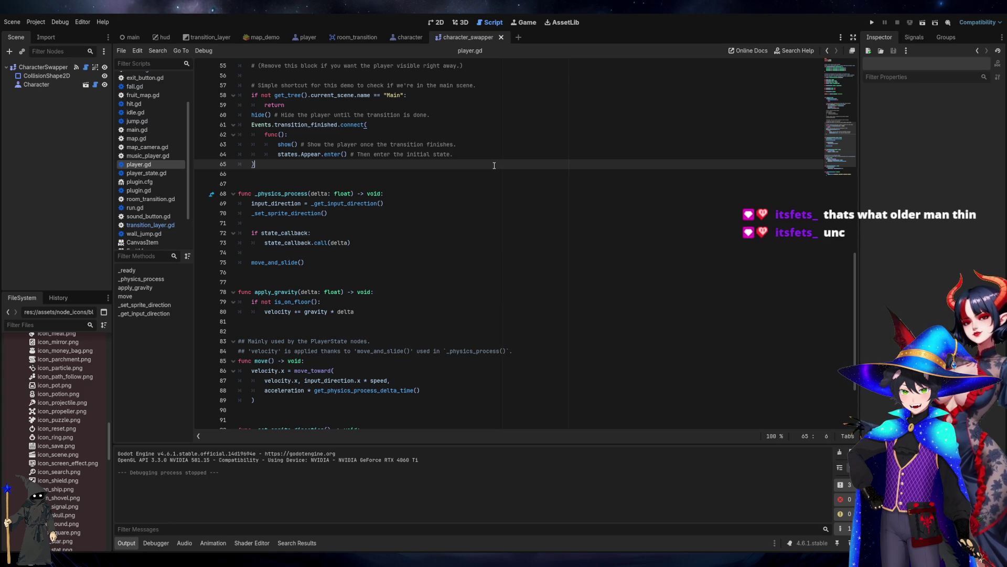
{"action": "scroll", "coordinate": [494, 166], "scroll_direction": "up", "scroll_amount": 4}
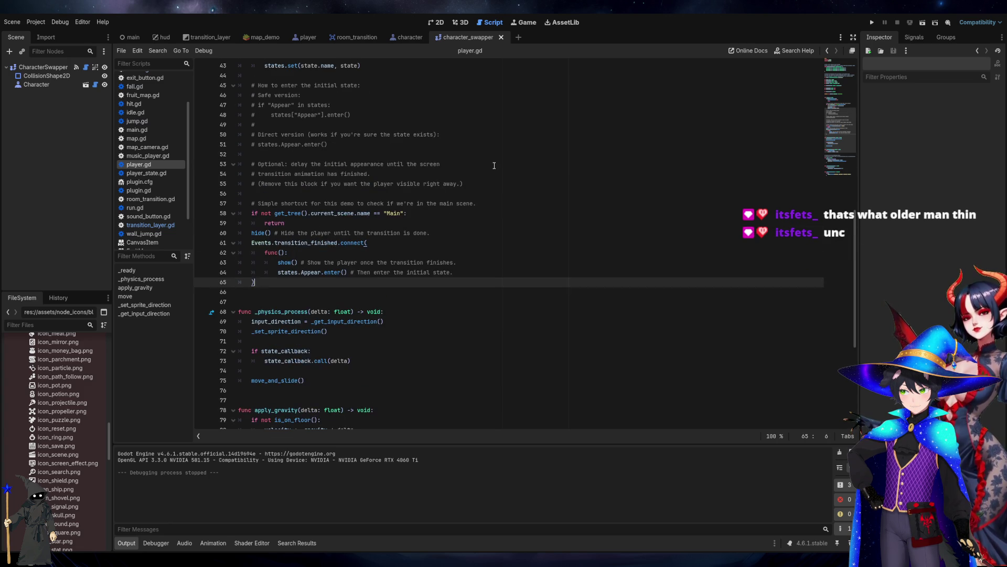
{"action": "left_click", "coordinate": [304, 242]}
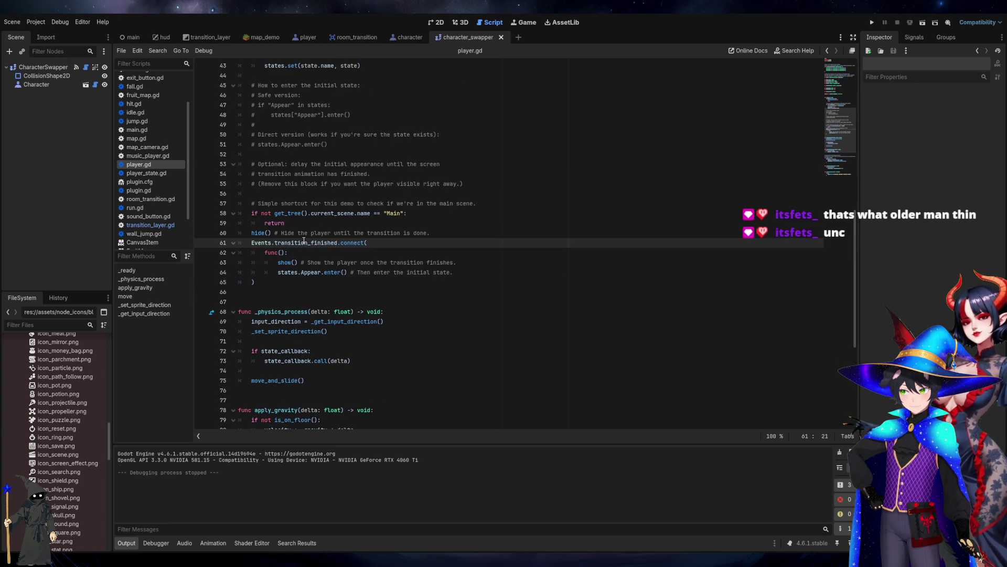
{"action": "left_click", "coordinate": [360, 242]}
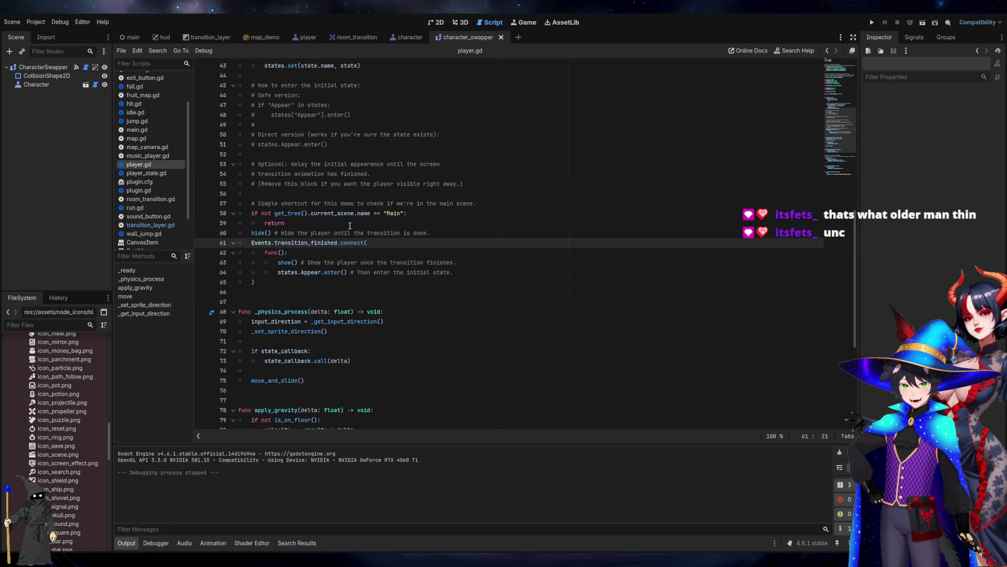
{"action": "left_click", "coordinate": [279, 263]}
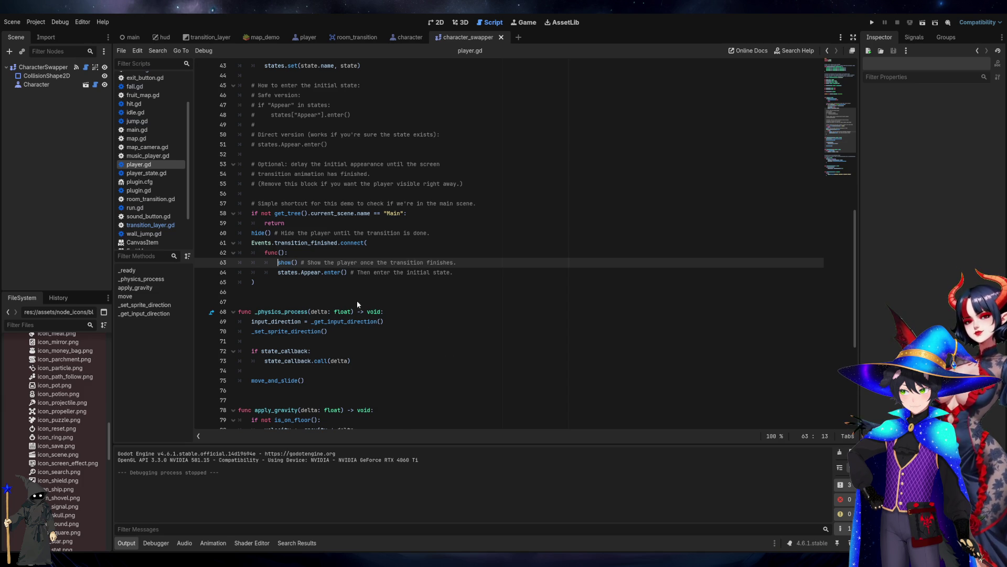
{"action": "left_click", "coordinate": [320, 280]}
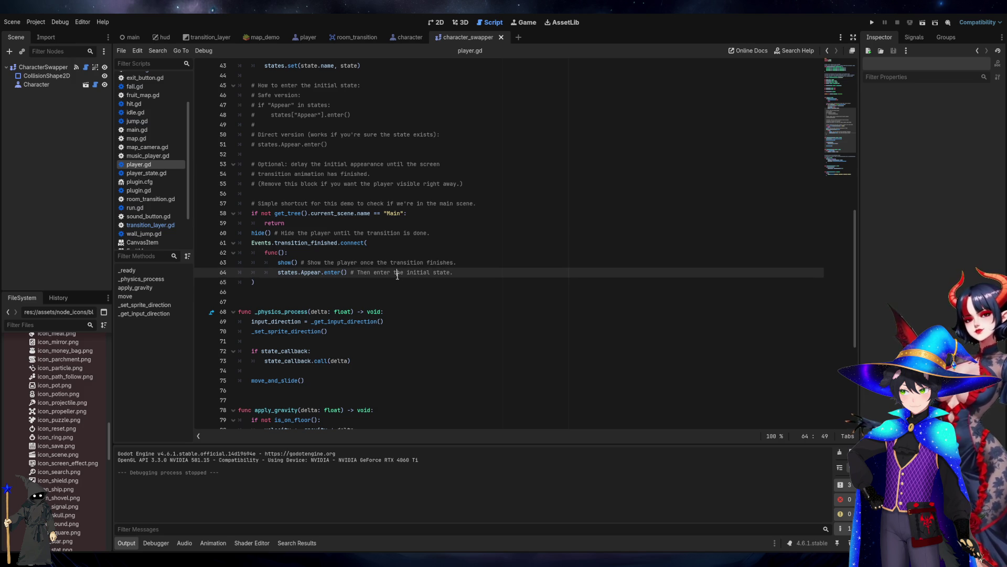
{"action": "left_click", "coordinate": [347, 273]}
{"action": "left_click", "coordinate": [347, 273]}
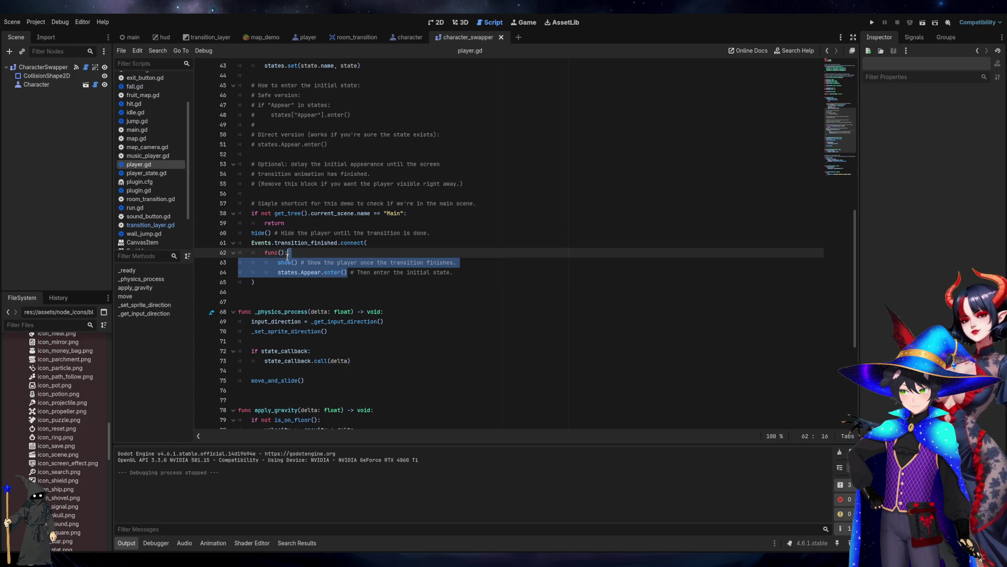
{"action": "left_click", "coordinate": [589, 272]}
{"action": "left_click_drag", "start_coordinate": [494, 276], "coordinate": [266, 253]}
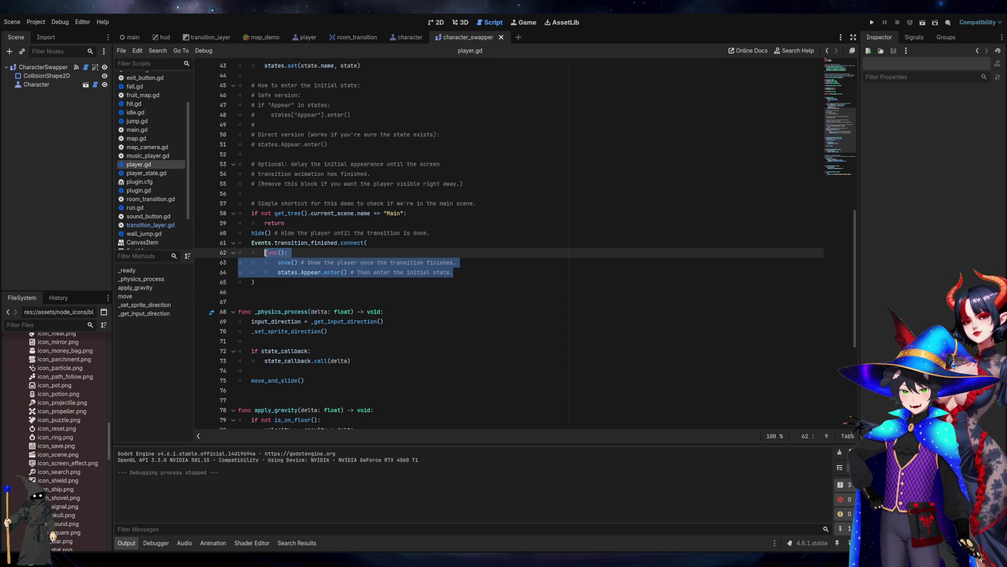
{"action": "left_click", "coordinate": [266, 253]}
{"action": "scroll", "coordinate": [267, 247], "scroll_direction": "down", "scroll_amount": 4}
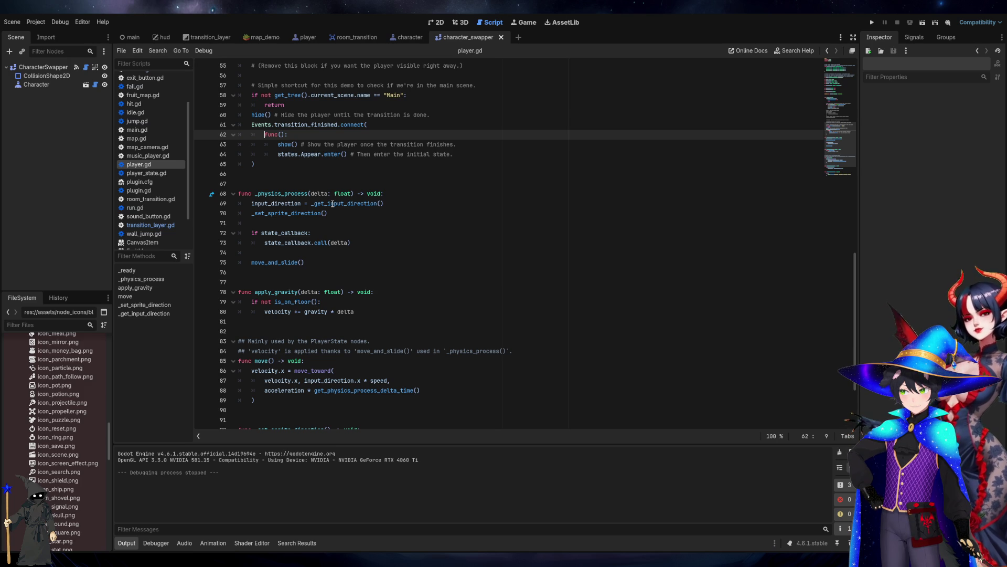
{"action": "left_click", "coordinate": [332, 204], "text": "ctrl"}
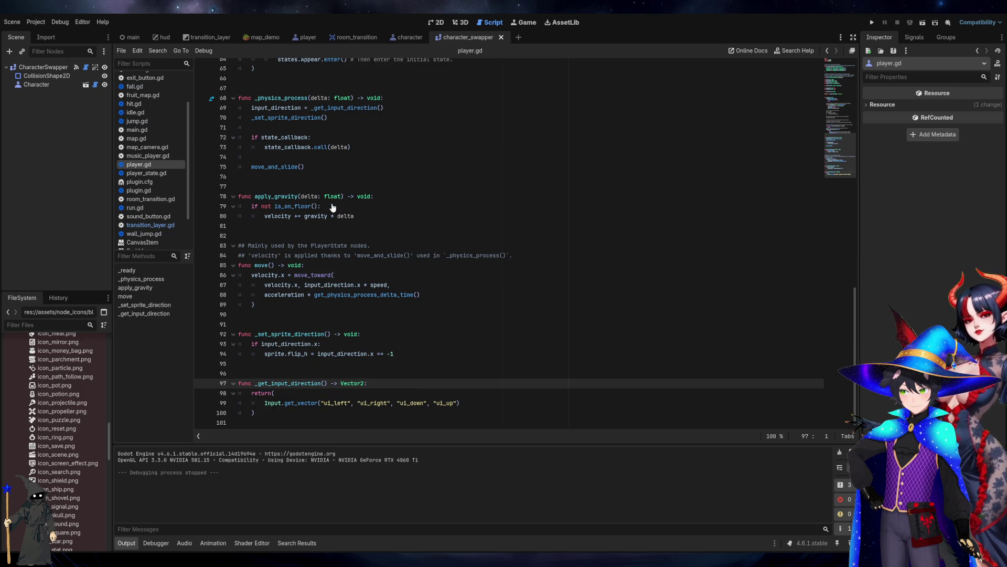
{"action": "left_click", "coordinate": [400, 403]}
{"action": "left_click", "coordinate": [452, 403]}
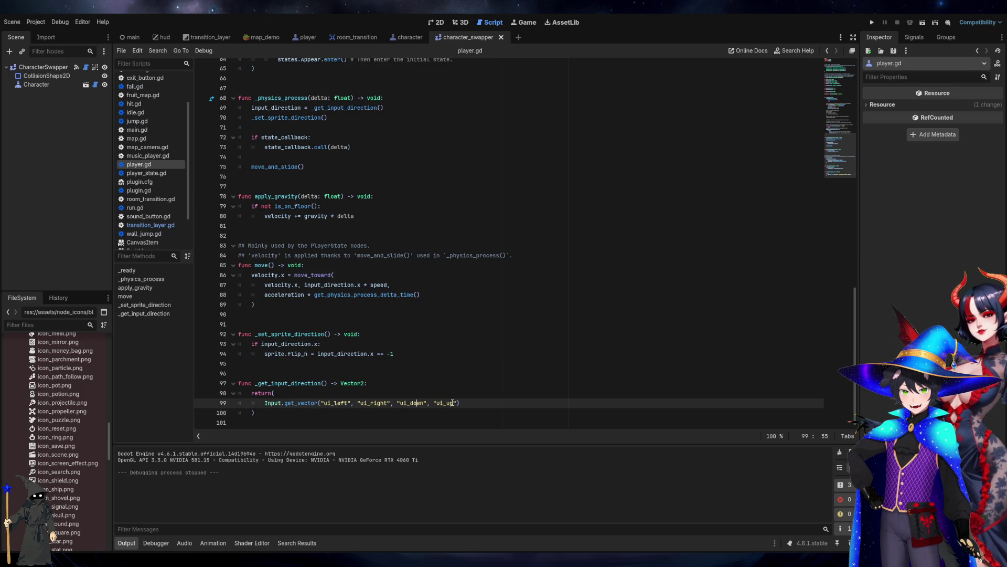
{"action": "left_click", "coordinate": [347, 383]}
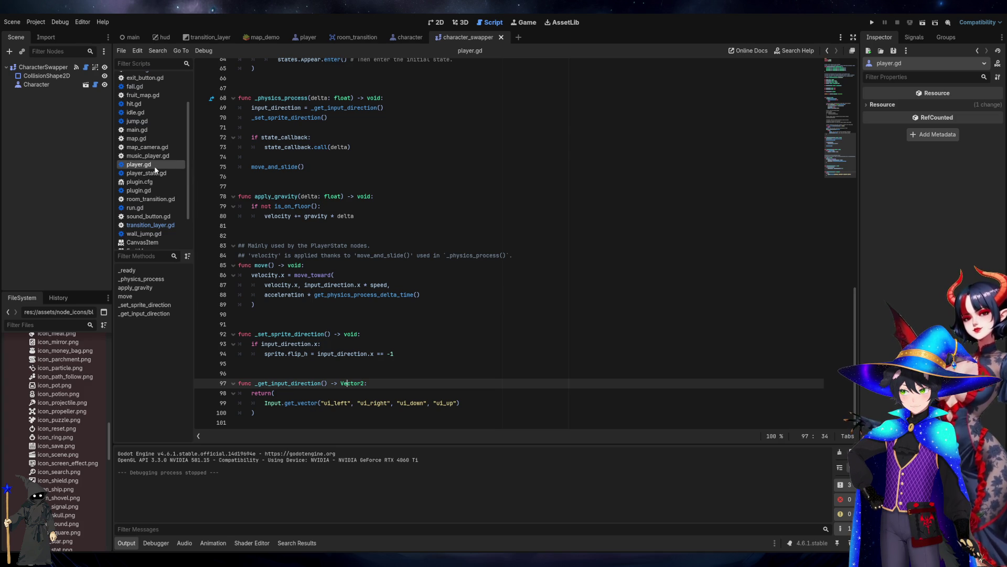
{"action": "scroll", "coordinate": [154, 166], "scroll_direction": "up", "scroll_amount": 3}
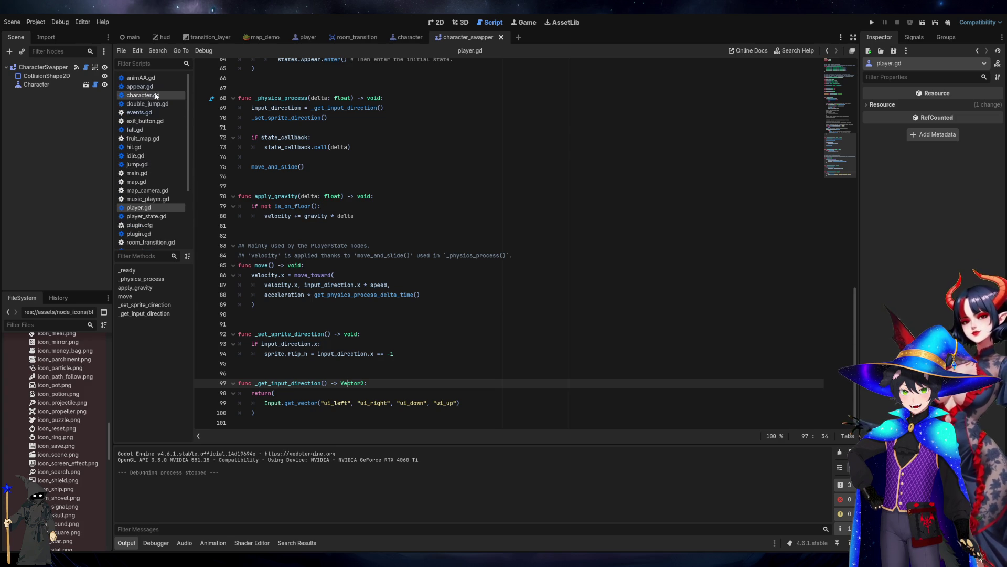
{"action": "left_click", "coordinate": [155, 96]}
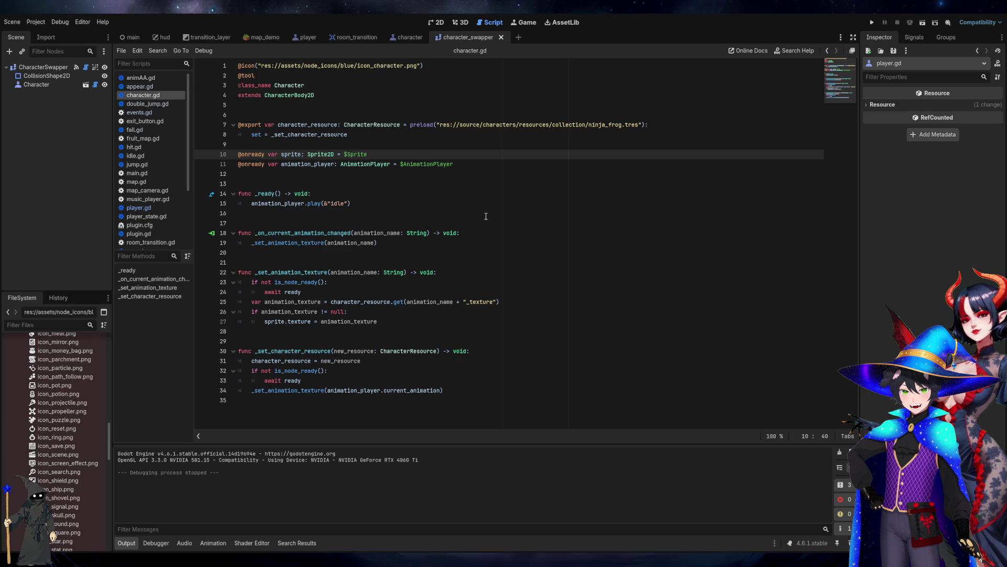
{"action": "scroll", "coordinate": [150, 158], "scroll_direction": "down", "scroll_amount": 5}
{"action": "left_click", "coordinate": [147, 122]}
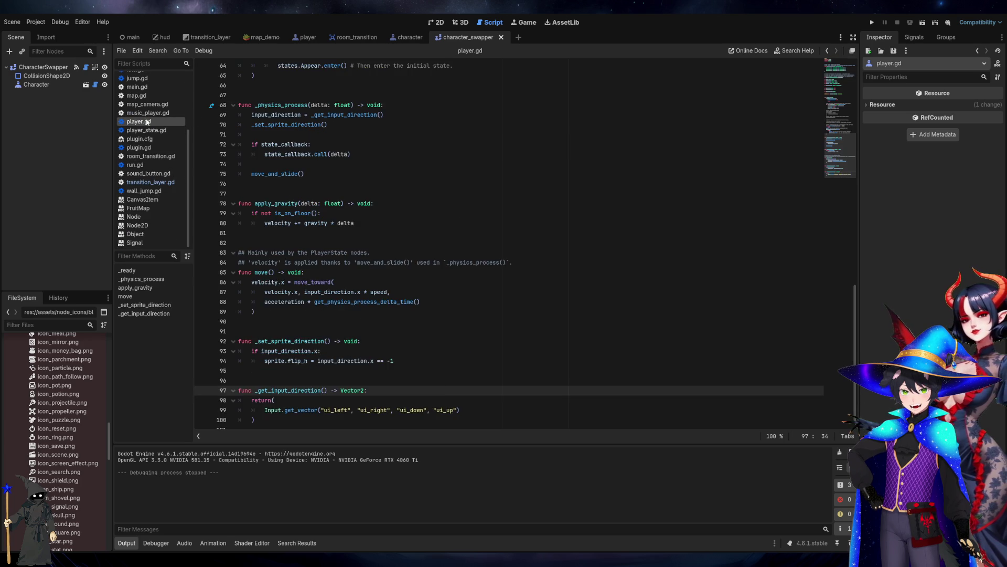
{"action": "scroll", "coordinate": [429, 258], "scroll_direction": "up", "scroll_amount": 6}
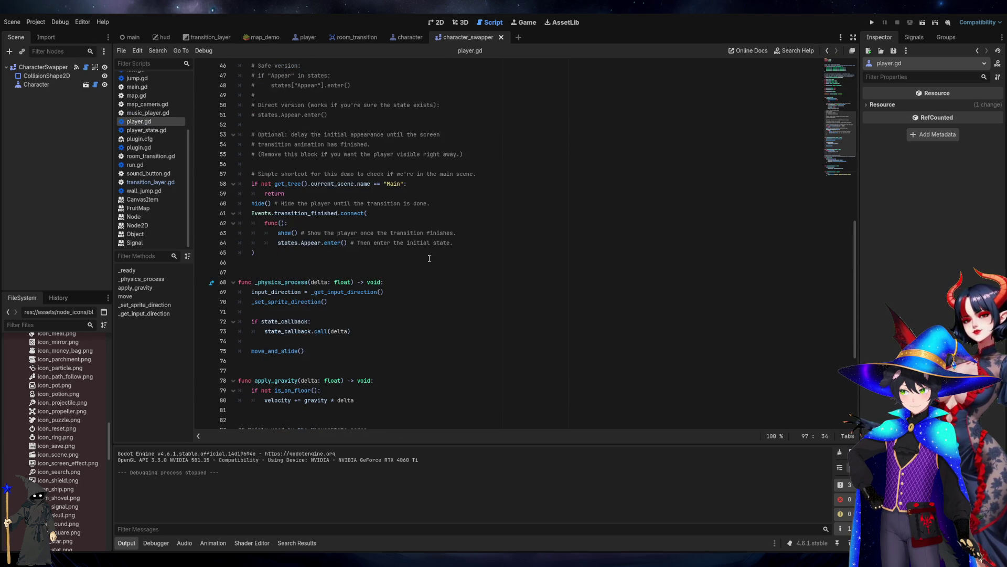
{"action": "scroll", "coordinate": [429, 258], "scroll_direction": "down", "scroll_amount": 3}
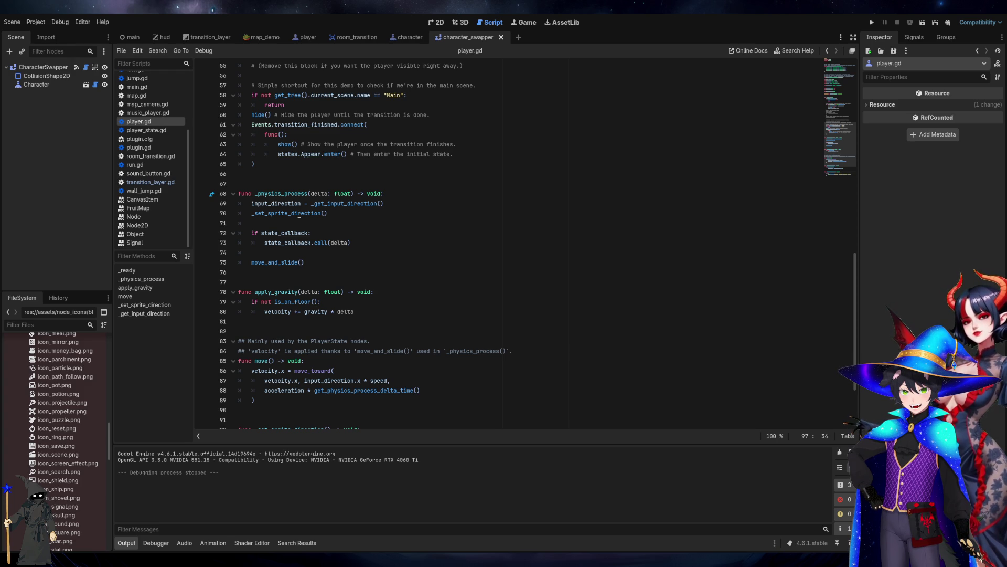
- Jump to the _set_sprite_direction definition and inspect its if condition and flip_h line
{"action": "left_click", "coordinate": [299, 215]}
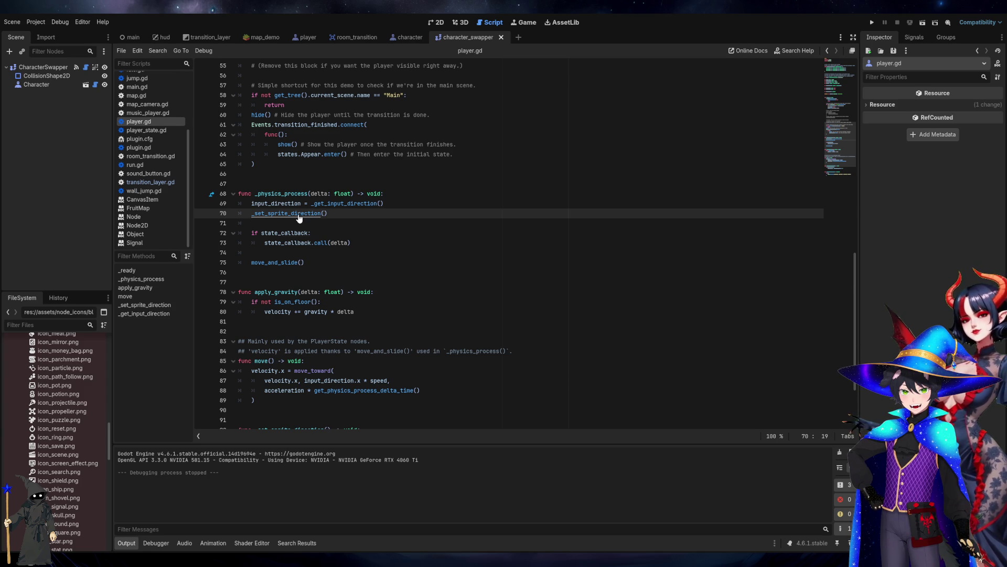
{"action": "left_click", "coordinate": [299, 215], "text": "ctrl"}
{"action": "left_click", "coordinate": [400, 340]}
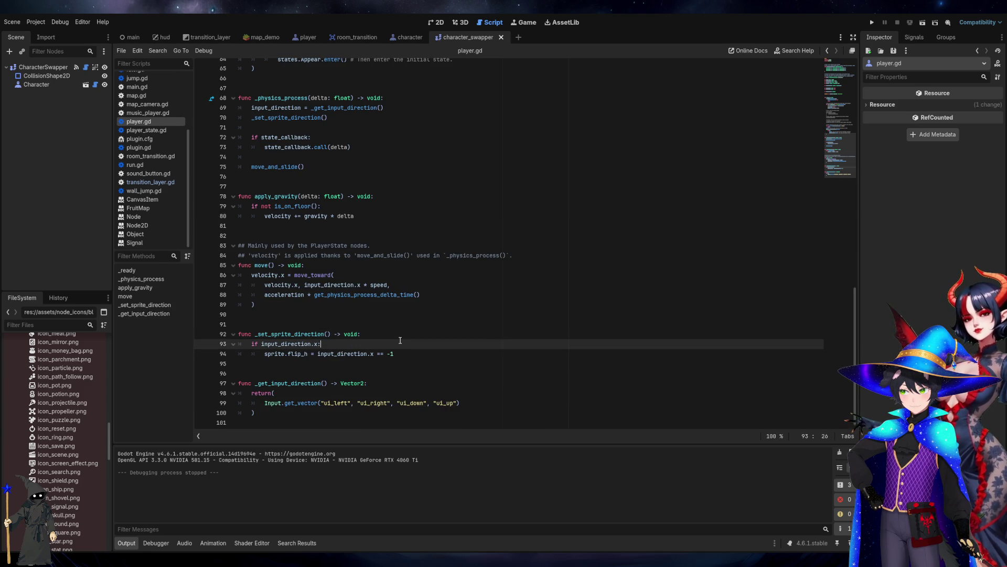
{"action": "left_click", "coordinate": [342, 353]}
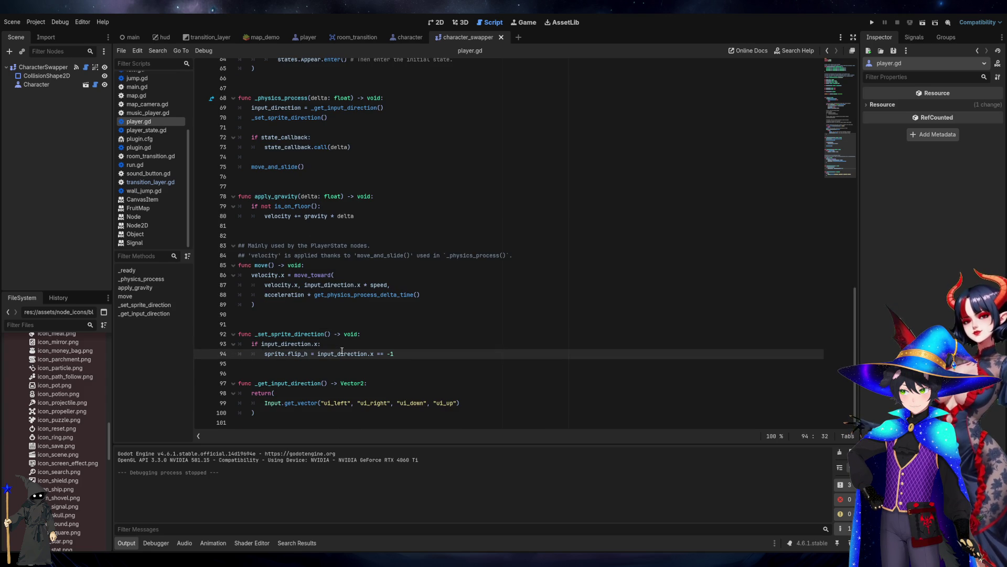
{"action": "triple_click", "coordinate": [367, 353]}
{"action": "left_click", "coordinate": [418, 353]}
{"action": "left_click_drag", "start_coordinate": [418, 352], "coordinate": [253, 344]}
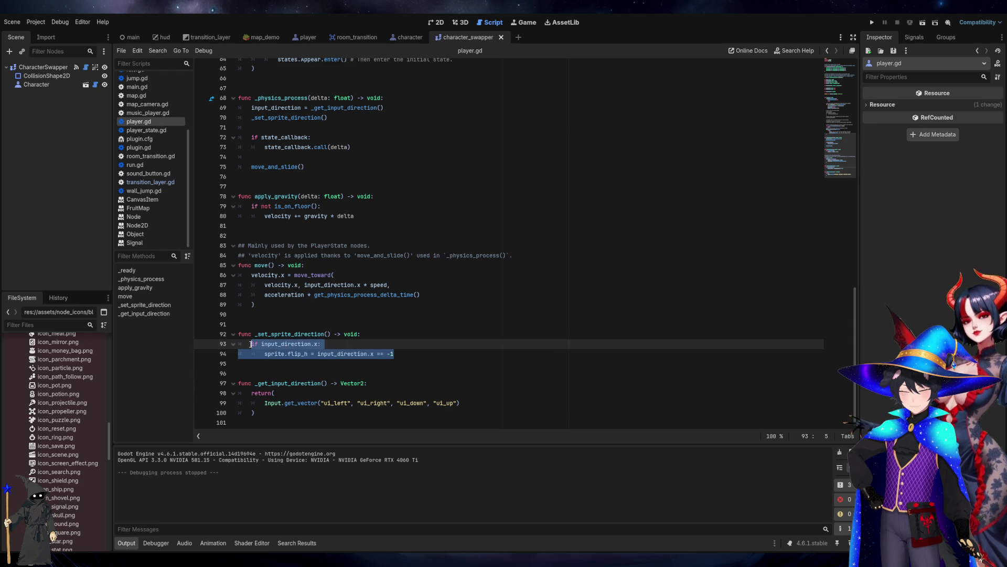
{"action": "left_click", "coordinate": [406, 353]}
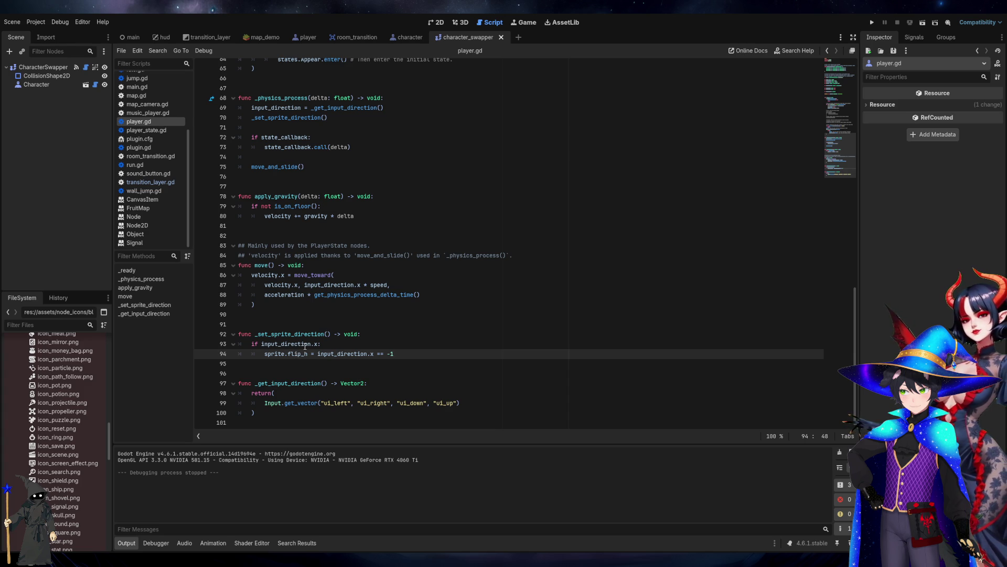
- Make line 93's if condition compare input_direction.x with -1, then start a Firefox search for the syntax
{"action": "left_click", "coordinate": [340, 343]}
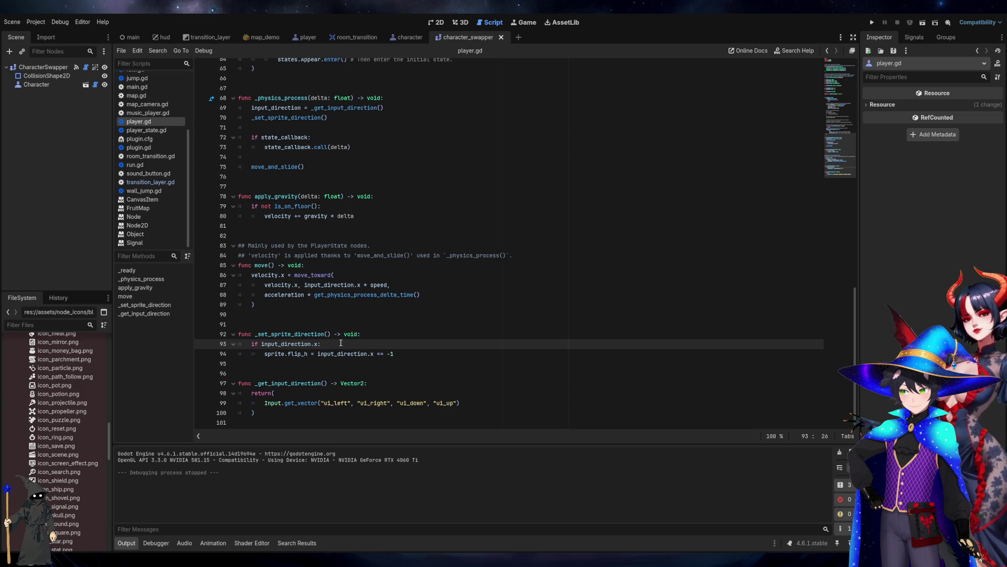
{"action": "type", "text": "==-1"}
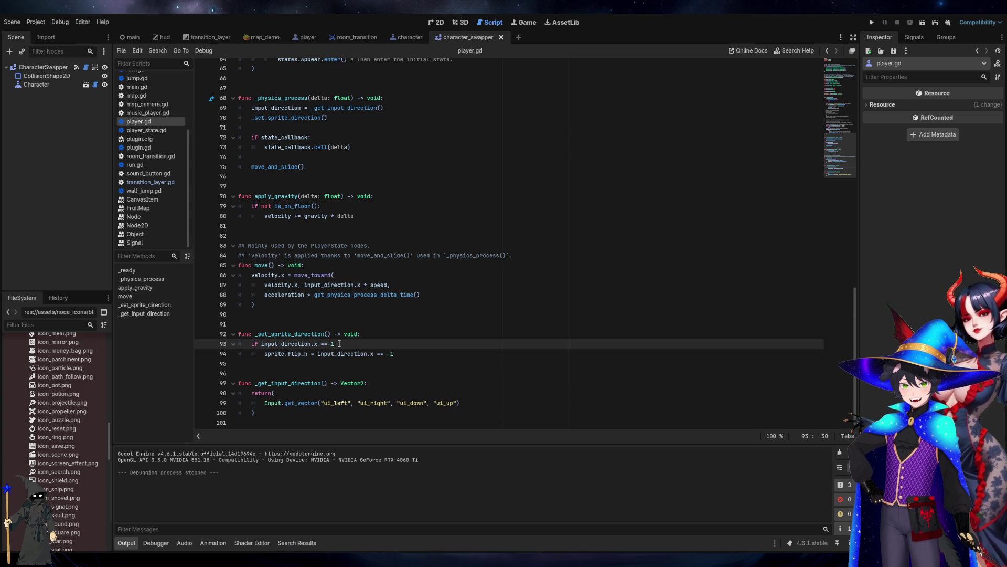
{"action": "key", "text": "Down"}
{"action": "key", "text": "ctrl+Left"}
{"action": "key", "text": "Up"}
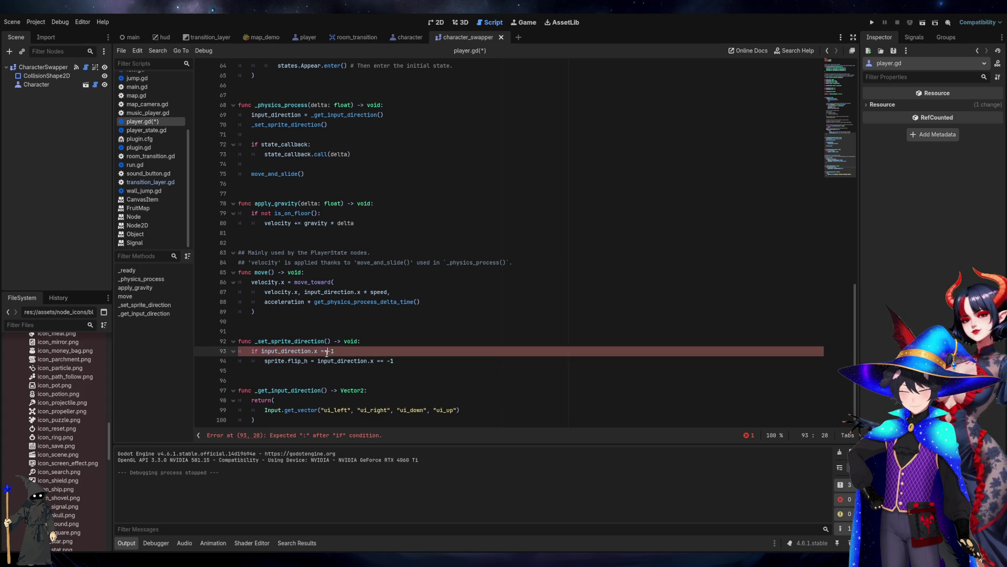
{"action": "type", "text": "equals"}
{"action": "key", "text": "BackSpace"}
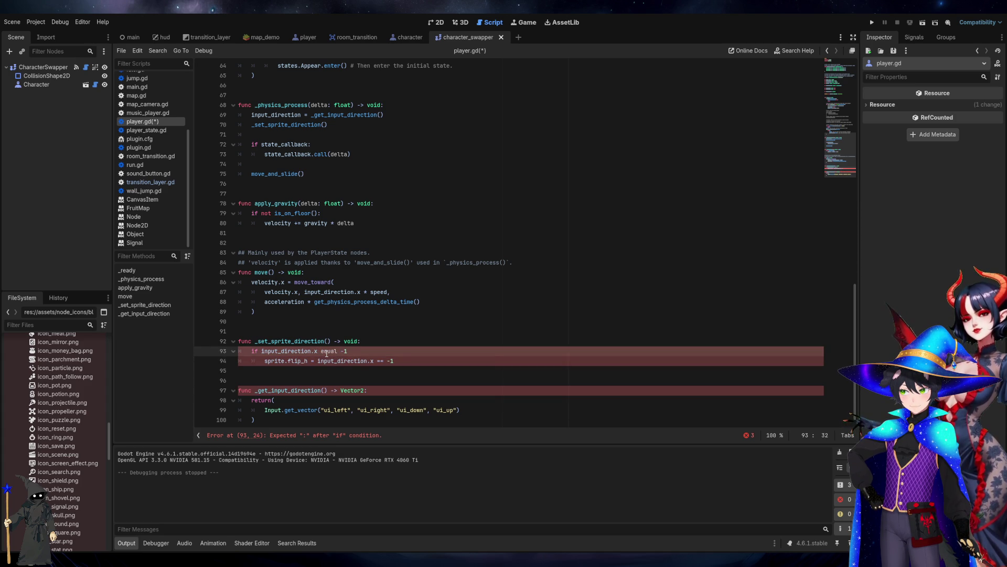
{"action": "double_click", "coordinate": [326, 351]}
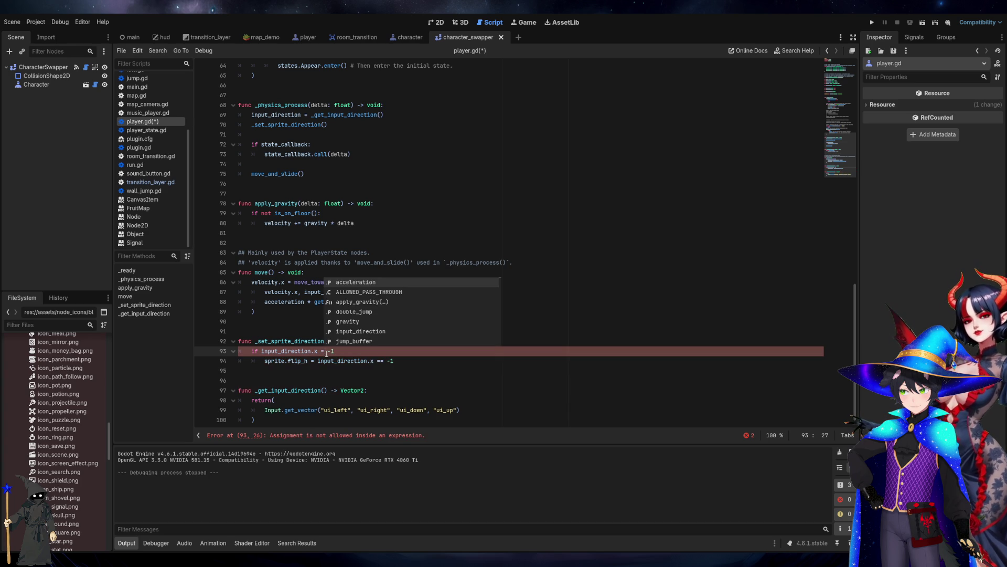
{"action": "key", "text": "Escape"}
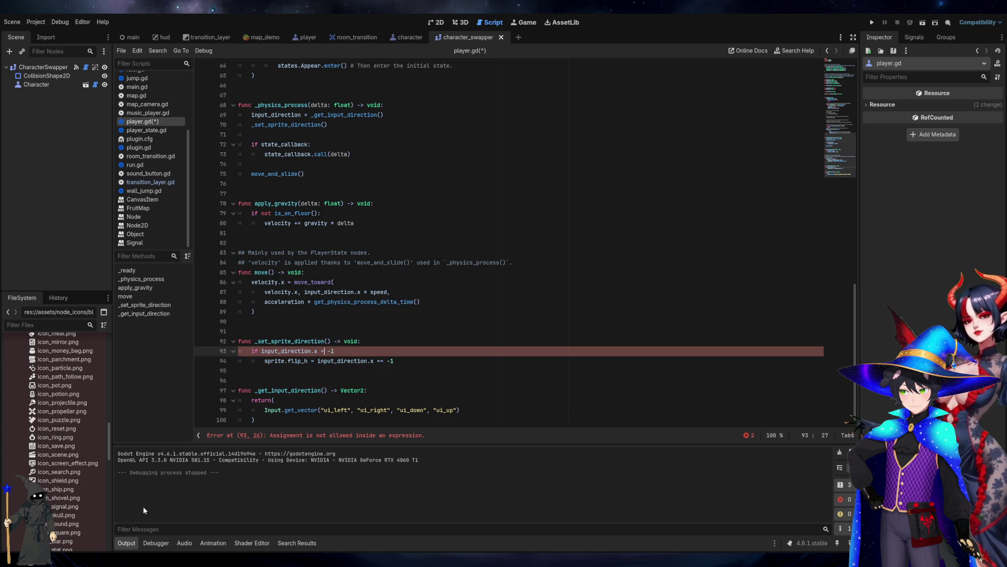
{"action": "type", "text": "goto"}
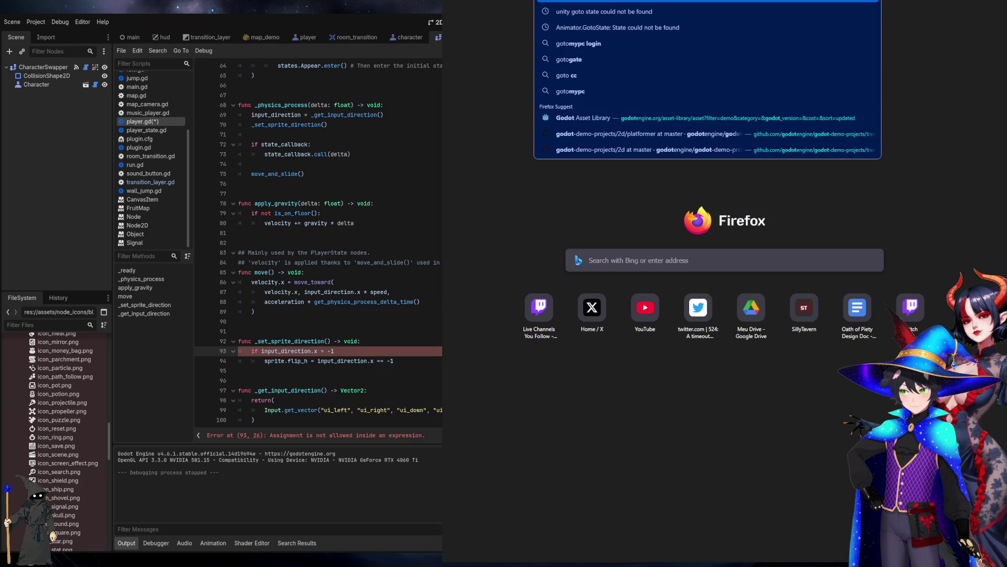
- Search Bing for 'godotscript if' and read gdscript.com's Conditional Statements code examples
{"action": "key", "text": "Return"}
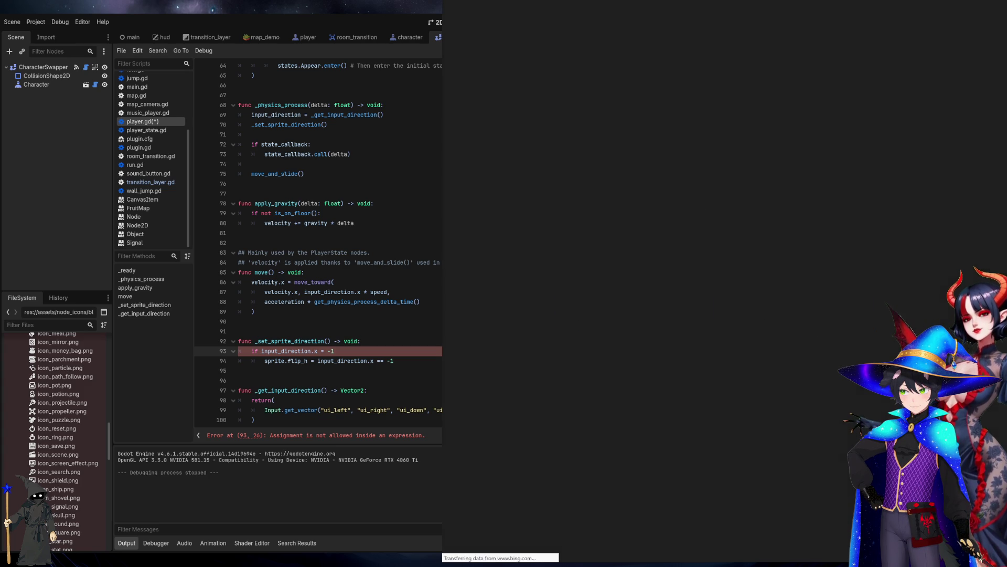
{"action": "left_click", "coordinate": [592, 416]}
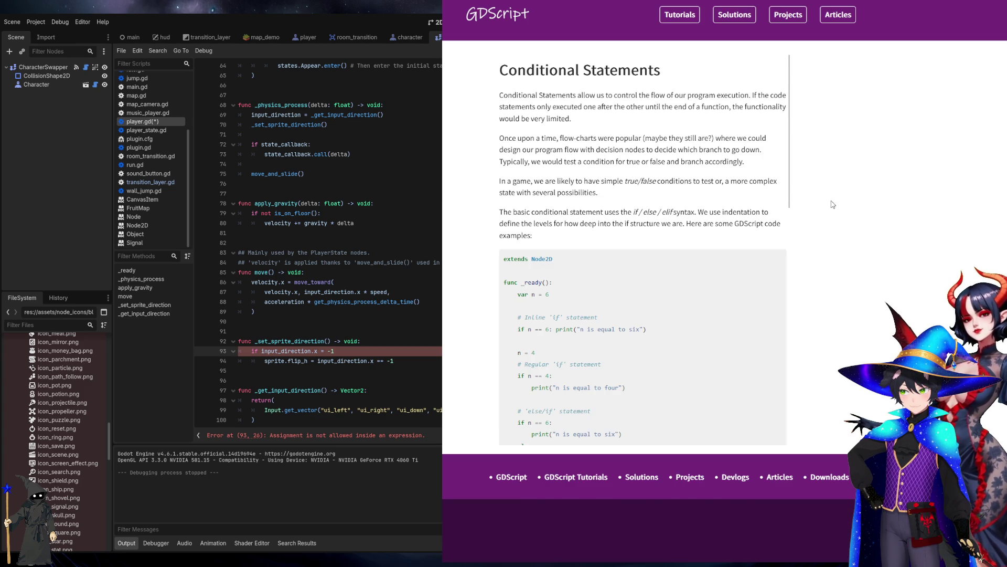
{"action": "key", "text": "alt+Left"}
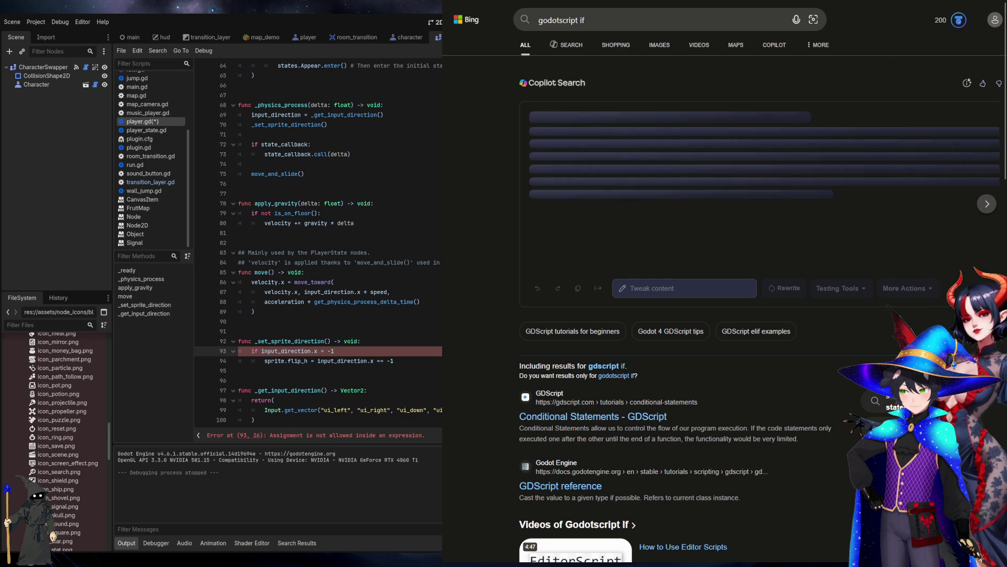
{"action": "key", "text": "alt+Right"}
{"action": "scroll", "coordinate": [649, 277], "scroll_direction": "down", "scroll_amount": 3}
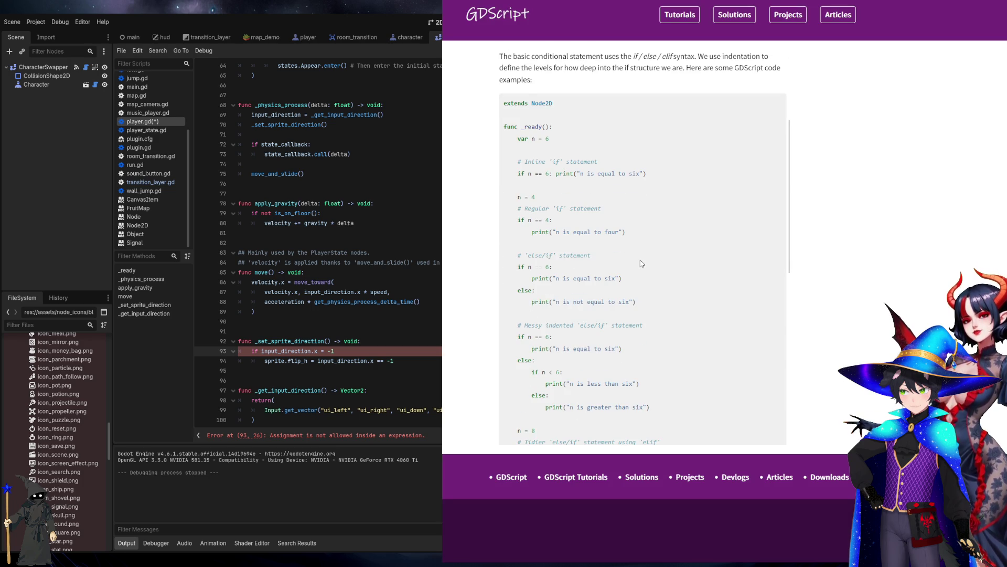
- Correct line 93 to read 'if input_direction.x == -1:'
{"action": "left_click", "coordinate": [321, 354]}
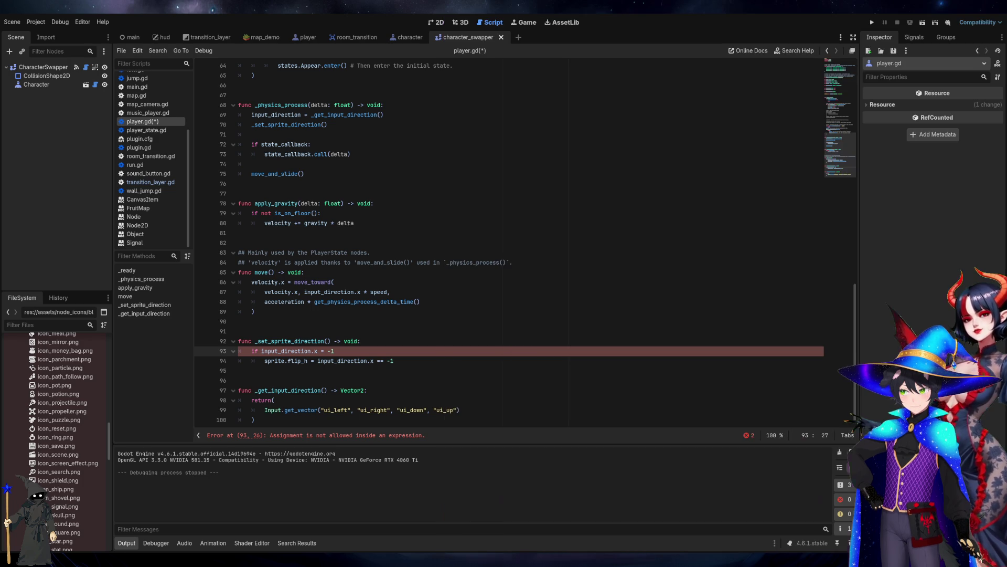
{"action": "type", "text": "="}
{"action": "left_click", "coordinate": [314, 361]}
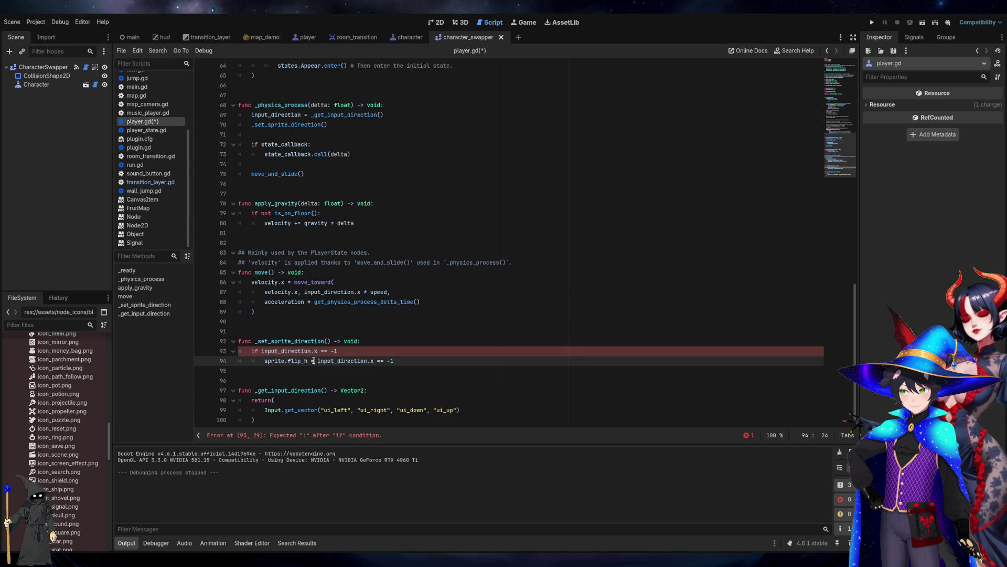
{"action": "left_click", "coordinate": [363, 351]}
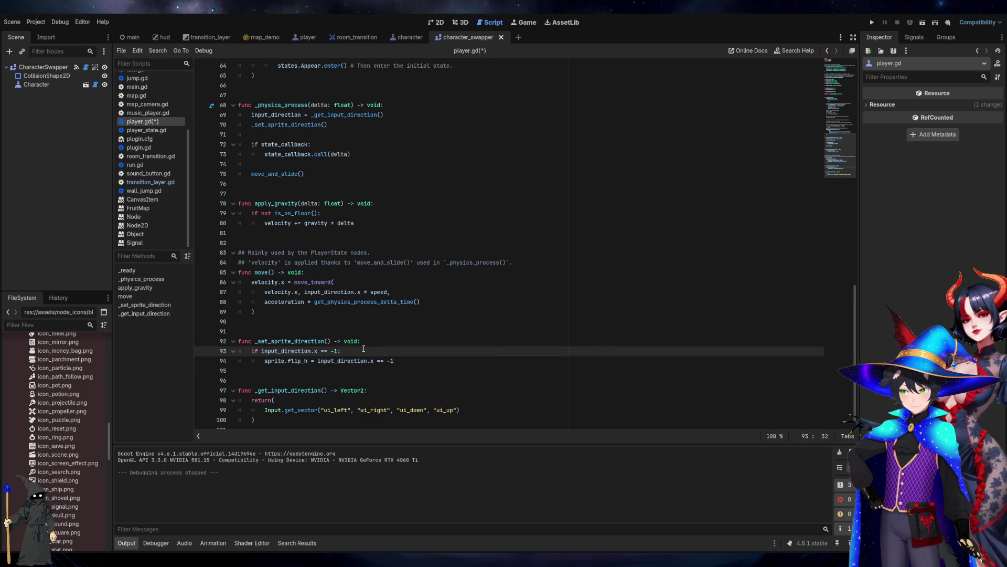
- Replace line 94 with 'sprite.flip_h = true'
{"action": "key", "text": "Down"}
{"action": "key", "text": "End"}
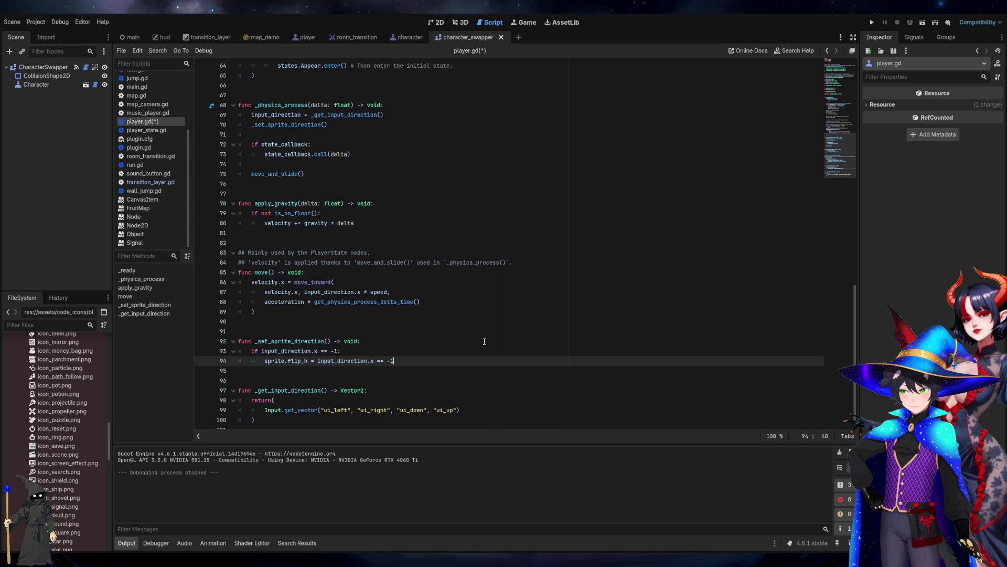
{"action": "left_click", "coordinate": [264, 360], "text": "shift"}
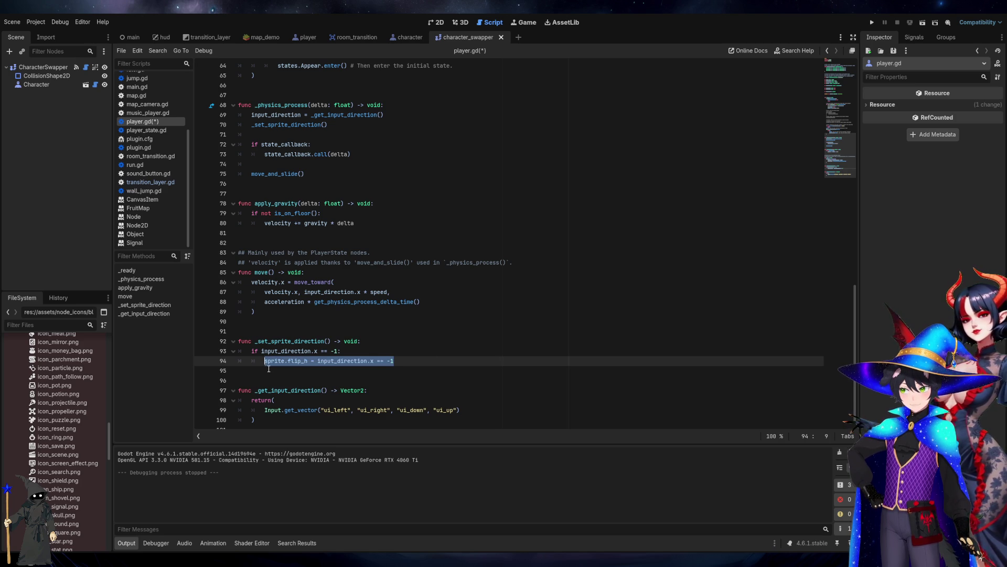
{"action": "type", "text": "sprite.flip_h = true"}
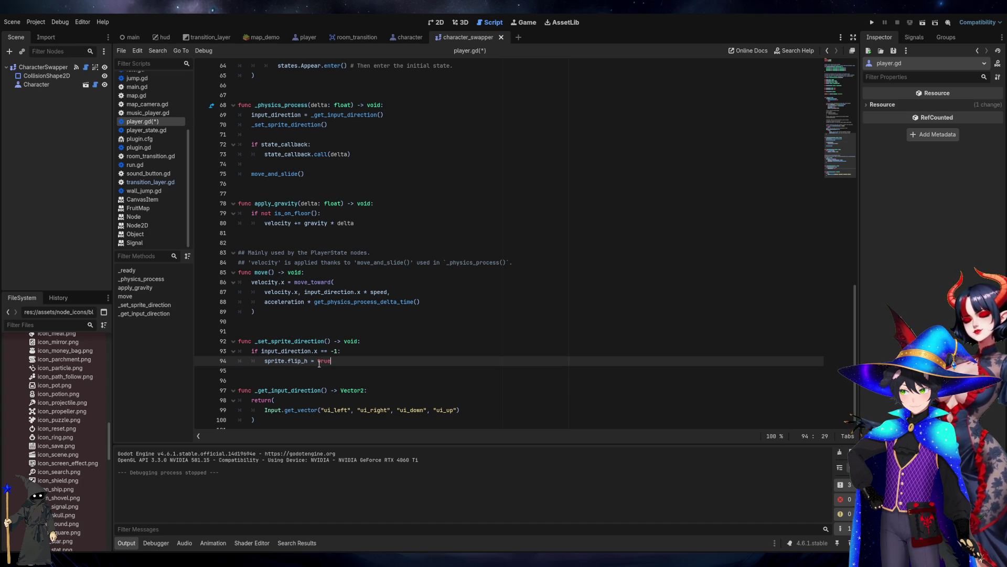
- Add an else branch under the flip check that sets sprite.flip_h = false, and save
{"action": "key", "text": "Return"}
{"action": "type", "text": "else:"}
{"action": "key", "text": "Return"}
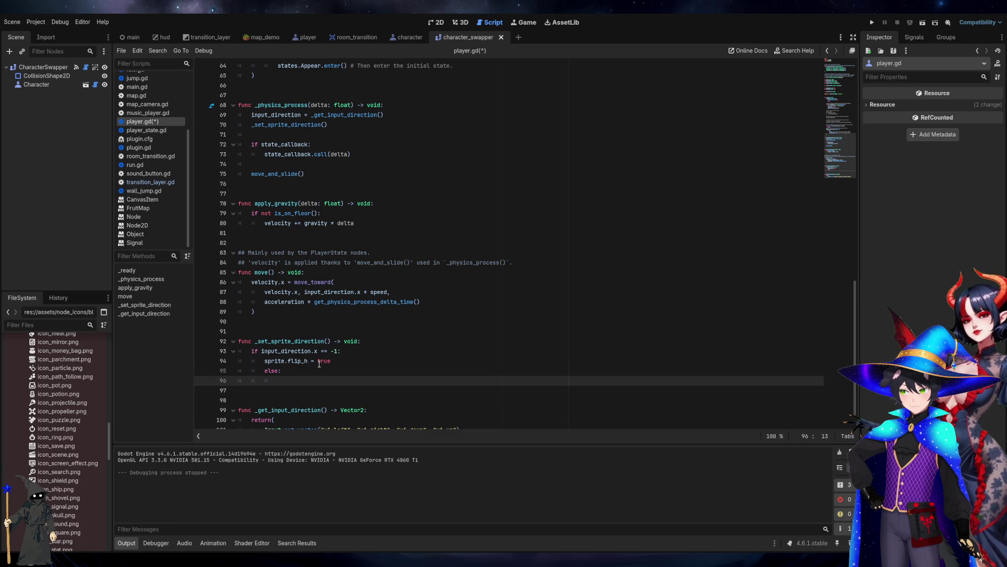
{"action": "key", "text": "Up"}
{"action": "key", "text": "Up"}
{"action": "key", "text": "End"}
{"action": "key", "text": "shift+Home"}
{"action": "key", "text": "ctrl+c"}
{"action": "key", "text": "Down"}
{"action": "key", "text": "Down"}
{"action": "key", "text": "BackSpace"}
{"action": "key", "text": "ctrl+v"}
{"action": "key", "text": "BackSpace"}
{"action": "key", "text": "BackSpace"}
{"action": "key", "text": "BackSpace"}
{"action": "type", "text": "false"}
{"action": "key", "text": "ctrl+s"}
- Unindent the else line so it aligns with the if statement, and save player.gd
{"action": "key", "text": "Up"}
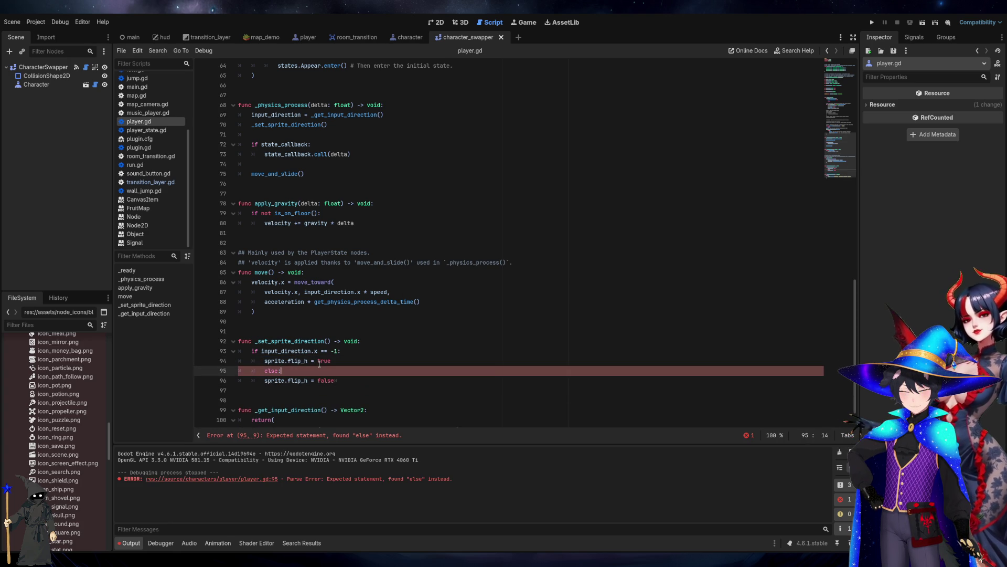
{"action": "key", "text": "shift+Home"}
{"action": "type", "text": "else"}
{"action": "key", "text": "shift+End"}
{"action": "key", "text": "Home"}
{"action": "key", "text": "shift+Tab"}
{"action": "key", "text": "ctrl+s"}
{"action": "key", "text": "End"}
{"action": "key", "text": "ctrl+s"}
{"action": "key", "text": "Down"}
{"action": "key", "text": "Down"}
- Replace the else line with a copied 'if input_direction.x == 1:' condition and save
{"action": "key", "text": "Up"}
{"action": "key", "text": "Up"}
{"action": "key", "text": "Up"}
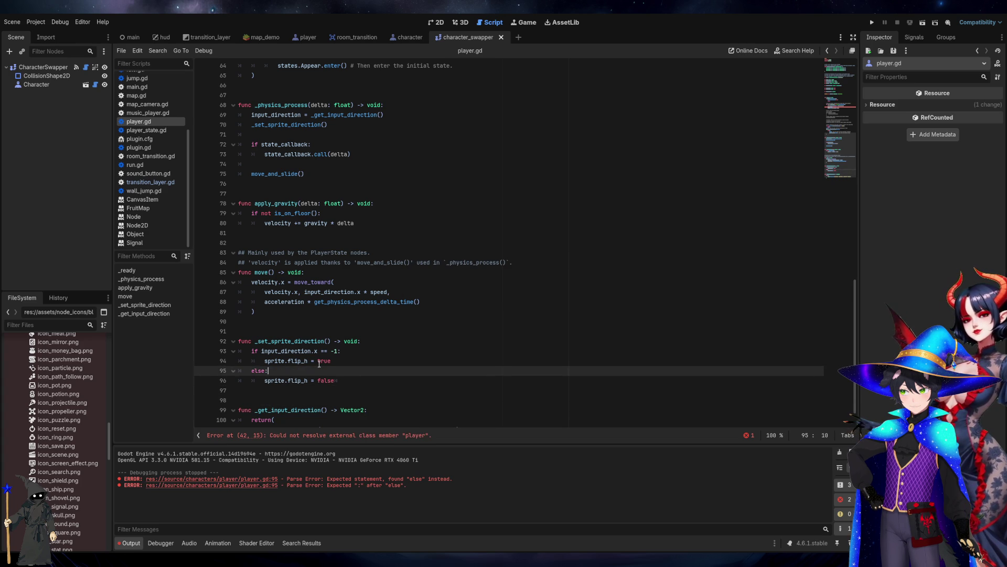
{"action": "key", "text": "End"}
{"action": "key", "text": "shift+Home"}
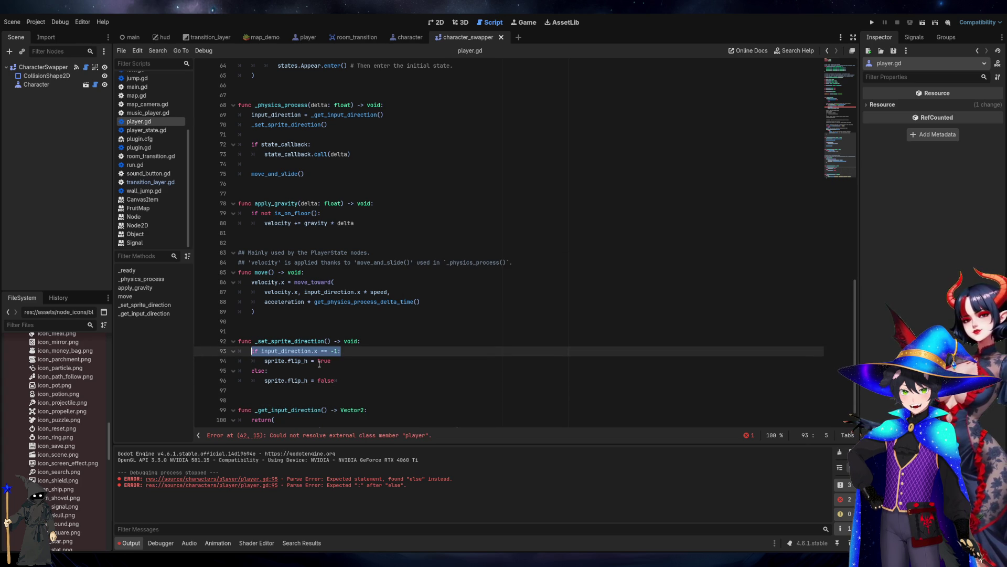
{"action": "key", "text": "ctrl+c"}
{"action": "key", "text": "Down"}
{"action": "key", "text": "Down"}
{"action": "key", "text": "shift+Home"}
{"action": "key", "text": "ctrl+v"}
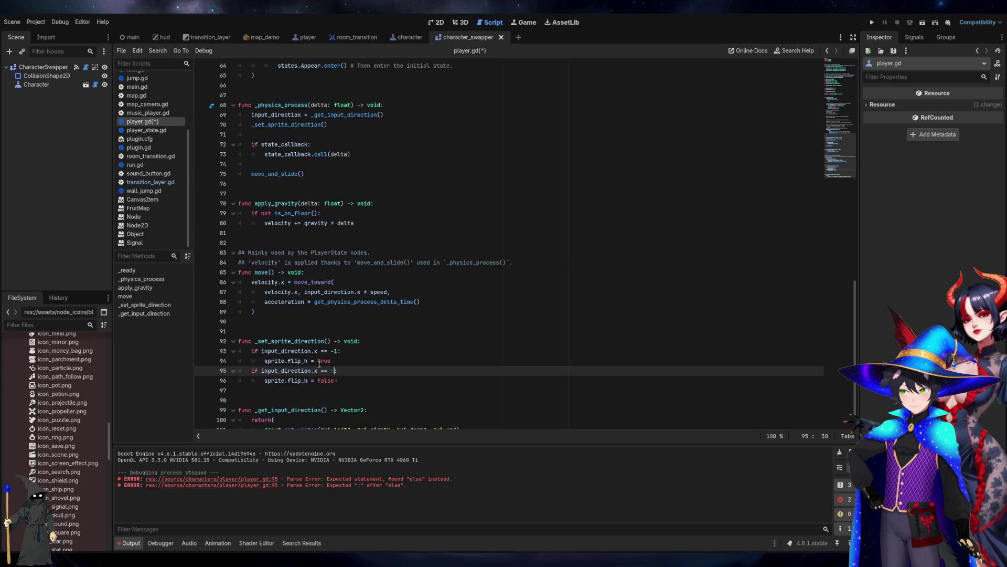
{"action": "type", "text": "1"}
{"action": "key", "text": "ctrl+s"}
- Keep line 96 as sprite.flip_h = false after briefly trying true, and save the script
{"action": "key", "text": "Down"}
{"action": "key", "text": "ctrl+shift+Left"}
{"action": "type", "text": "tri"}
{"action": "key", "text": "BackSpace"}
{"action": "type", "text": "ue"}
{"action": "key", "text": "Escape"}
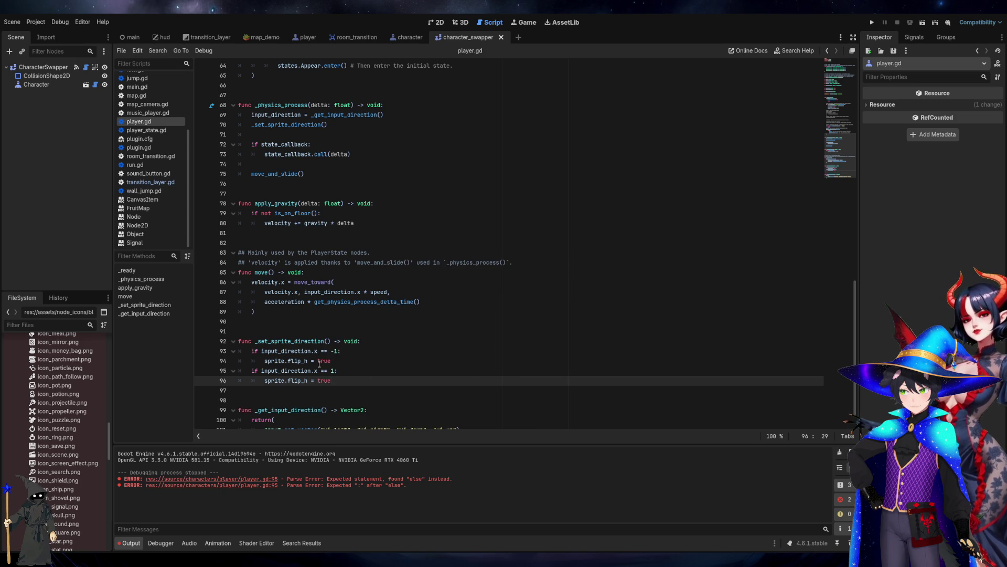
{"action": "key", "text": "ctrl+shift+Left"}
{"action": "type", "text": "false"}
{"action": "key", "text": "ctrl+s"}
{"action": "left_click", "coordinate": [439, 22]}
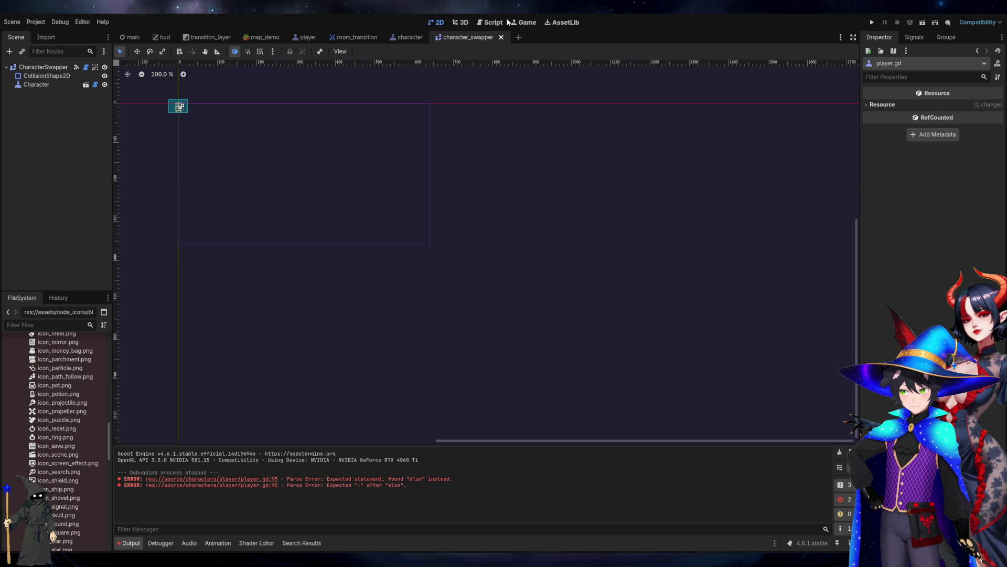
- Run the game from the Game view to test sprite flipping, then stop it and return to player.gd
{"action": "left_click", "coordinate": [525, 22]}
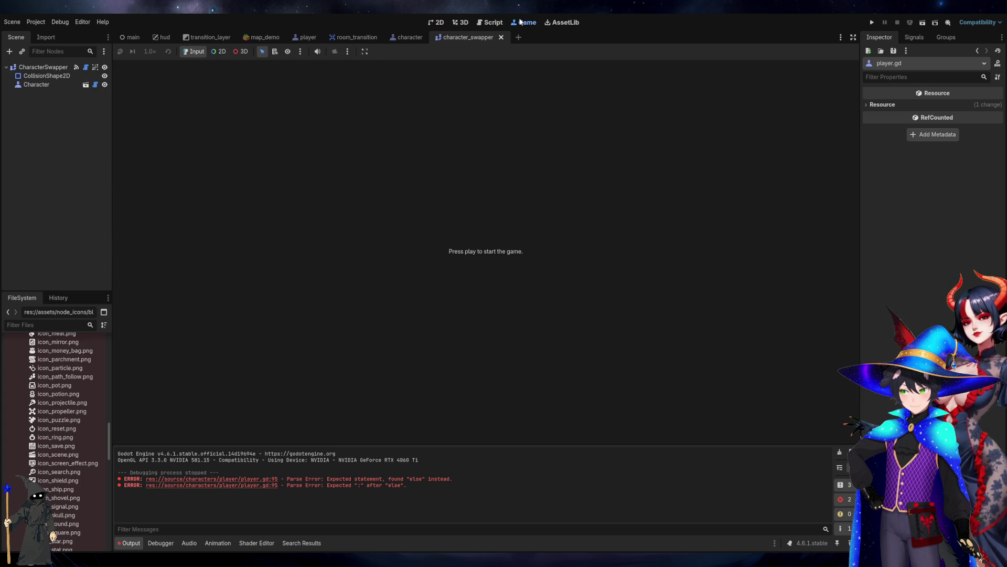
{"action": "left_click", "coordinate": [873, 22]}
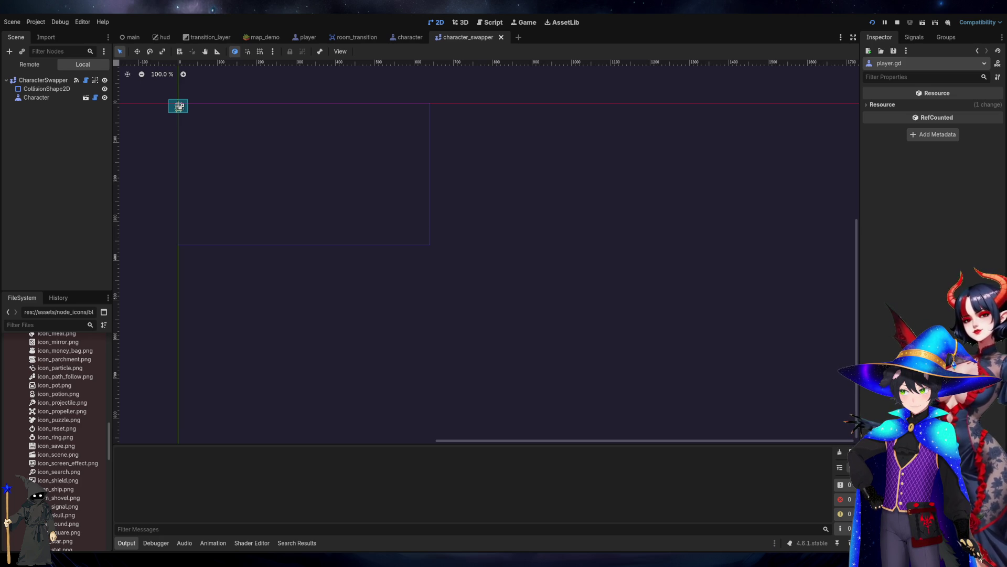
{"action": "key", "text": "F8"}
{"action": "left_click", "coordinate": [484, 23]}
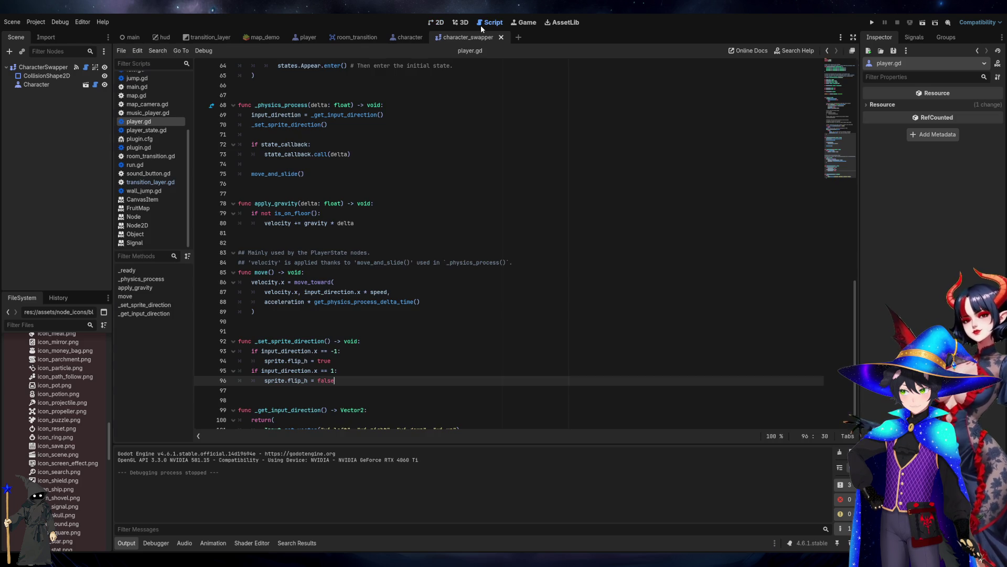
- Find every use of _set_sprite_direction and check its call on line 70
{"action": "left_click", "coordinate": [256, 342]}
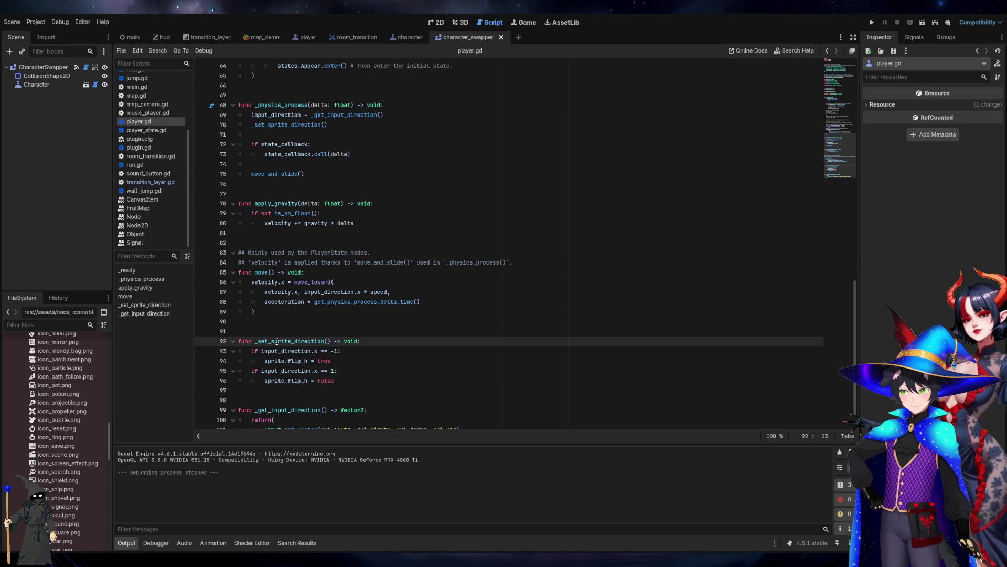
{"action": "double_click", "coordinate": [277, 341]}
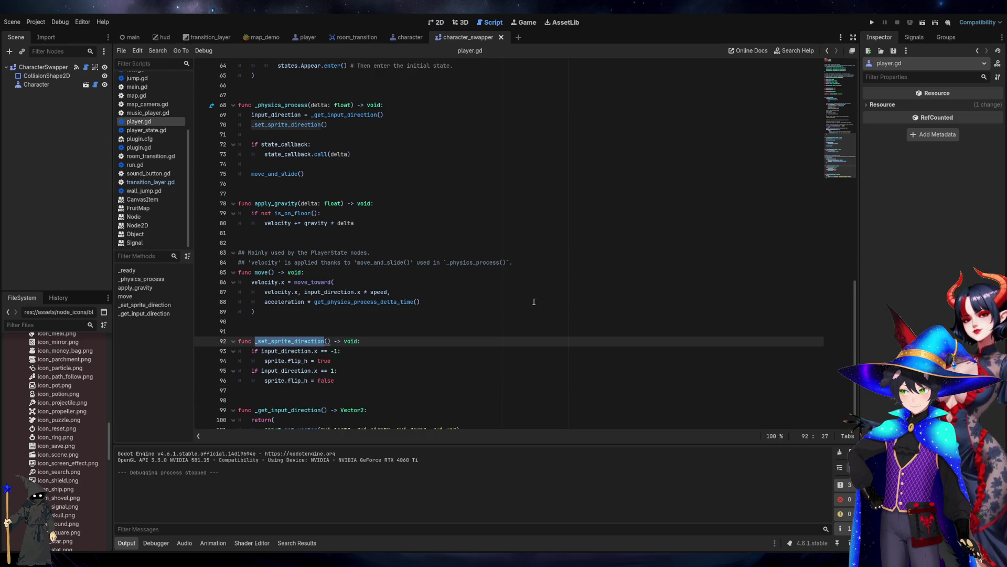
{"action": "key", "text": "ctrl+shift+f"}
{"action": "key", "text": "Return"}
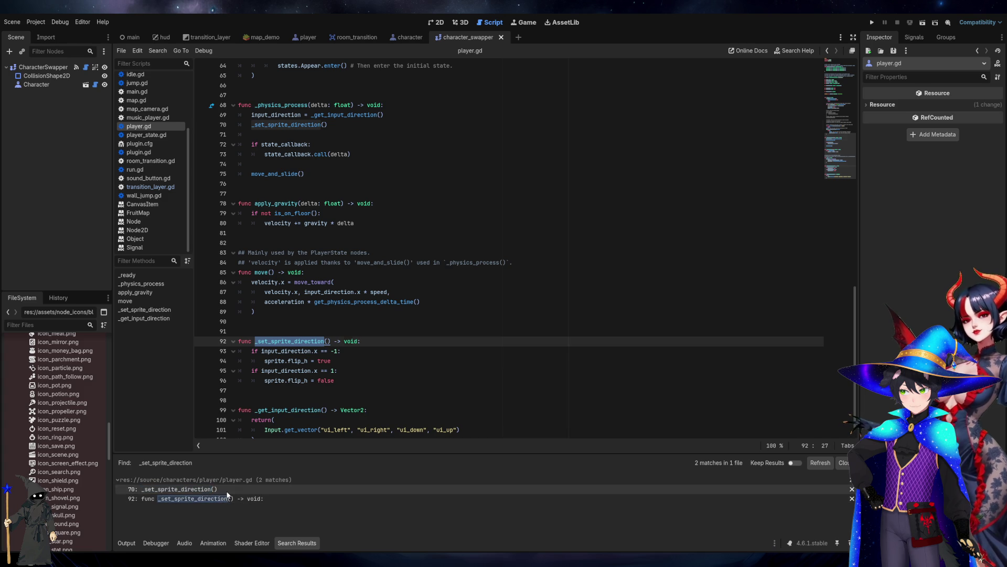
{"action": "left_click", "coordinate": [218, 489]}
{"action": "left_click", "coordinate": [217, 499]}
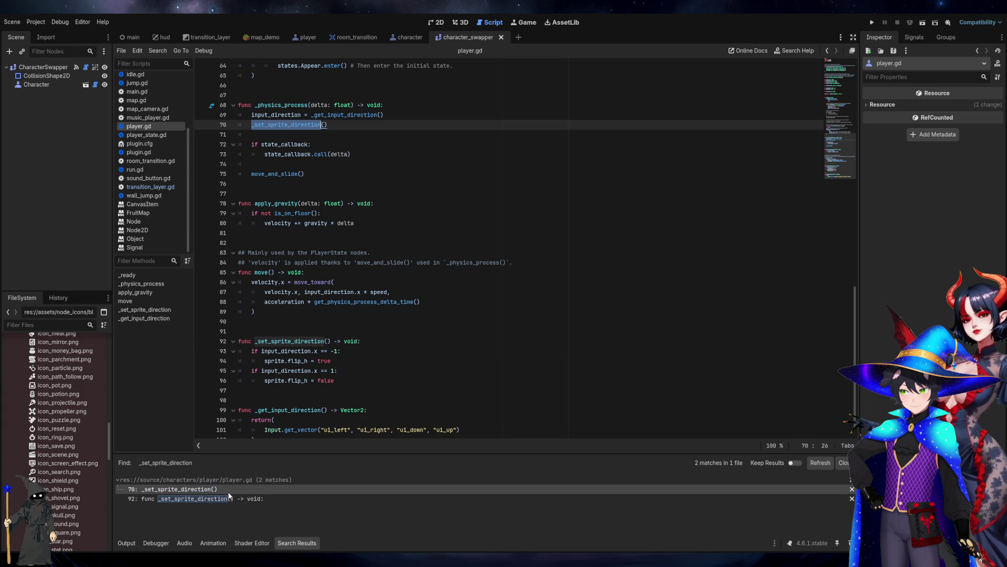
- Add print("AAA") below sprite.flip_h = true in the left-facing branch
{"action": "left_click", "coordinate": [455, 360]}
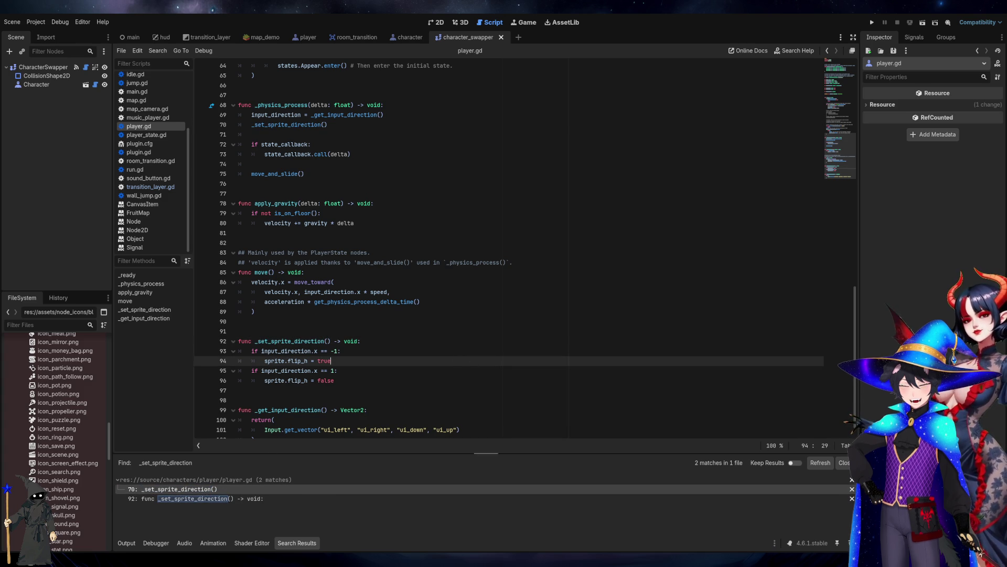
{"action": "key", "text": "Up"}
{"action": "key", "text": "Up"}
{"action": "key", "text": "Up"}
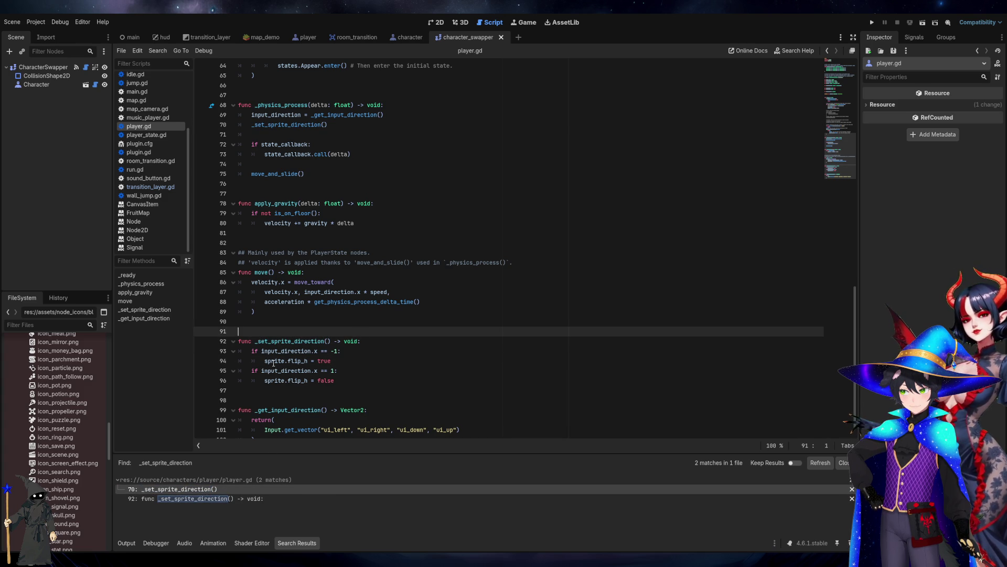
{"action": "left_click", "coordinate": [383, 357]}
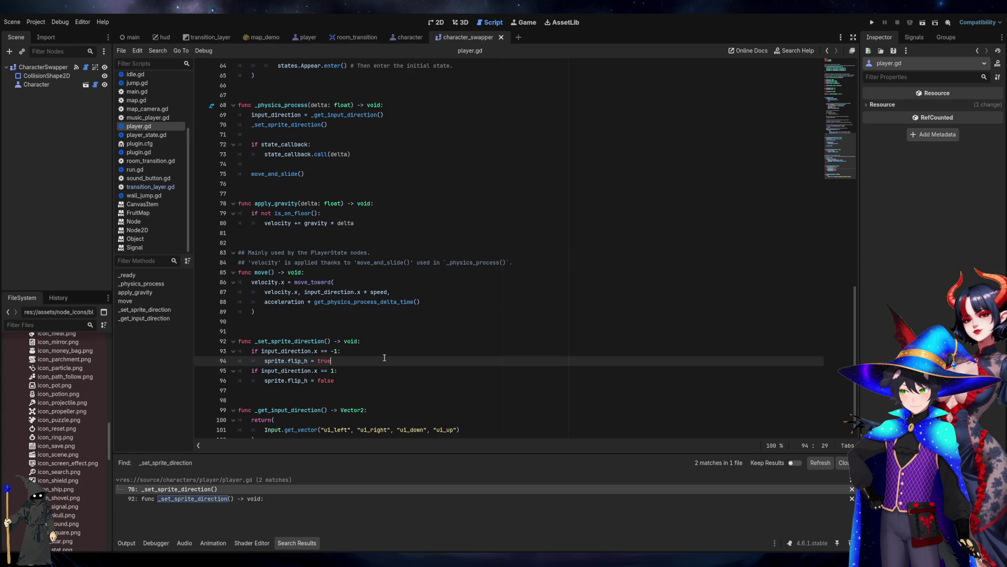
{"action": "scroll", "coordinate": [384, 358], "scroll_direction": "down", "scroll_amount": 1}
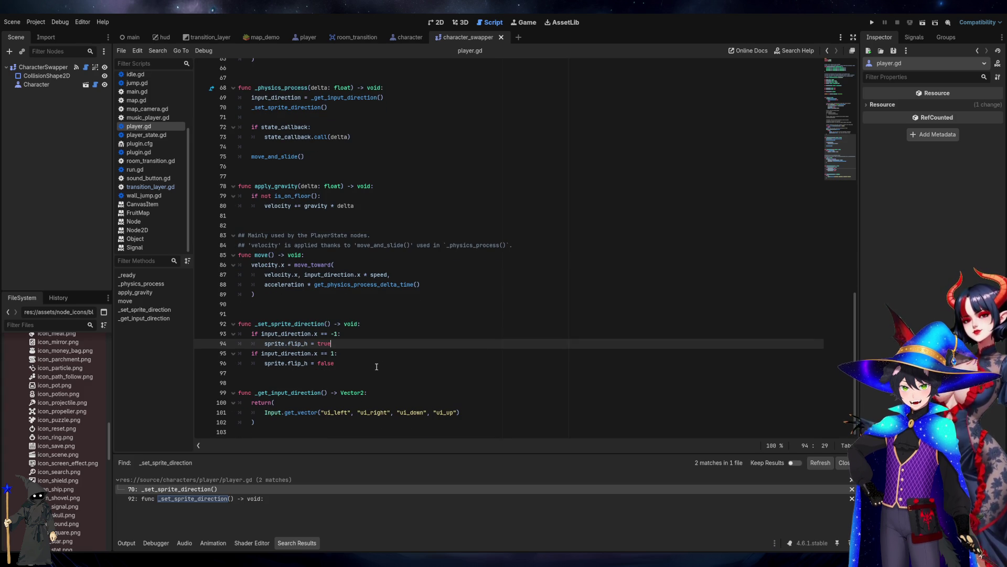
{"action": "key", "text": "Return"}
{"action": "type", "text": "print"}
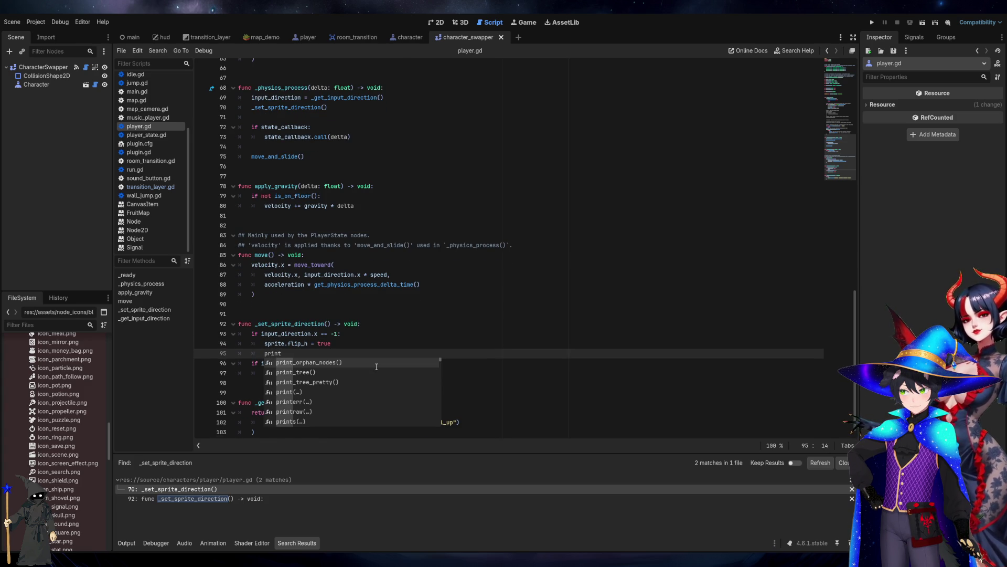
{"action": "scroll", "coordinate": [376, 366], "scroll_direction": "up", "scroll_amount": 1}
{"action": "key", "text": "Down"}
{"action": "key", "text": "Down"}
{"action": "key", "text": "Down"}
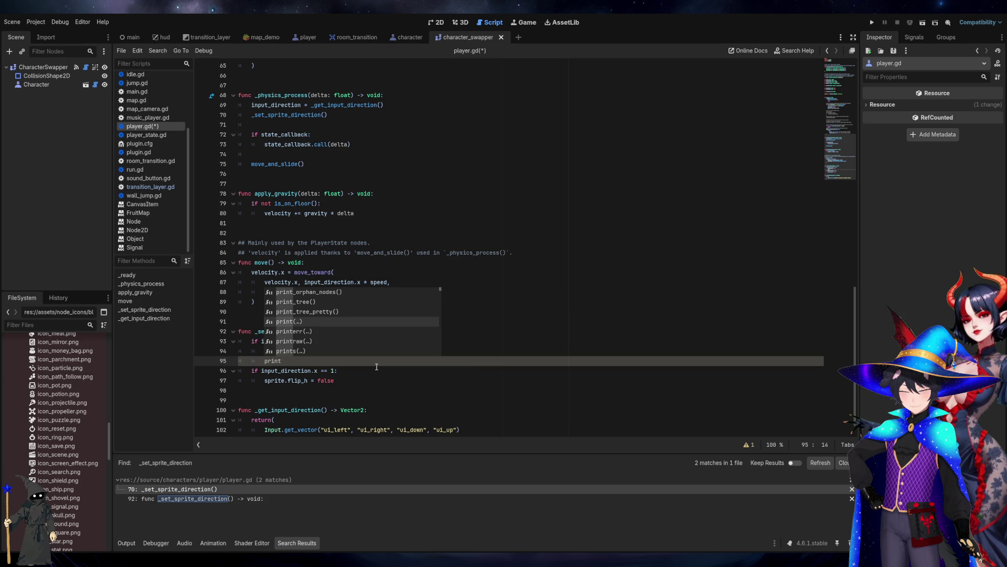
{"action": "key", "text": "Return"}
{"action": "type", "text": "\""}
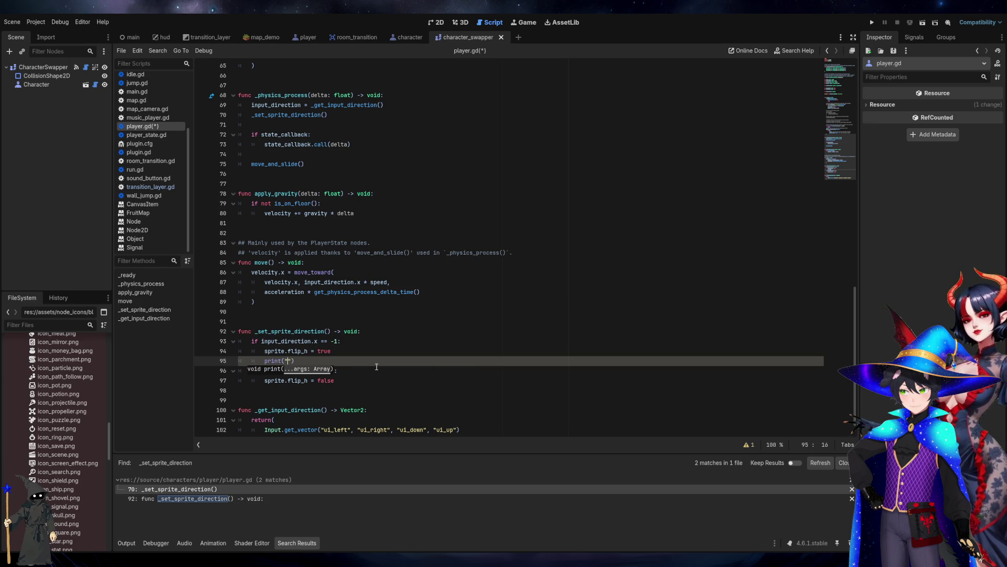
{"action": "type", "text": "AAA"}
- Add print("BBB") in the right-facing branch and save player.gd
{"action": "key", "text": "Down"}
{"action": "key", "text": "Down"}
{"action": "key", "text": "Return"}
{"action": "key", "text": "ctrl+v"}
{"action": "key", "text": "ctrl+shift+Left"}
{"action": "type", "text": "BBB"}
{"action": "key", "text": "ctrl+s"}
{"action": "left_click", "coordinate": [431, 313]}
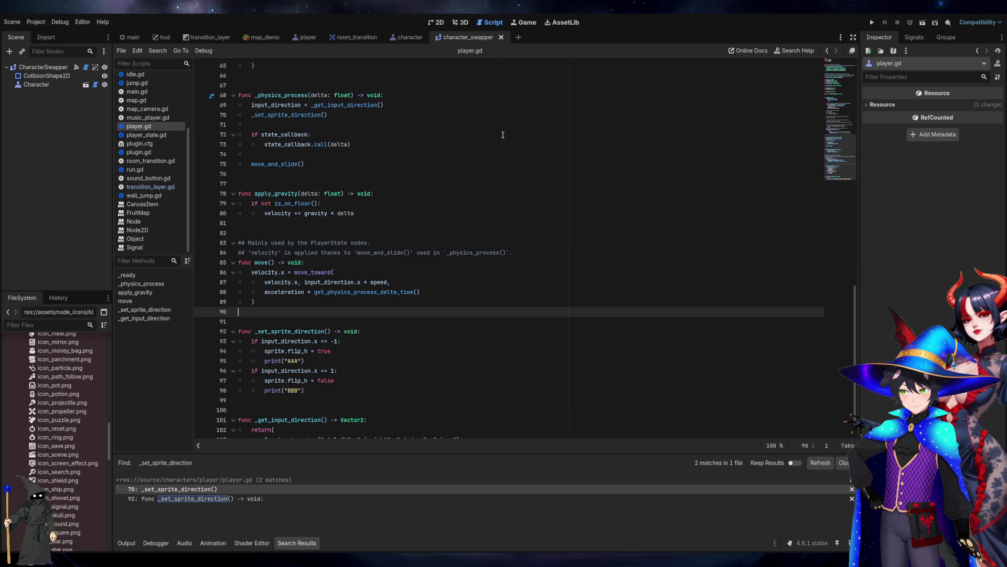
{"action": "left_click", "coordinate": [523, 23]}
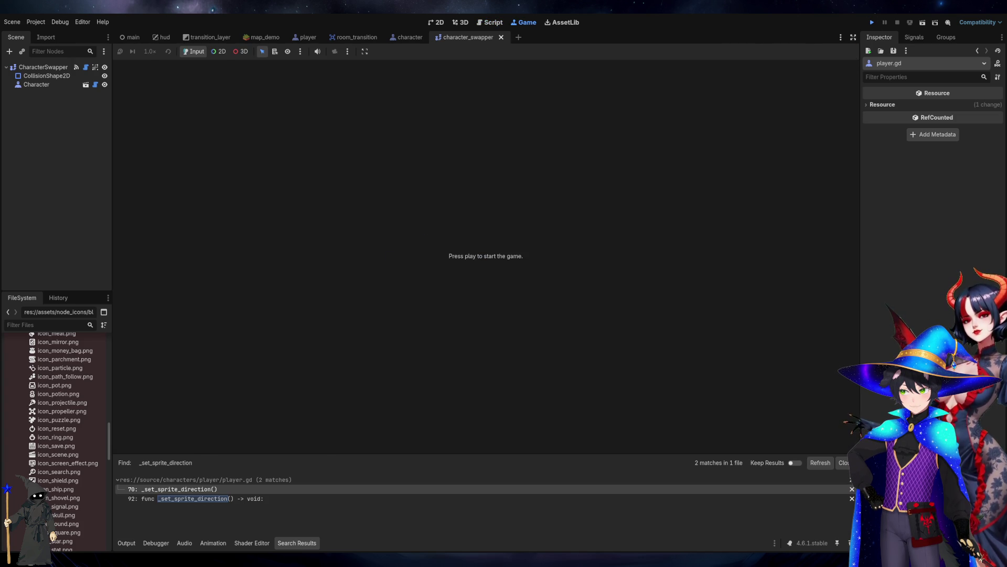
- Run the project with F5 to watch the AAA/BBB direction prints, then stop it with F8
{"action": "key", "text": "F5"}
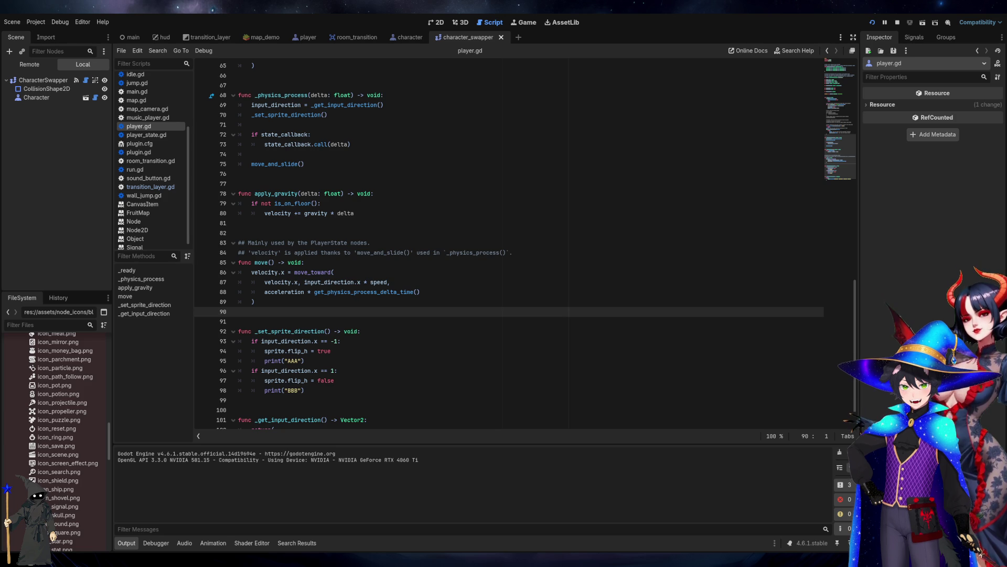
{"action": "key", "text": "F5"}
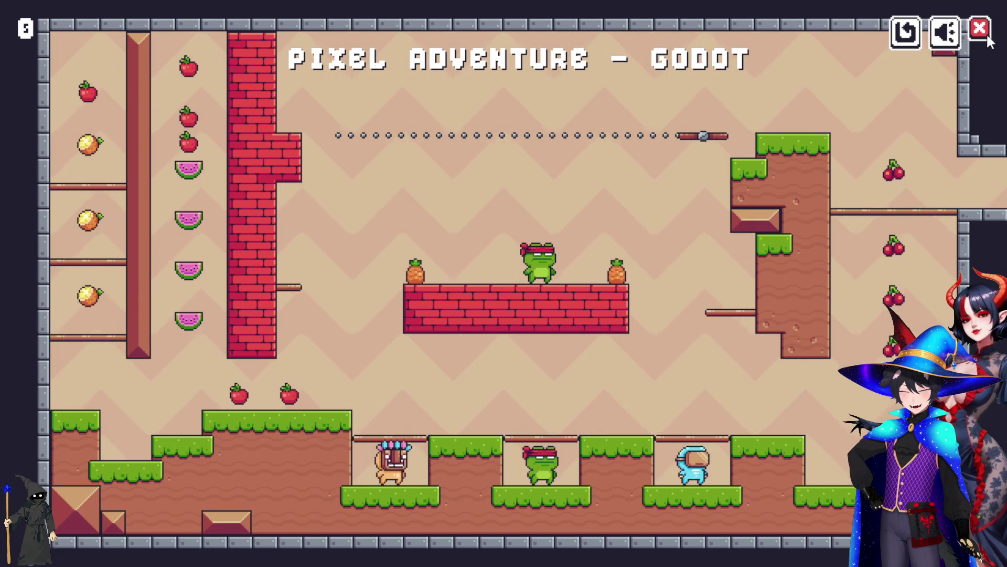
{"action": "key", "text": "F8"}
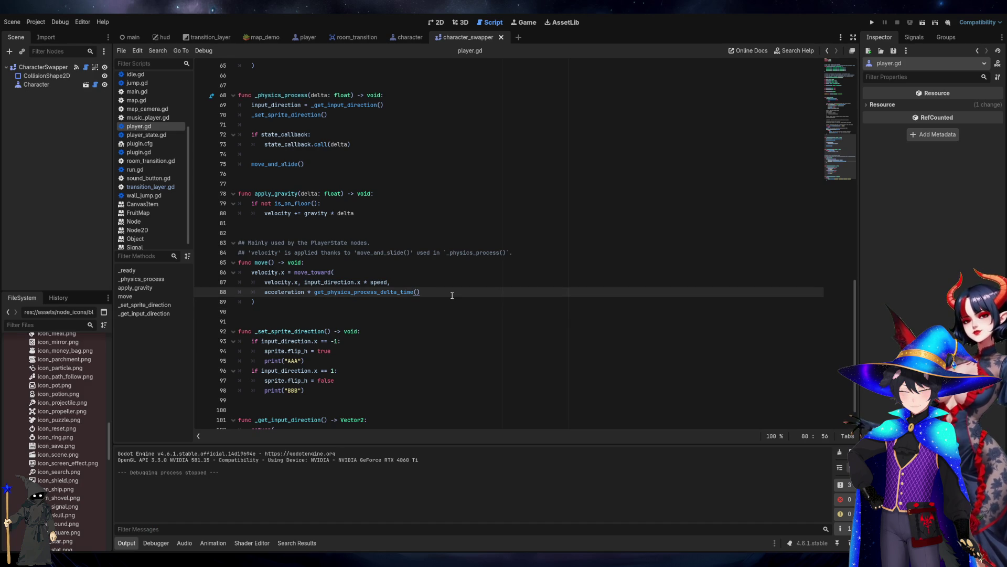
- Add print("START") after the states loop in _ready and save player.gd
{"action": "scroll", "coordinate": [451, 295], "scroll_direction": "down", "scroll_amount": 2}
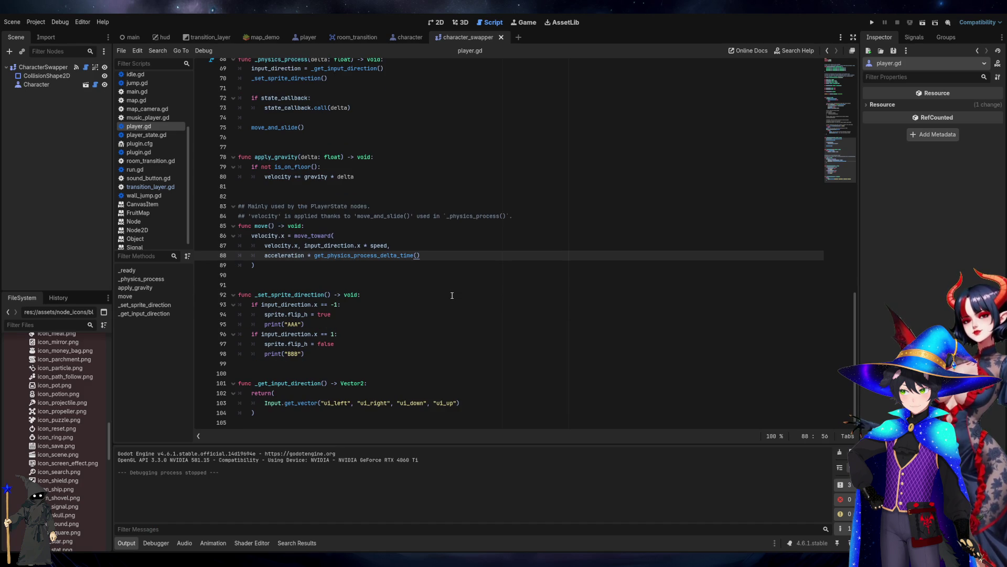
{"action": "scroll", "coordinate": [451, 296], "scroll_direction": "up", "scroll_amount": 12}
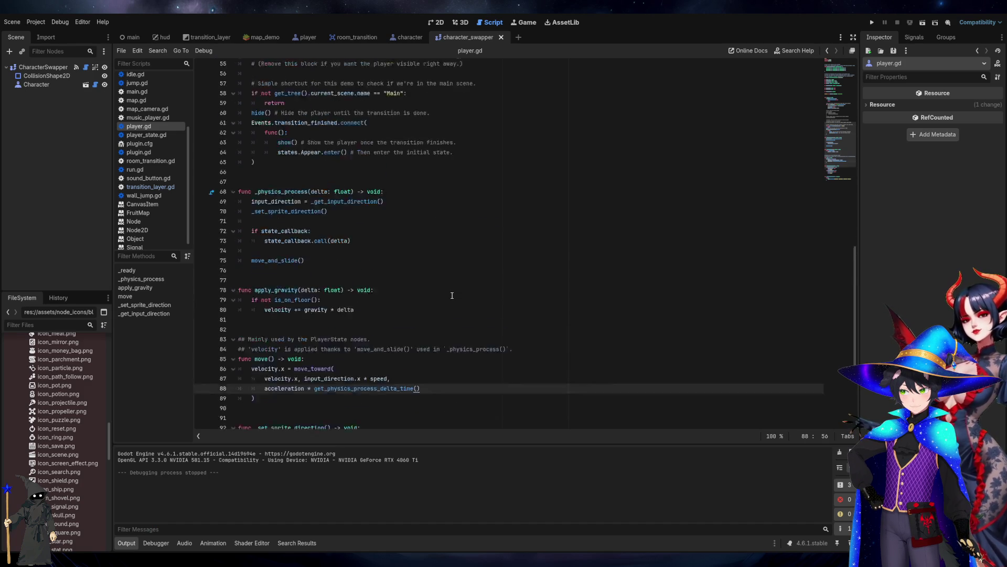
{"action": "left_click", "coordinate": [430, 172]}
{"action": "key", "text": "Return"}
{"action": "key", "text": "Return"}
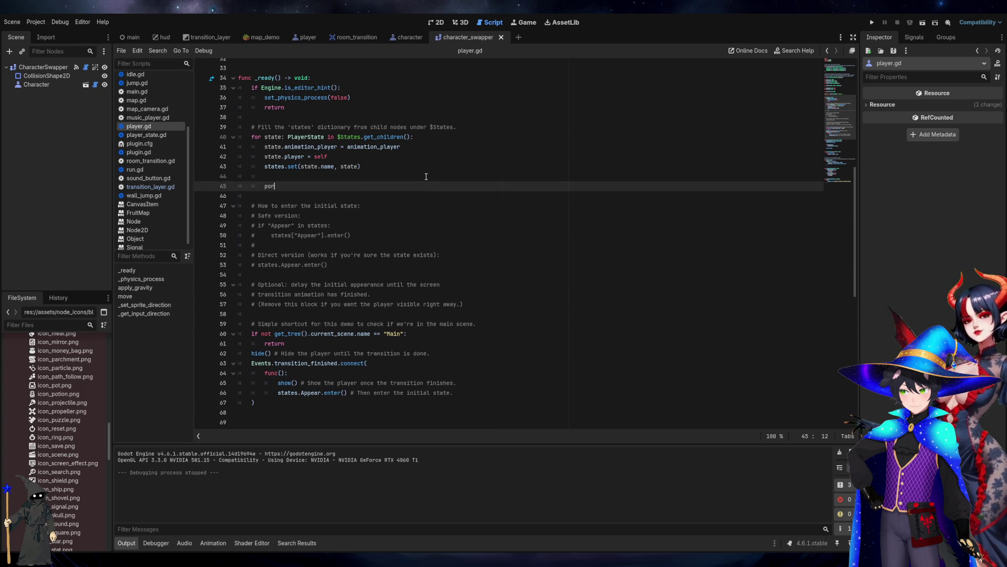
{"action": "key", "text": "BackSpace"}
{"action": "type", "text": "print\"ST"}
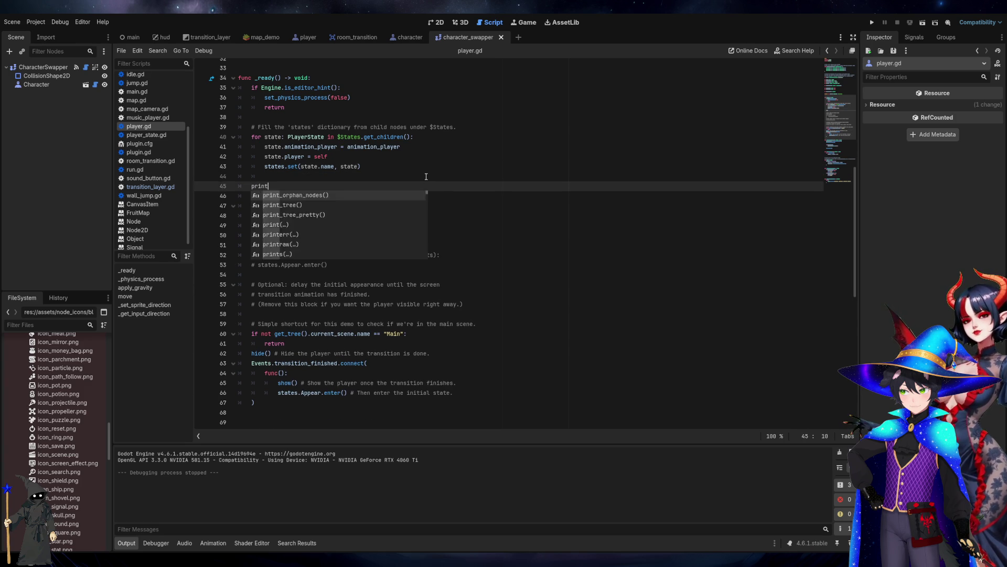
{"action": "key", "text": "BackSpace"}
{"action": "key", "text": "BackSpace"}
{"action": "key", "text": "BackSpace"}
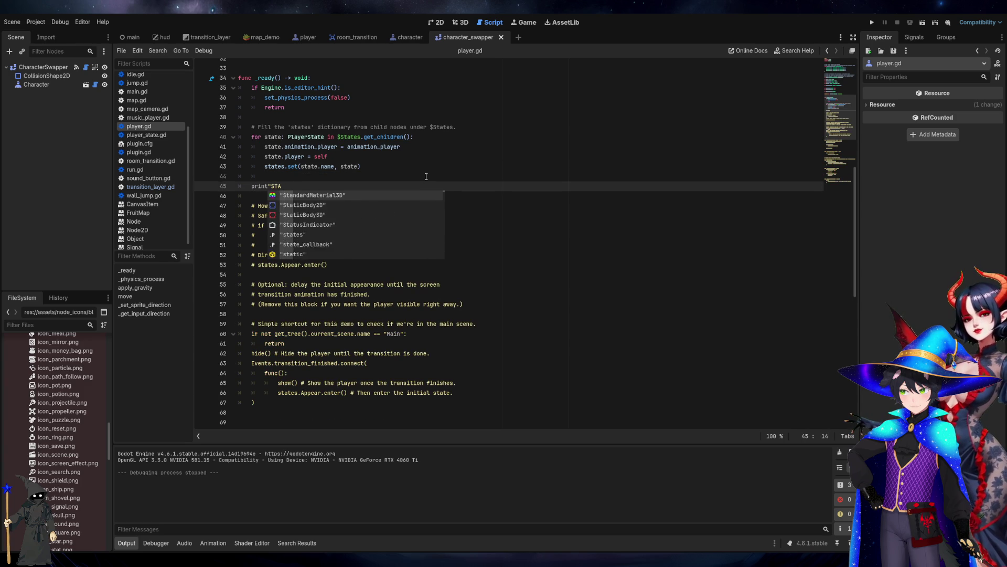
{"action": "type", "text": "("}
{"action": "type", "text": "STA"}
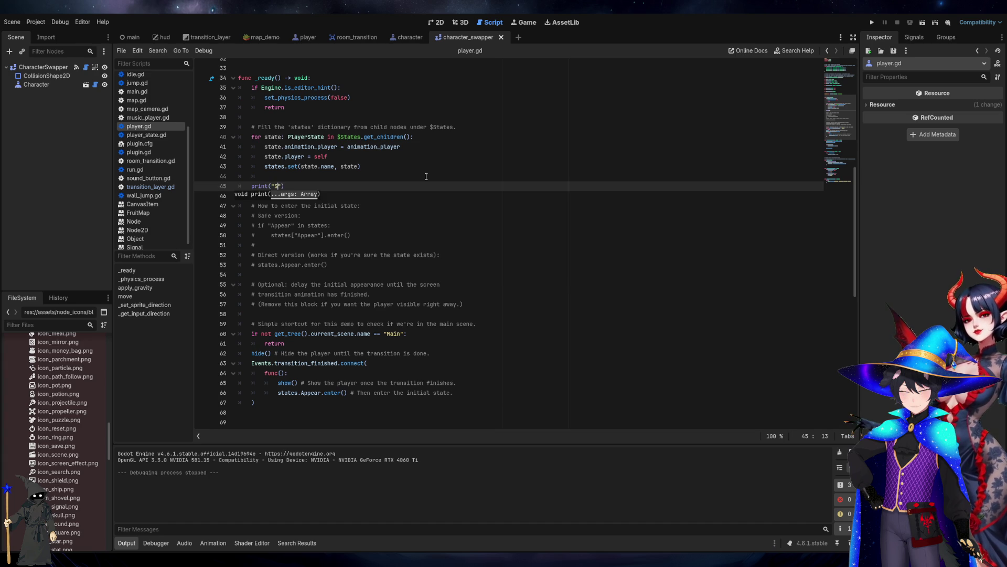
{"action": "type", "text": "RT"}
{"action": "key", "text": "ctrl+s"}
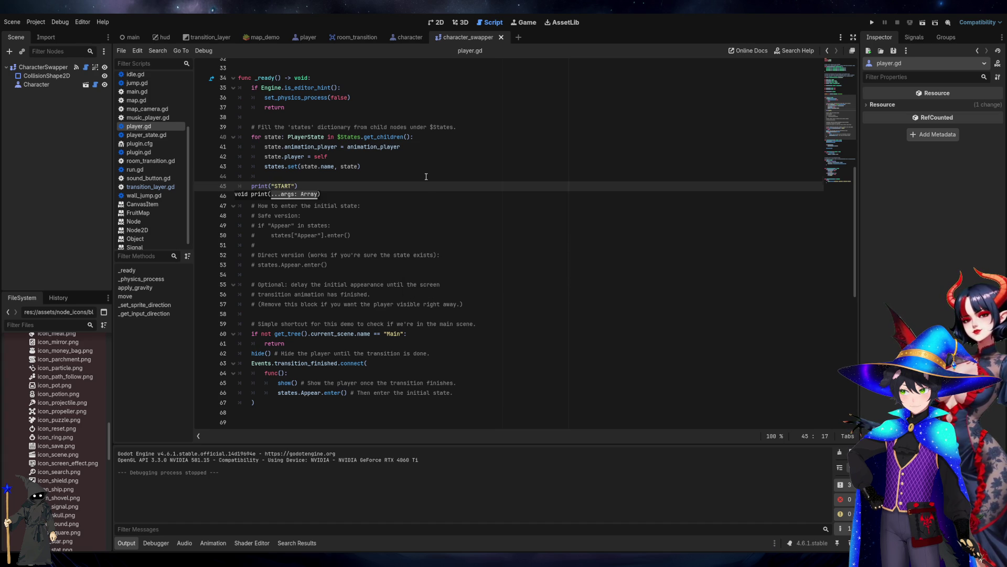
- Run the project to confirm START appears in Output, stop it, and cut the print line
{"action": "left_click", "coordinate": [426, 176]}
{"action": "left_click", "coordinate": [257, 186]}
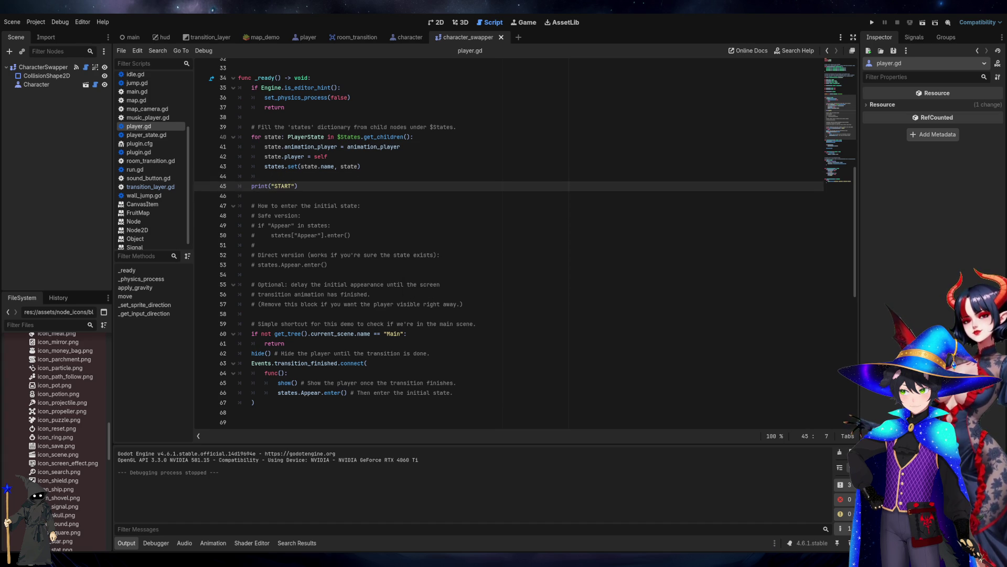
{"action": "left_click", "coordinate": [872, 23]}
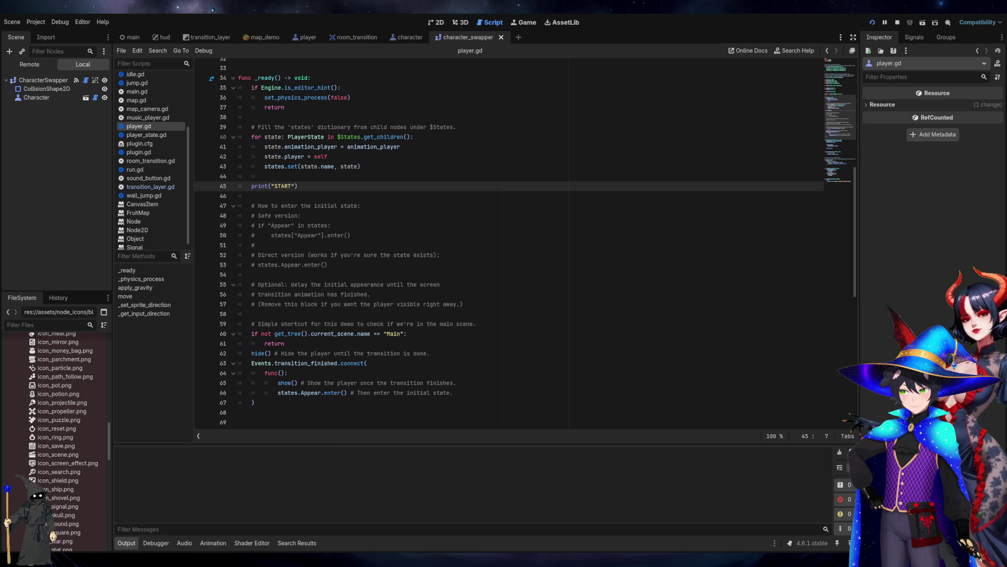
{"action": "key", "text": "F8"}
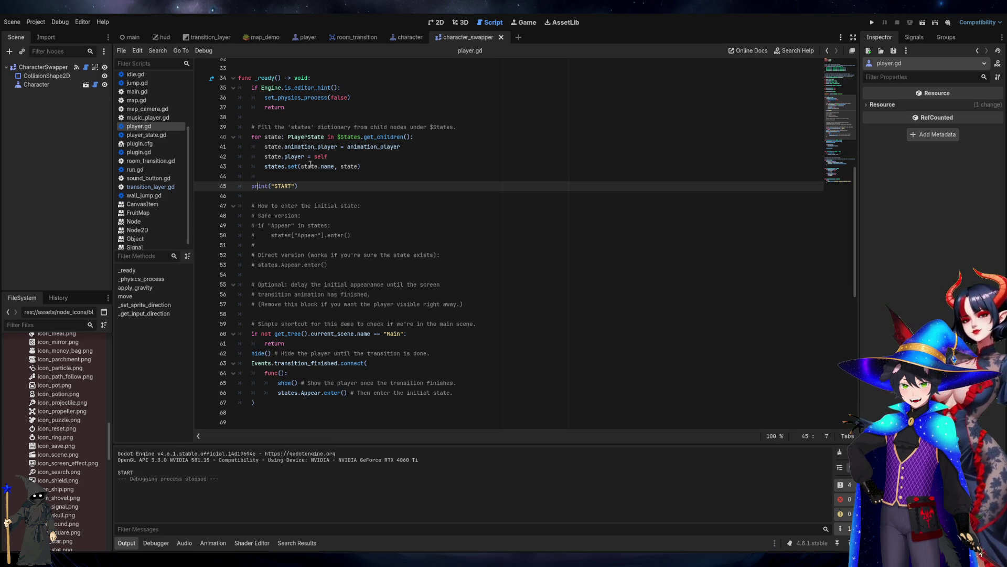
{"action": "left_click", "coordinate": [303, 186]}
{"action": "key", "text": "ctrl+x"}
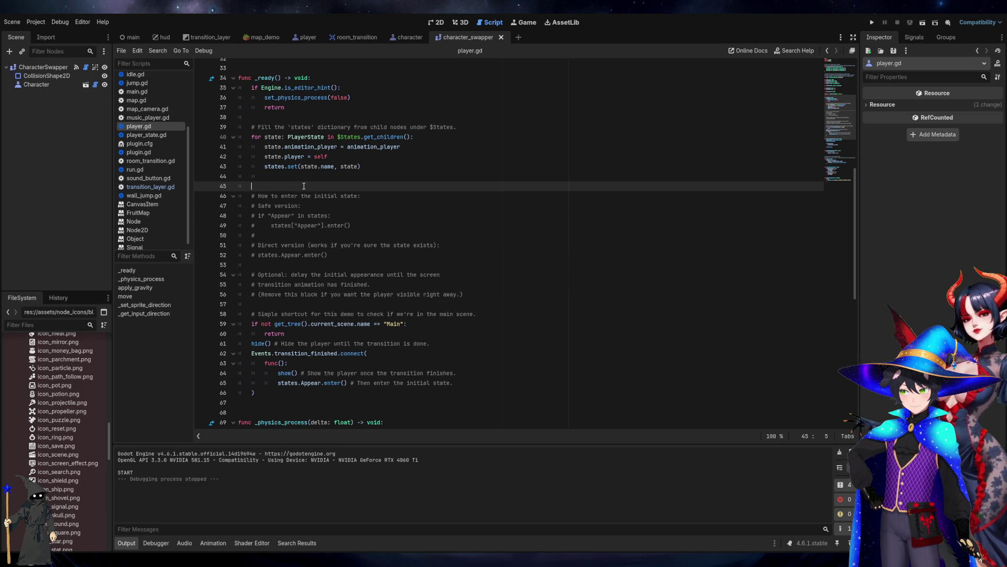
- Trace the _set_sprite_direction call in _physics_process down to the function definition
{"action": "scroll", "coordinate": [303, 185], "scroll_direction": "down", "scroll_amount": 6}
{"action": "left_click", "coordinate": [283, 274]}
{"action": "left_click", "coordinate": [283, 245]}
{"action": "triple_click", "coordinate": [282, 245]}
{"action": "left_click", "coordinate": [282, 264]}
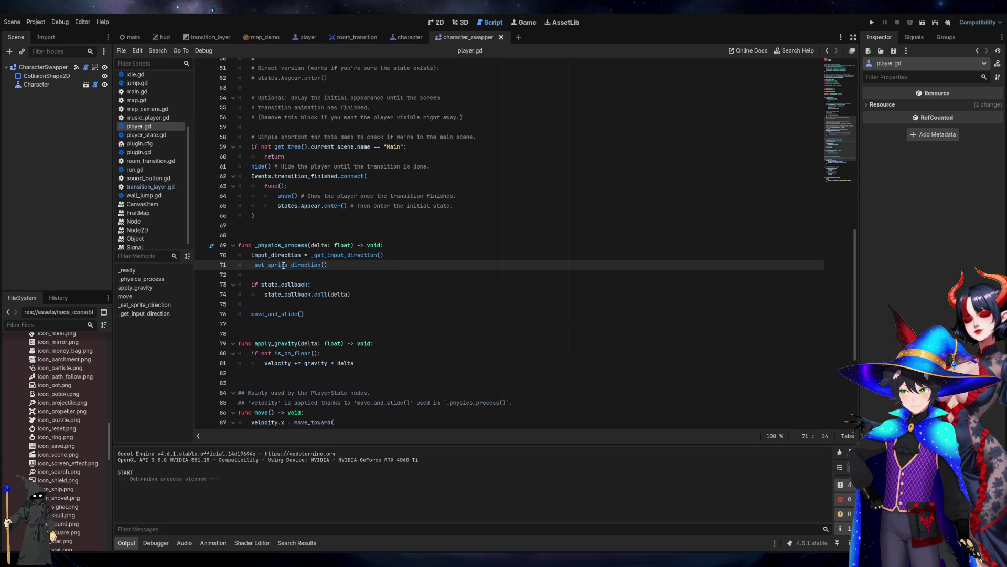
{"action": "scroll", "coordinate": [284, 265], "scroll_direction": "down", "scroll_amount": 5}
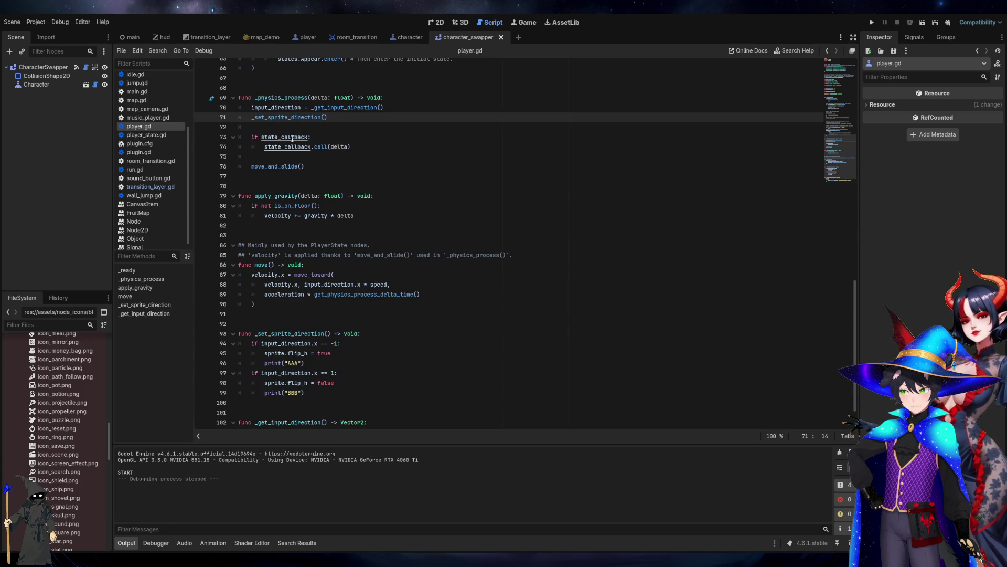
{"action": "scroll", "coordinate": [304, 221], "scroll_direction": "down", "scroll_amount": 1}
{"action": "left_click", "coordinate": [317, 296]}
{"action": "left_click", "coordinate": [320, 313]}
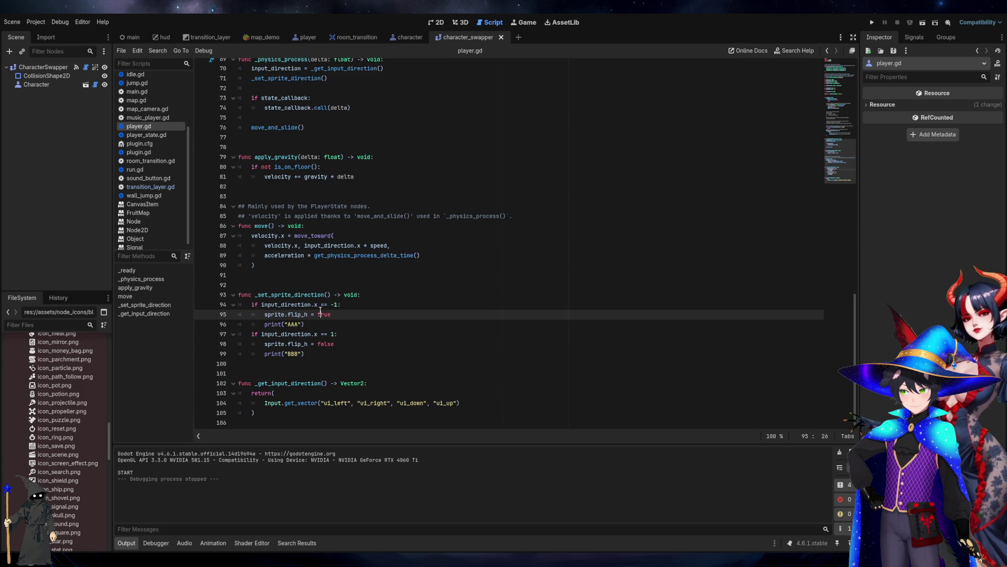
- Insert print(input_direction.x) as the first line of _set_sprite_direction
{"action": "left_click", "coordinate": [389, 294]}
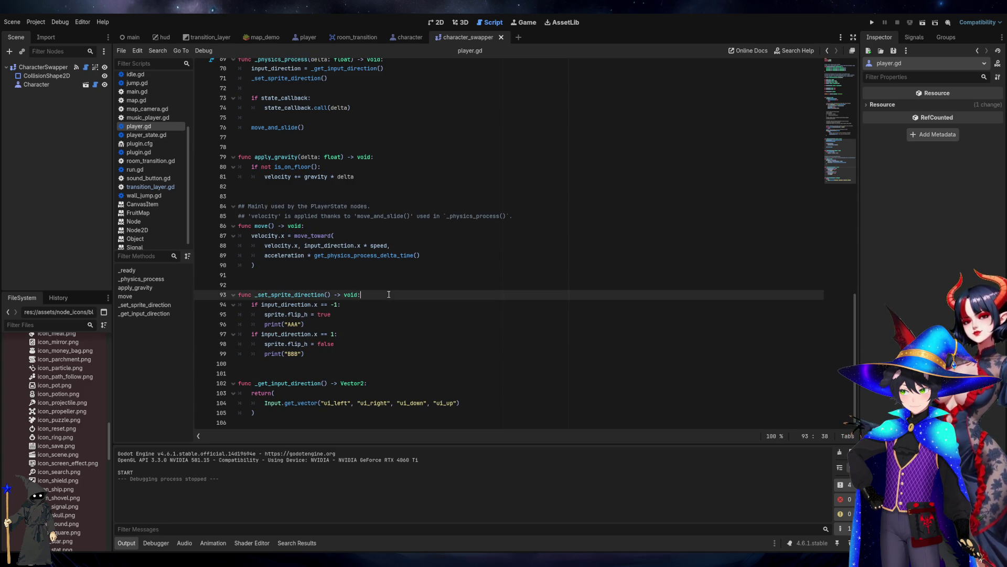
{"action": "key", "text": "Return"}
{"action": "type", "text": "print(in"}
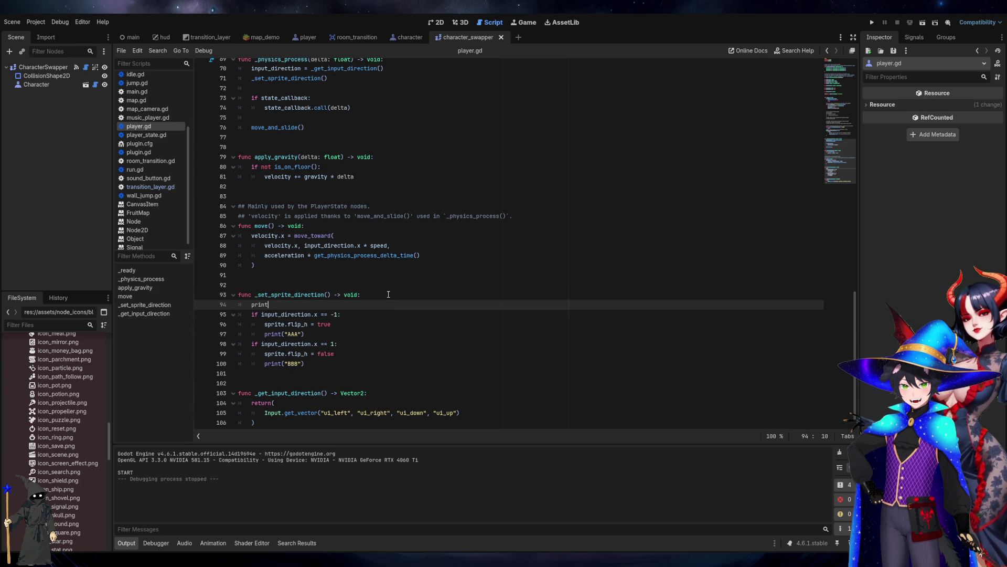
{"action": "type", "text": "put_d"}
{"action": "key", "text": "Return"}
{"action": "type", "text": ".x+\""}
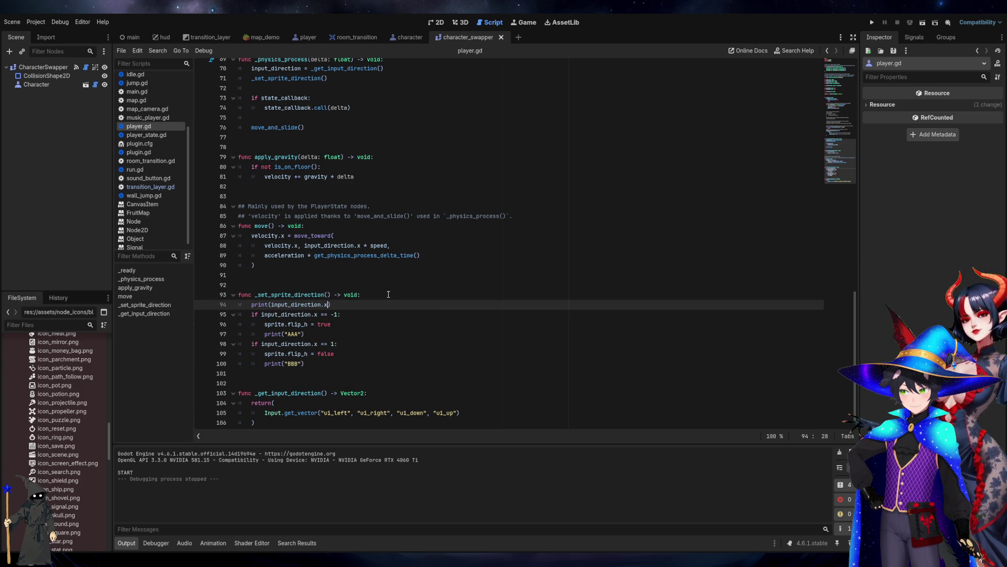
{"action": "key", "text": "BackSpace"}
{"action": "key", "text": "BackSpace"}
- Run the project to stream input_direction.x values to Output, stop it, and review the get_vector line
{"action": "left_click", "coordinate": [871, 23]}
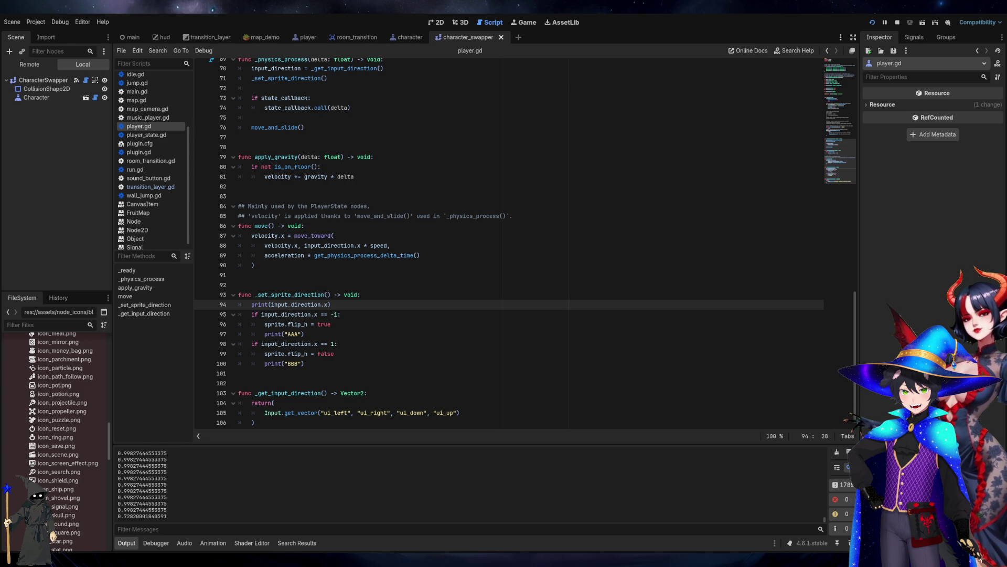
{"action": "key", "text": "F8"}
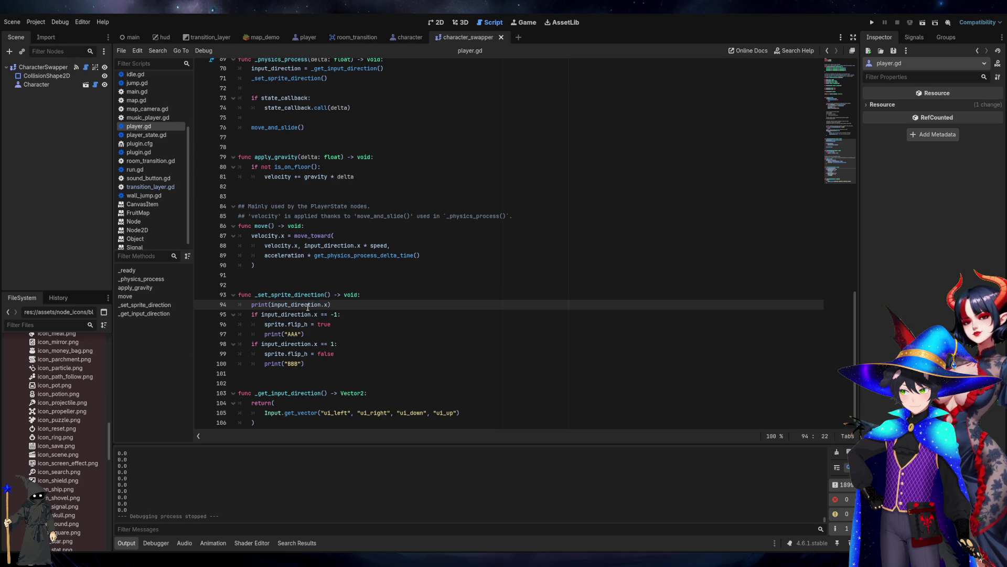
{"action": "scroll", "coordinate": [308, 306], "scroll_direction": "down", "scroll_amount": 1}
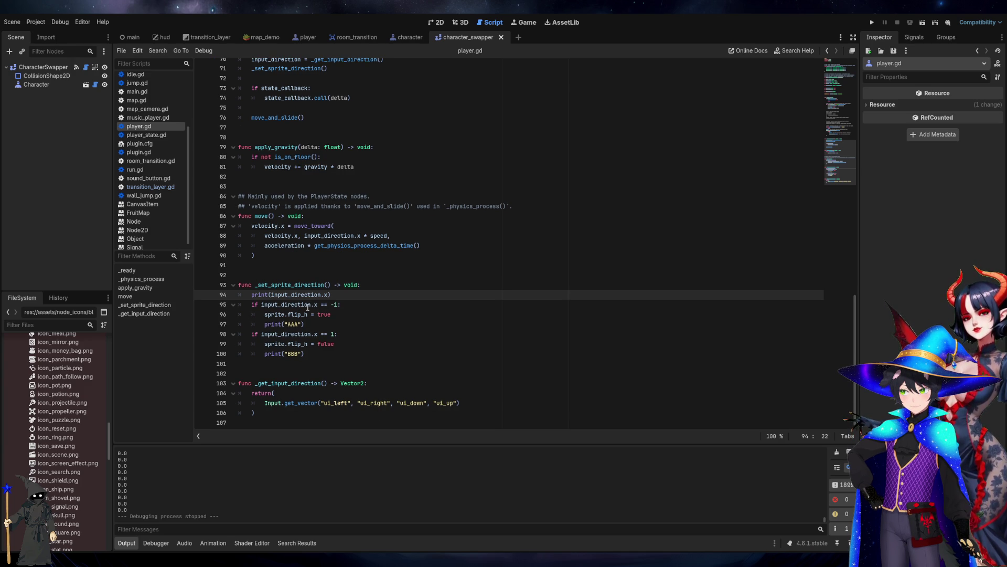
{"action": "left_click", "coordinate": [315, 403]}
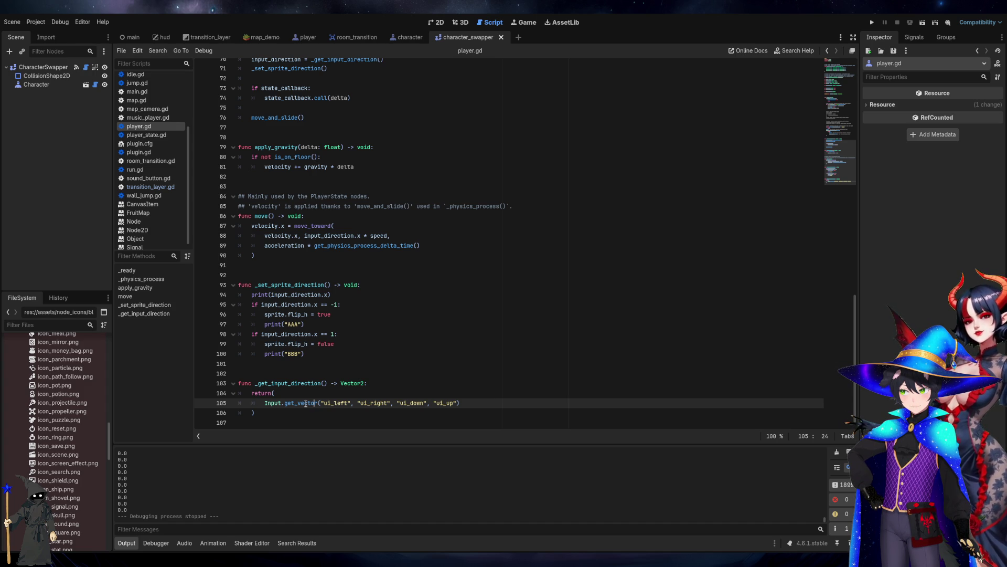
{"action": "left_click", "coordinate": [431, 332]}
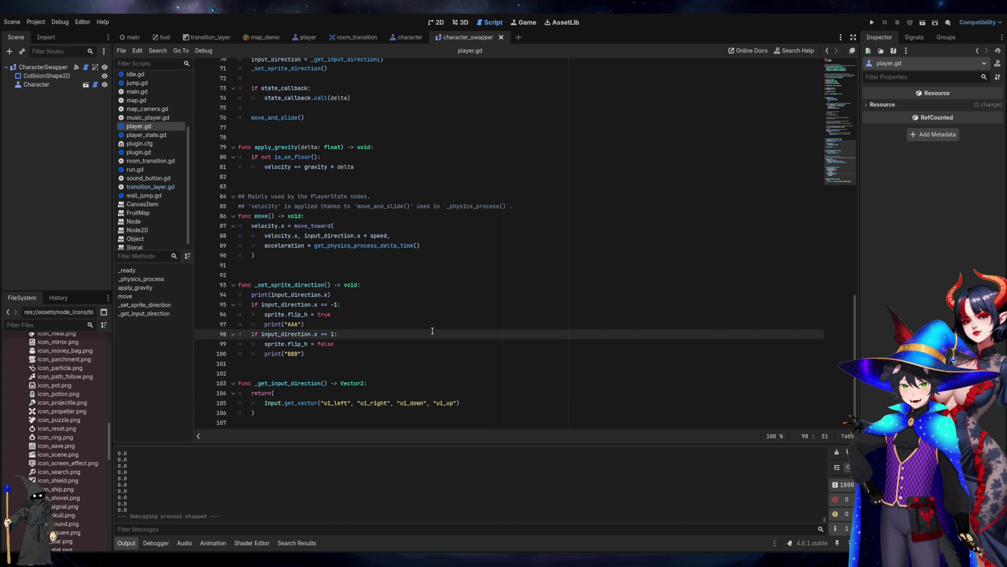
{"action": "left_click", "coordinate": [466, 297]}
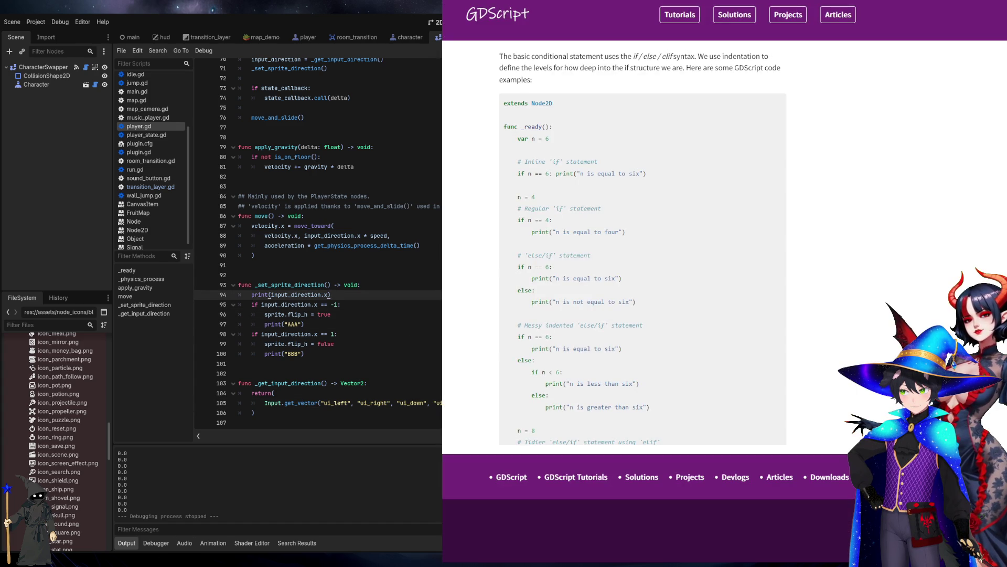
- Search for 'godot input.getvector' in a new Firefox tab and scroll through the results
{"action": "key", "text": "ctrl+t"}
{"action": "type", "text": "goto"}
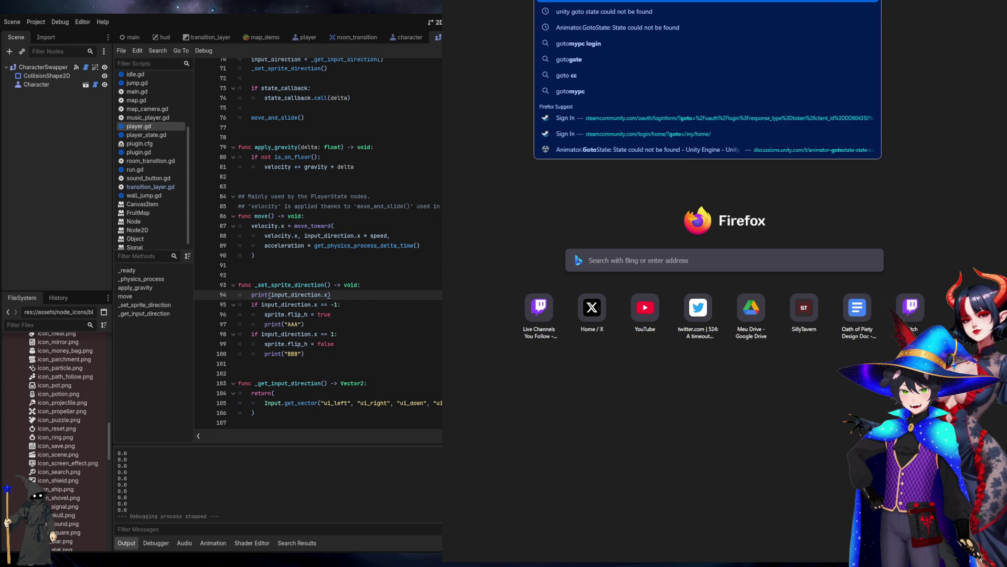
{"action": "type", "text": "t"}
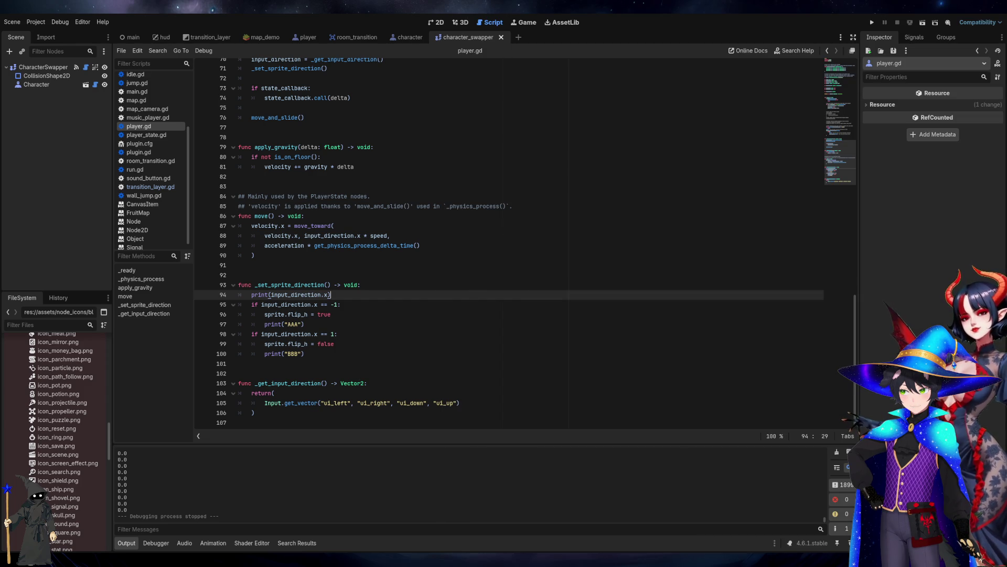
{"action": "key", "text": "alt+Tab"}
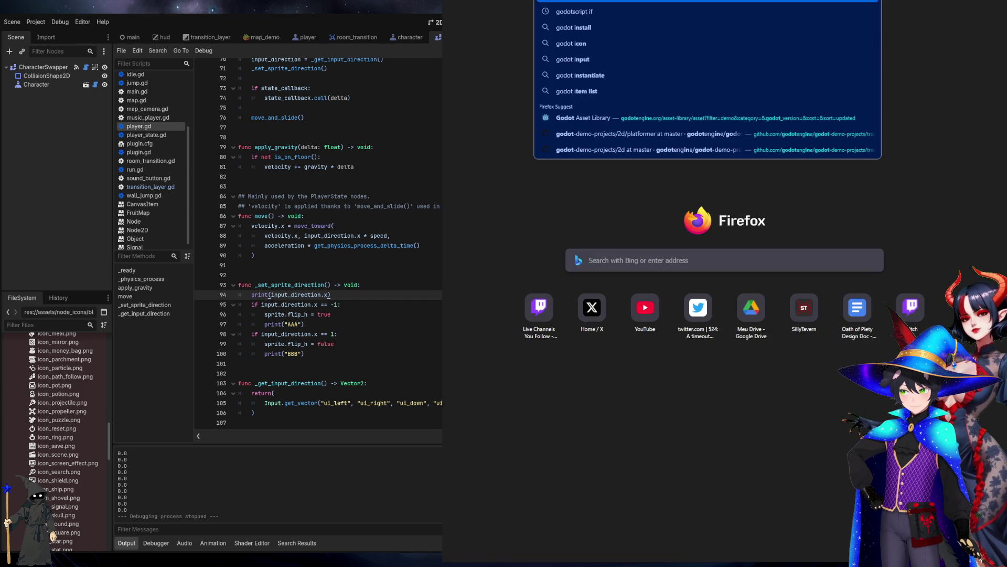
{"action": "type", "text": "input.getvector"}
{"action": "key", "text": "Return"}
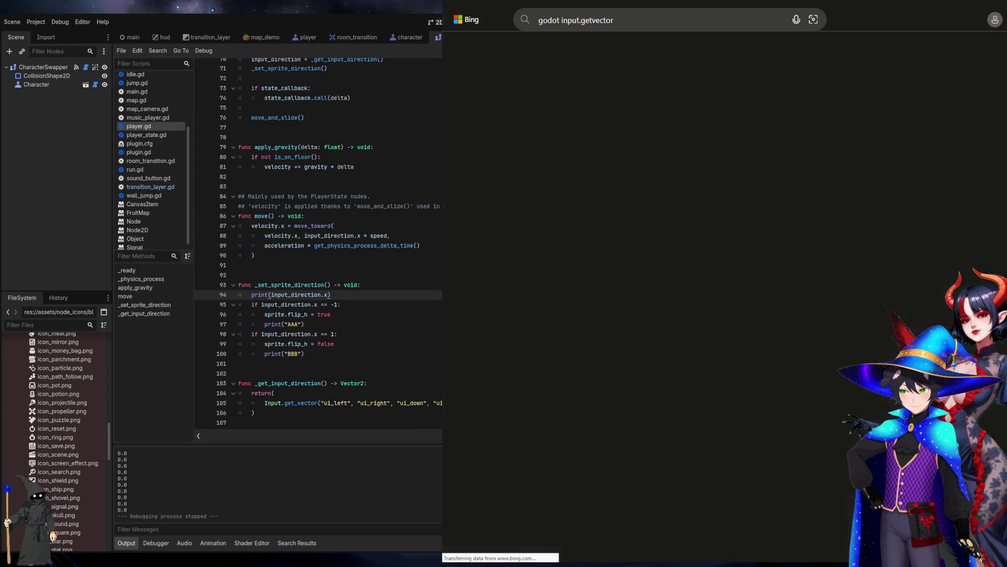
{"action": "scroll", "coordinate": [504, 333], "scroll_direction": "down", "scroll_amount": 4}
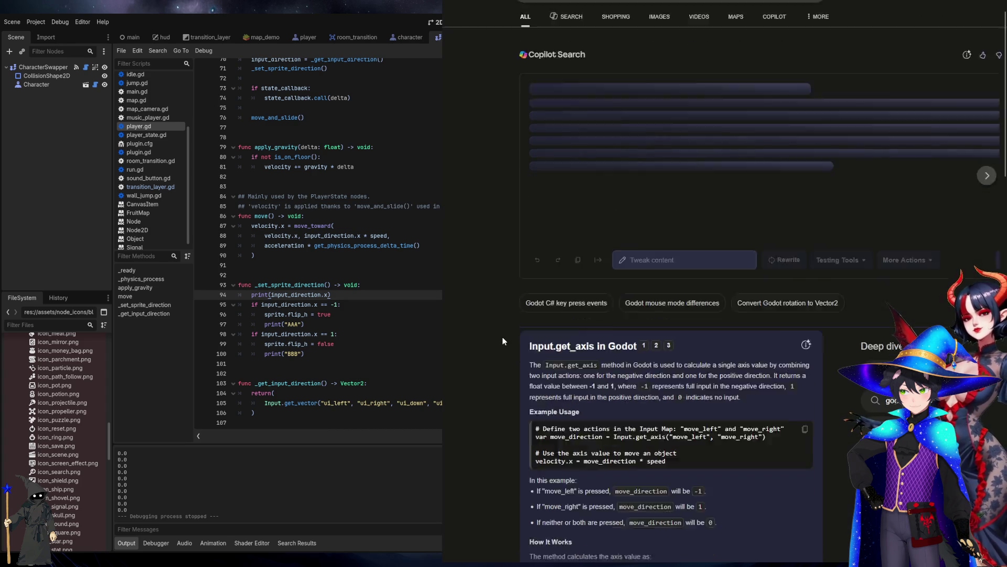
{"action": "scroll", "coordinate": [501, 340], "scroll_direction": "down", "scroll_amount": 3}
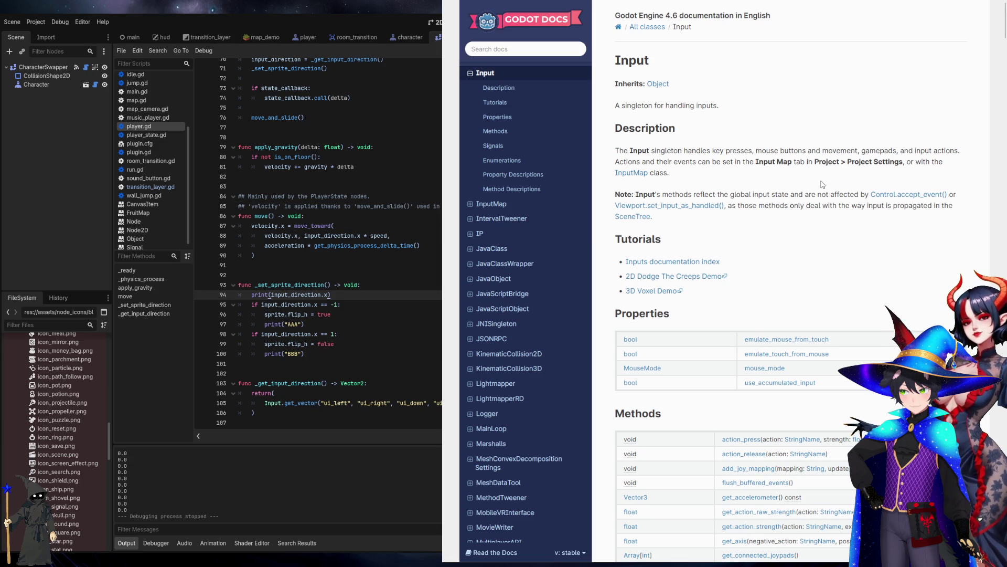
- Locate get_vector on the Input class docs page and jump to its method description
{"action": "scroll", "coordinate": [823, 189], "scroll_direction": "down", "scroll_amount": 3}
{"action": "scroll", "coordinate": [822, 200], "scroll_direction": "down", "scroll_amount": 15}
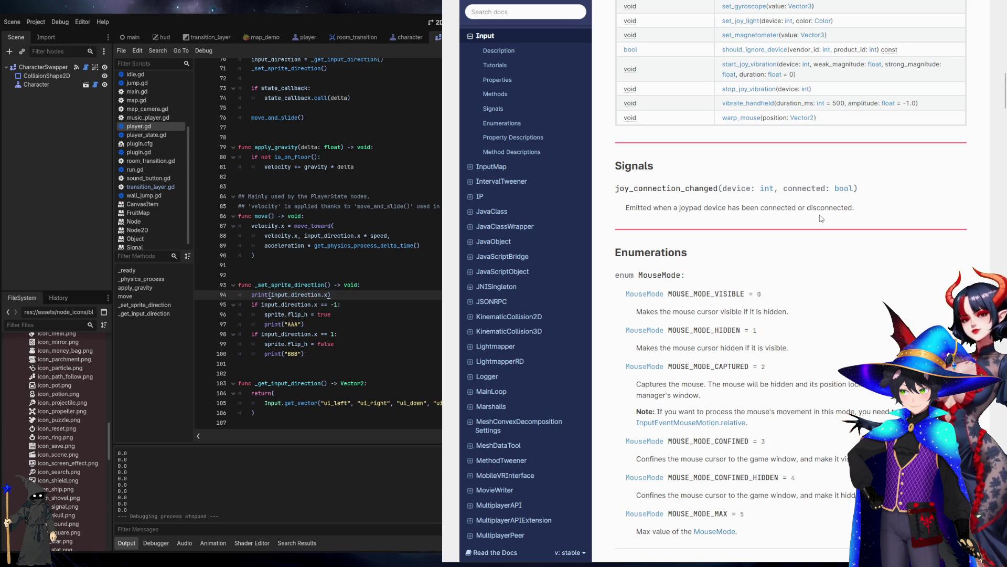
{"action": "scroll", "coordinate": [822, 218], "scroll_direction": "down", "scroll_amount": 3}
{"action": "scroll", "coordinate": [822, 218], "scroll_direction": "down", "scroll_amount": 16}
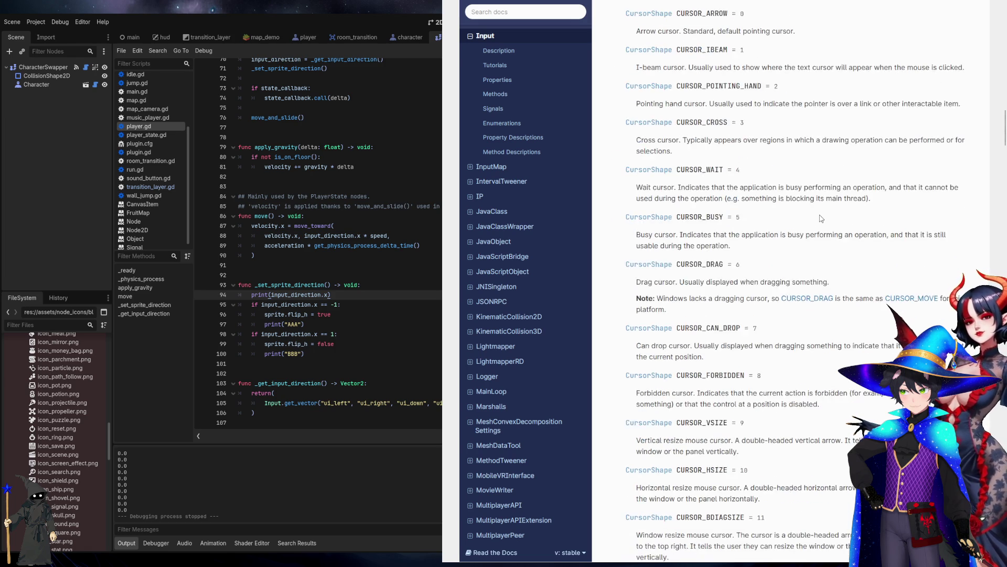
{"action": "scroll", "coordinate": [821, 218], "scroll_direction": "down", "scroll_amount": 1}
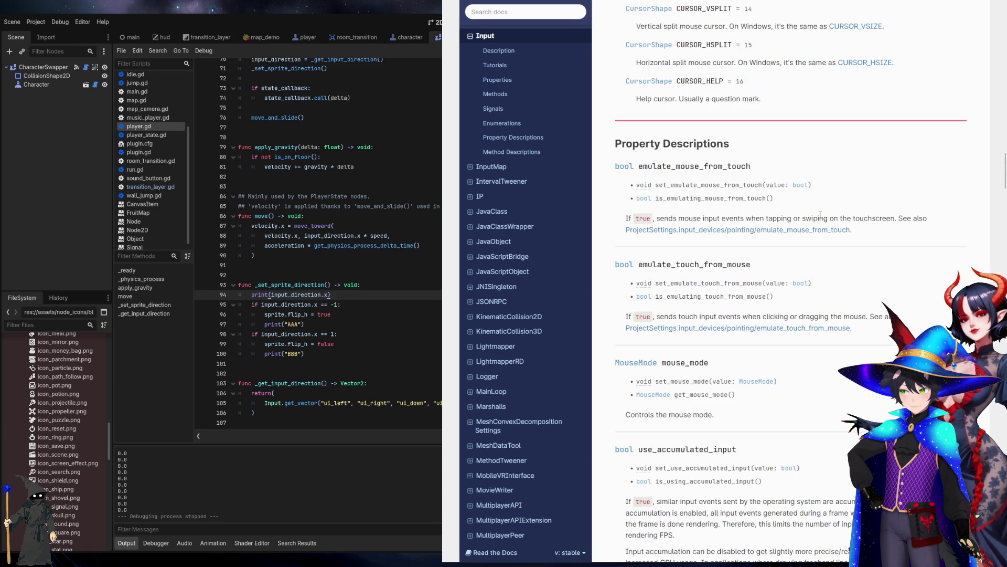
{"action": "scroll", "coordinate": [820, 216], "scroll_direction": "down", "scroll_amount": 17}
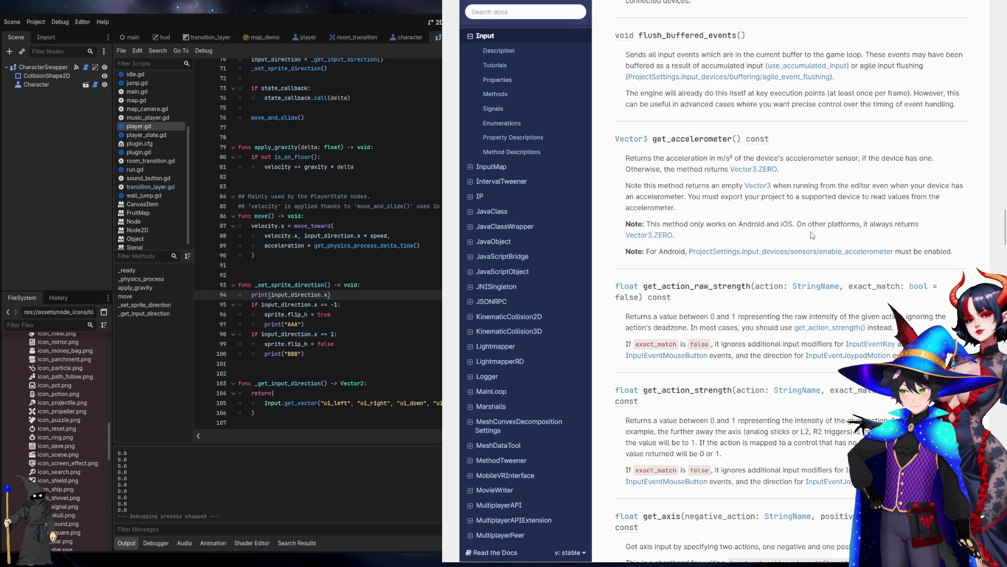
{"action": "key", "text": "ctrl+f"}
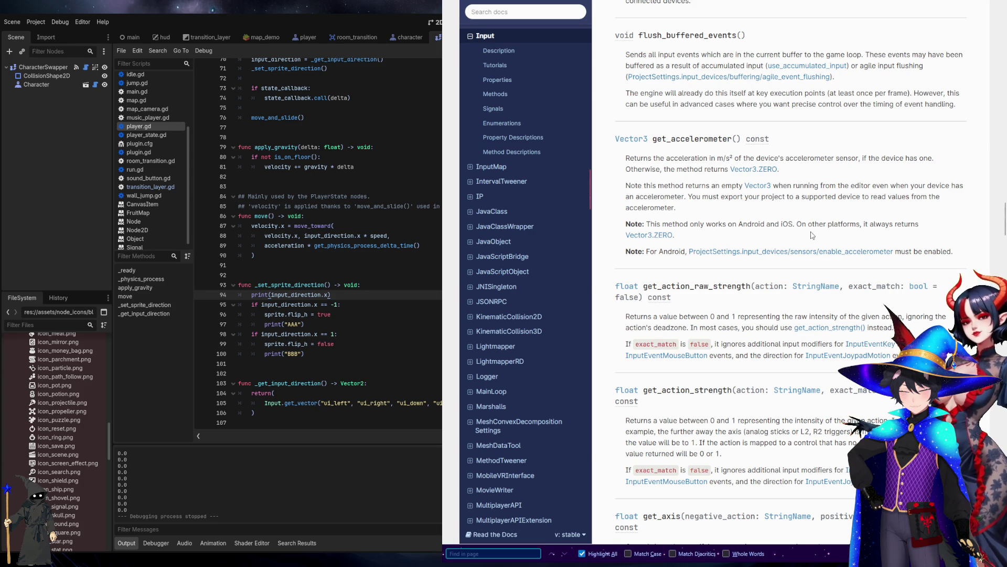
{"action": "type", "text": "getve"}
{"action": "key", "text": "BackSpace"}
{"action": "key", "text": "BackSpace"}
{"action": "type", "text": "_vector"}
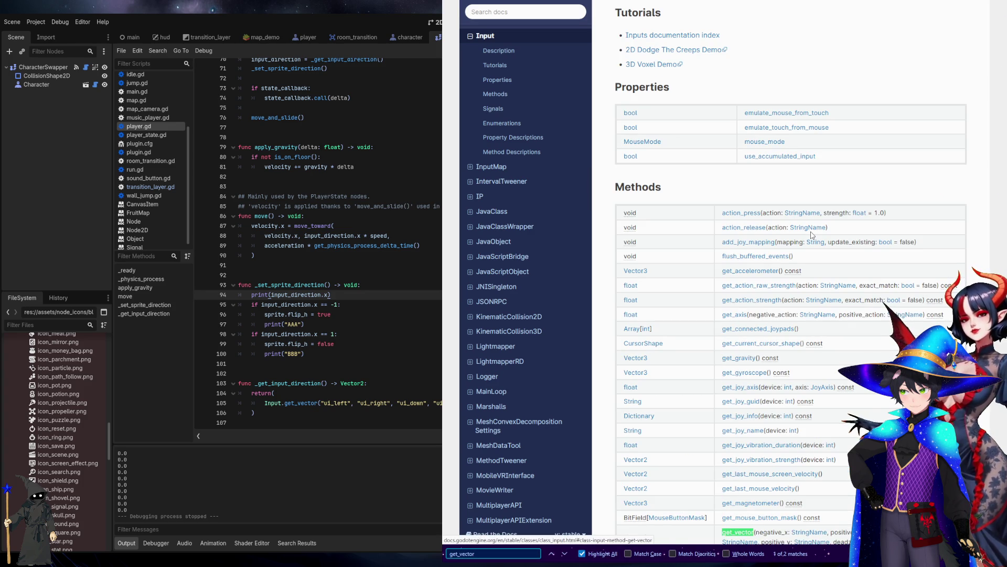
{"action": "scroll", "coordinate": [811, 235], "scroll_direction": "down", "scroll_amount": 3}
{"action": "left_click", "coordinate": [749, 384]}
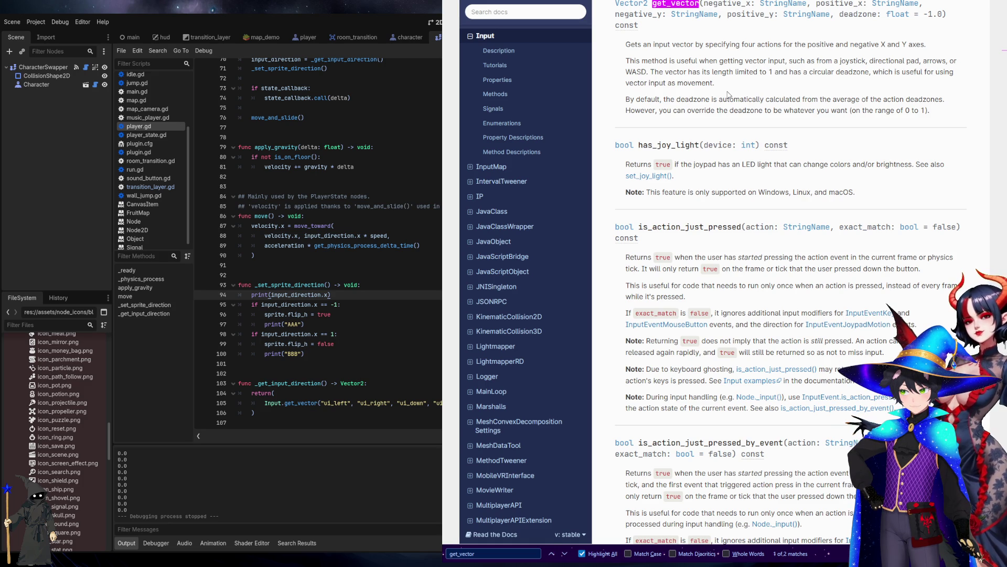
{"action": "scroll", "coordinate": [728, 95], "scroll_direction": "up", "scroll_amount": 3}
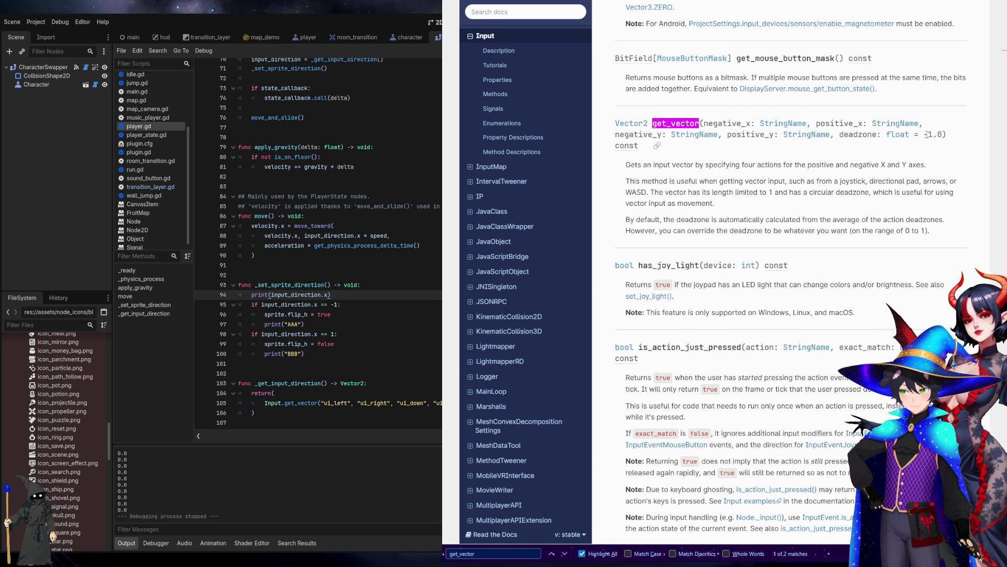
- Read the r/godot thread about Input.get_vector(), then return to the Godot editor
{"action": "key", "text": "alt+Left"}
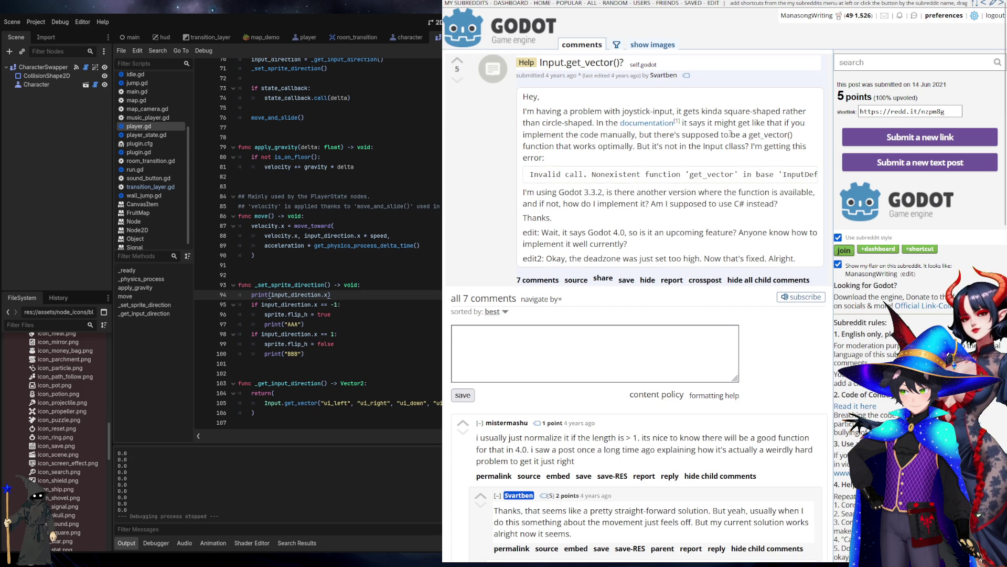
{"action": "scroll", "coordinate": [732, 163], "scroll_direction": "down", "scroll_amount": 4}
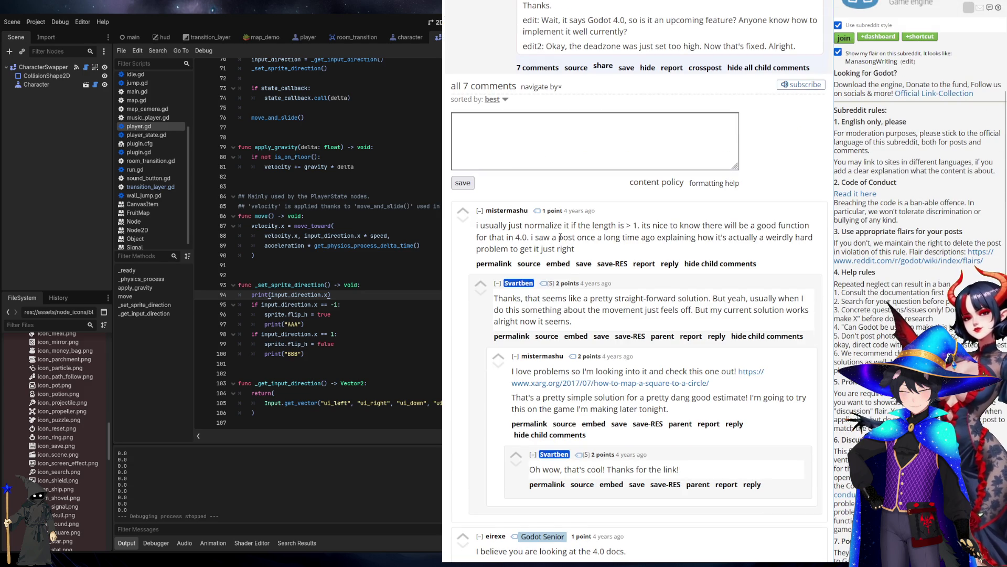
{"action": "left_click", "coordinate": [330, 295]}
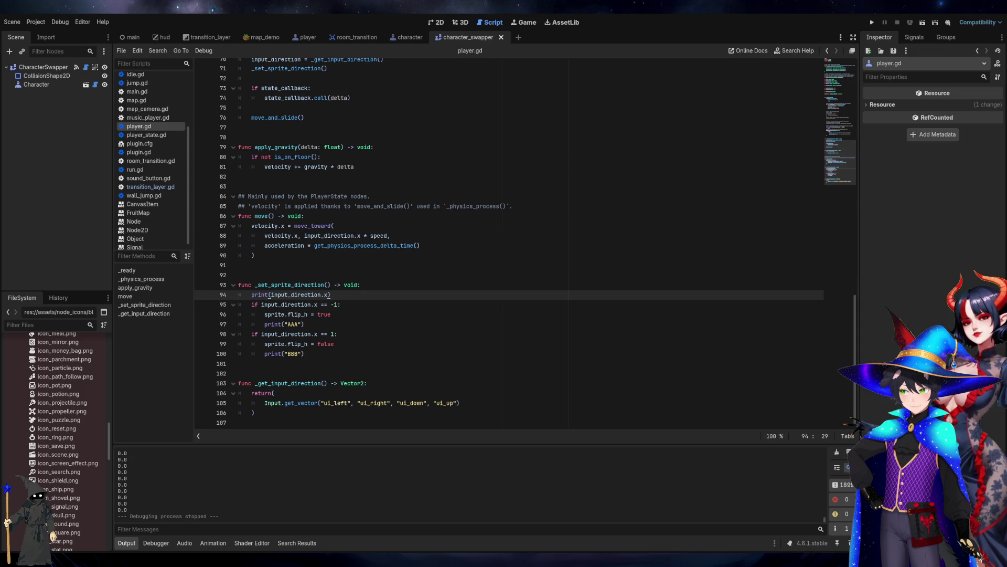
- Change the line 95 flip condition to compare input_direction.x against 0.1
{"action": "left_click", "coordinate": [328, 305]}
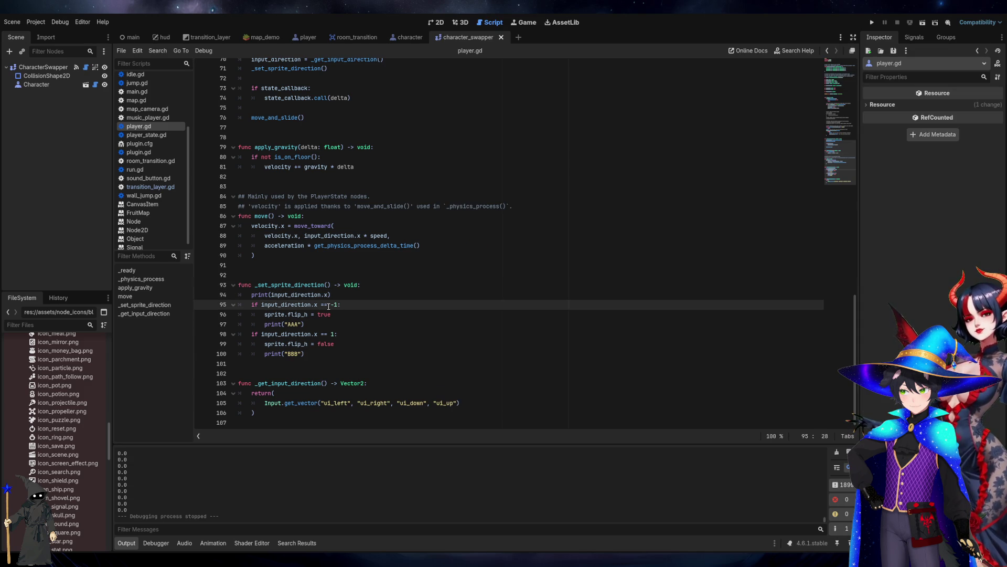
{"action": "key", "text": "BackSpace"}
{"action": "key", "text": "BackSpace"}
{"action": "type", "text": ">"}
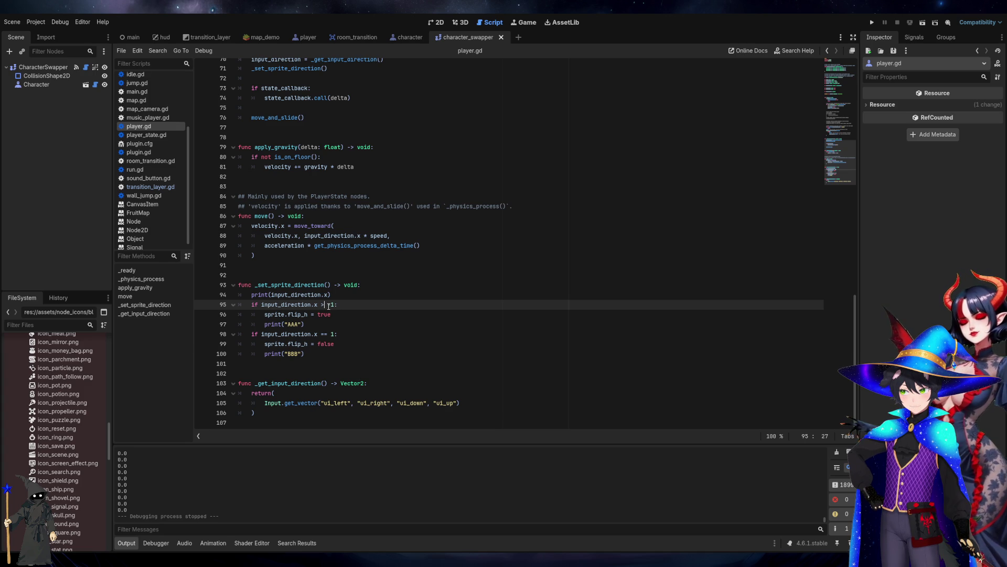
{"action": "key", "text": "Delete"}
{"action": "type", "text": "0.1"}
- Replace the line 98 comparison 'x == 1' with 'input_direction.x > 0.1'
{"action": "key", "text": "Down"}
{"action": "key", "text": "Down"}
{"action": "key", "text": "Down"}
{"action": "key", "text": "Left"}
{"action": "key", "text": "shift+Left"}
{"action": "key", "text": "shift+Left"}
{"action": "key", "text": "shift+Left"}
{"action": "key", "text": "BackSpace"}
{"action": "type", "text": "> "}
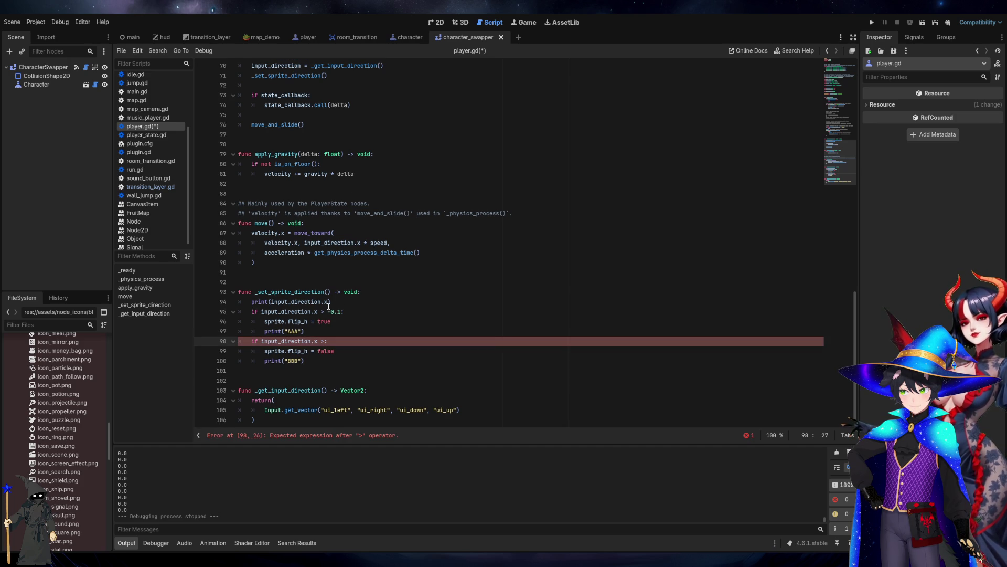
{"action": "type", "text": "0.1"}
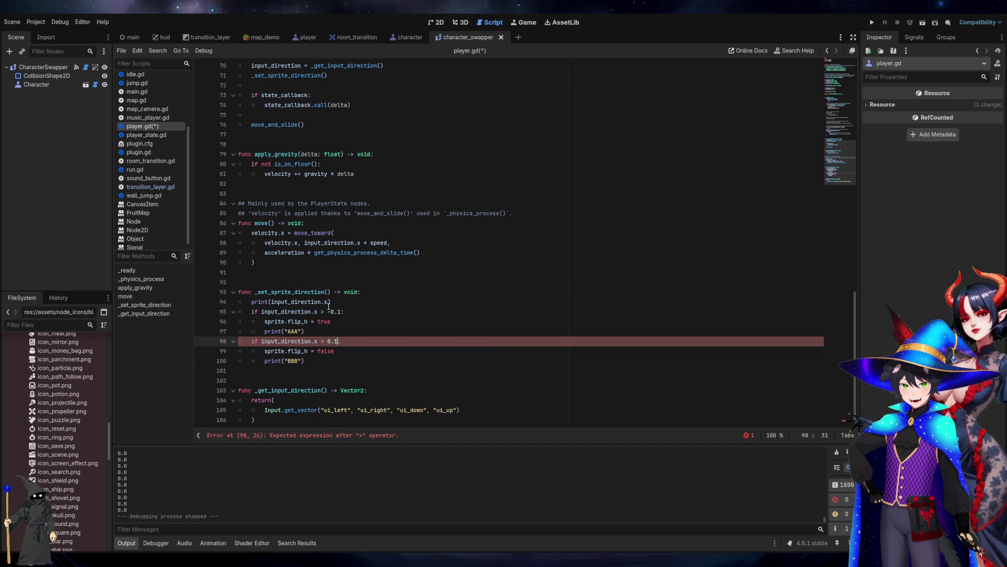
- Fix line 95 to read 'input_direction.x < -0.1' and save player.gd
{"action": "key", "text": "Up"}
{"action": "key", "text": "Up"}
{"action": "key", "text": "Up"}
{"action": "key", "text": "Down"}
{"action": "key", "text": "Left"}
{"action": "key", "text": "Left"}
{"action": "key", "text": "BackSpace"}
{"action": "type", "text": "<"}
{"action": "key", "text": "ctrl+s"}
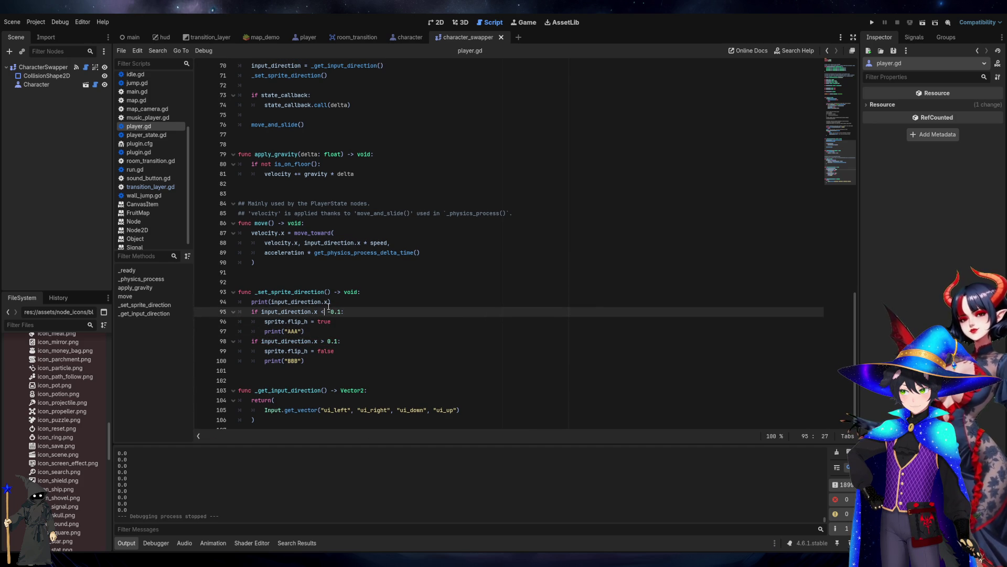
- Launch the game, then remove the print("AAA") and print("BBB") debug lines
{"action": "left_click", "coordinate": [869, 22]}
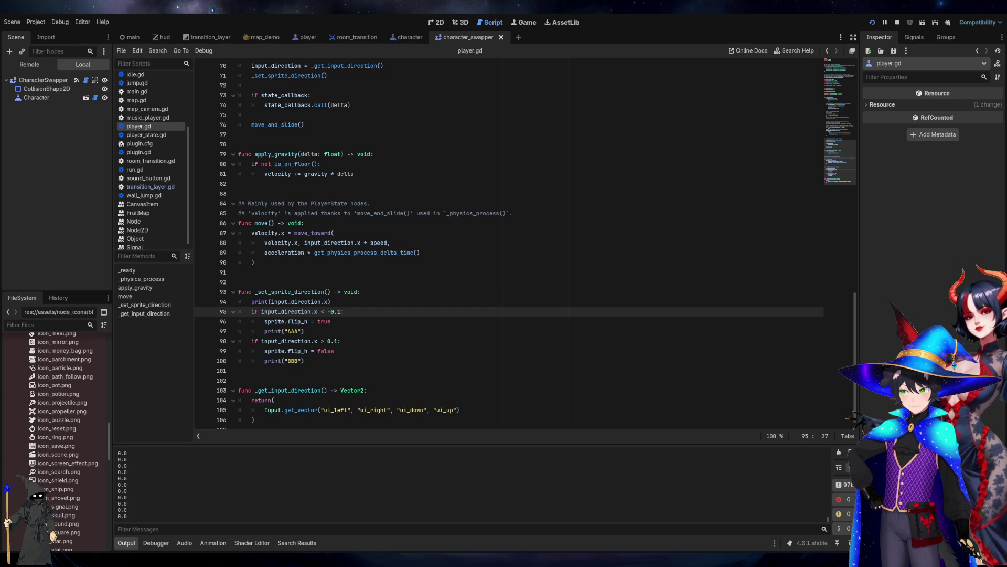
{"action": "left_click", "coordinate": [317, 324]}
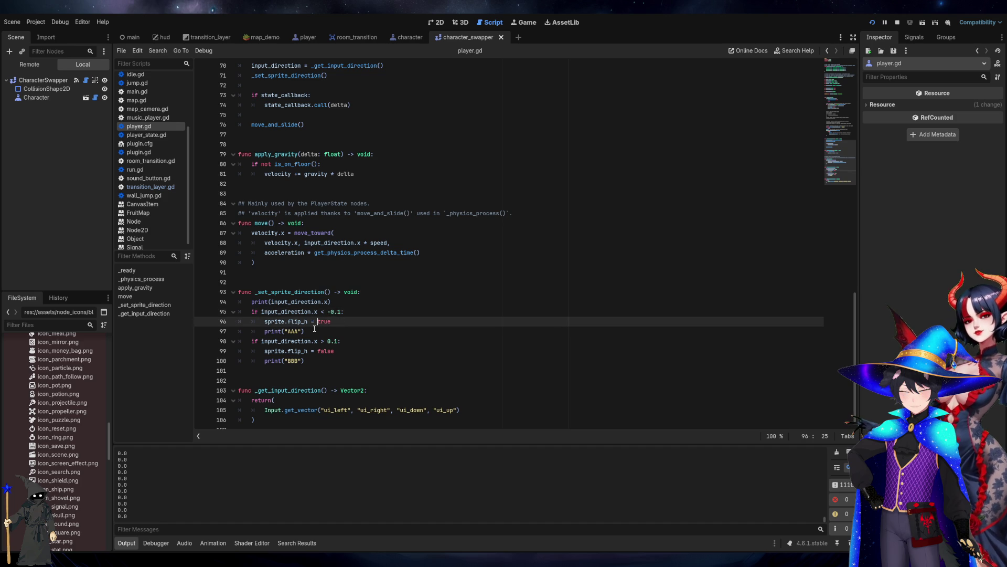
{"action": "left_click", "coordinate": [315, 328]}
{"action": "key", "text": "ctrl+x"}
{"action": "key", "text": "Down"}
{"action": "key", "text": "Down"}
{"action": "key", "text": "ctrl+x"}
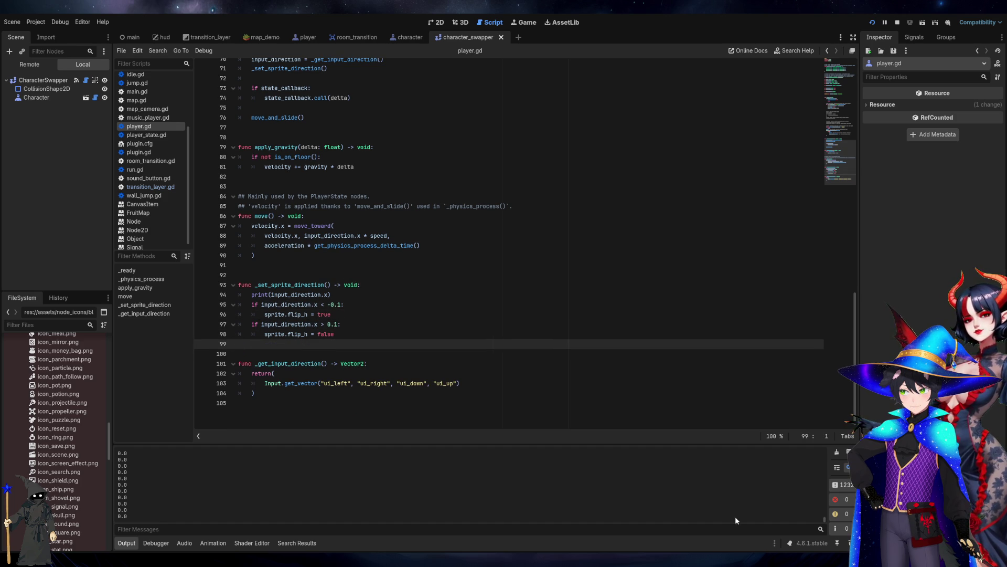
- Stop the game, save player.gd, and run the project again
{"action": "key", "text": "F8"}
{"action": "scroll", "coordinate": [416, 270], "scroll_direction": "up", "scroll_amount": 13}
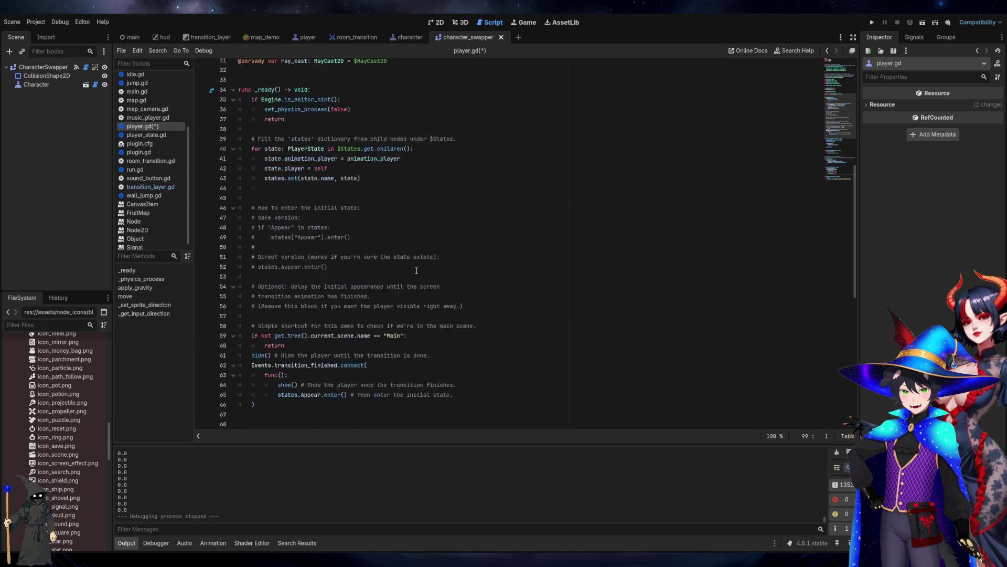
{"action": "scroll", "coordinate": [416, 270], "scroll_direction": "down", "scroll_amount": 13}
{"action": "key", "text": "ctrl+s"}
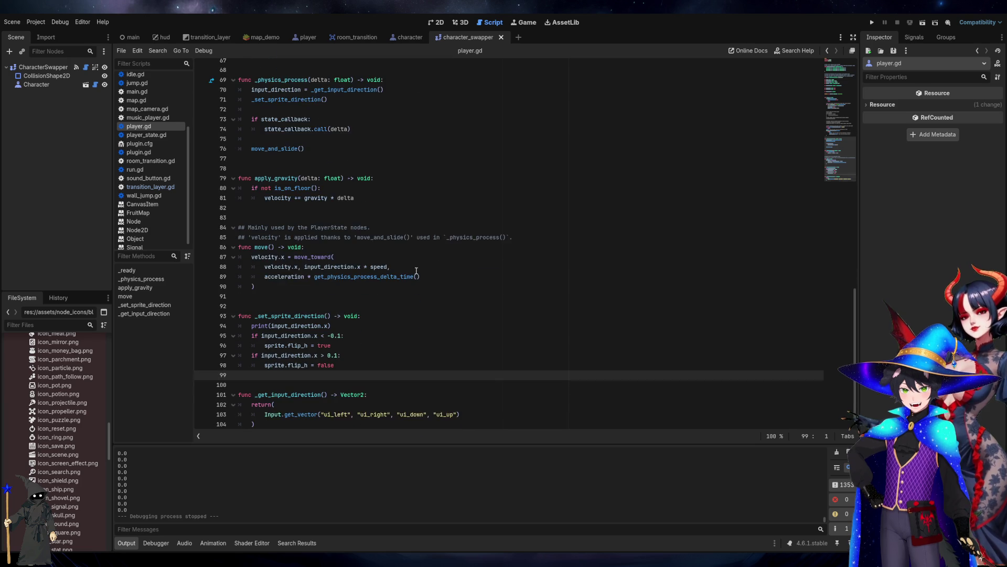
{"action": "scroll", "coordinate": [416, 270], "scroll_direction": "down", "scroll_amount": 1}
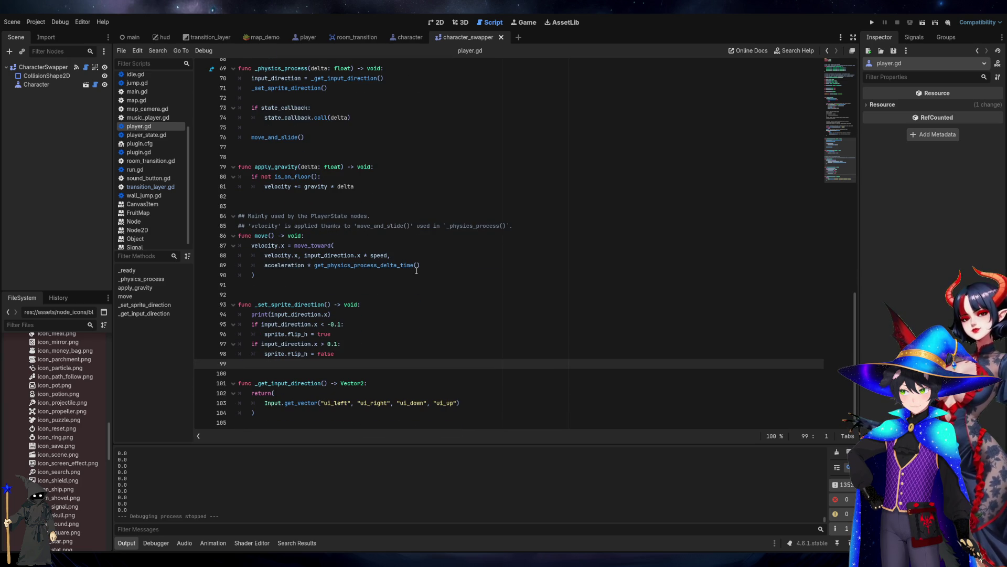
{"action": "left_click", "coordinate": [872, 22]}
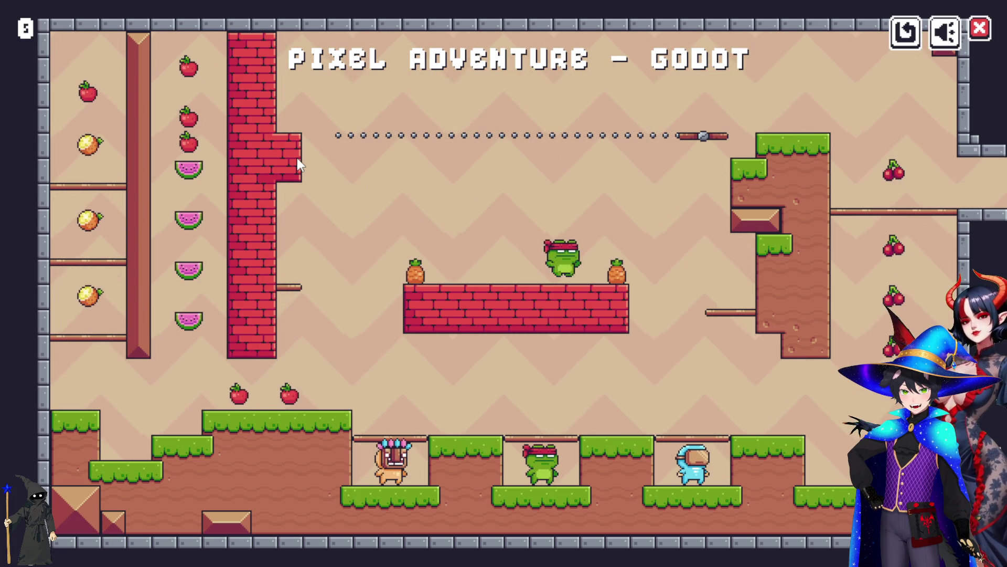
- Move the frog back and forth and jump up-left to grab the left pineapple
{"action": "key", "text": "Right"}
{"action": "key", "text": "Left"}
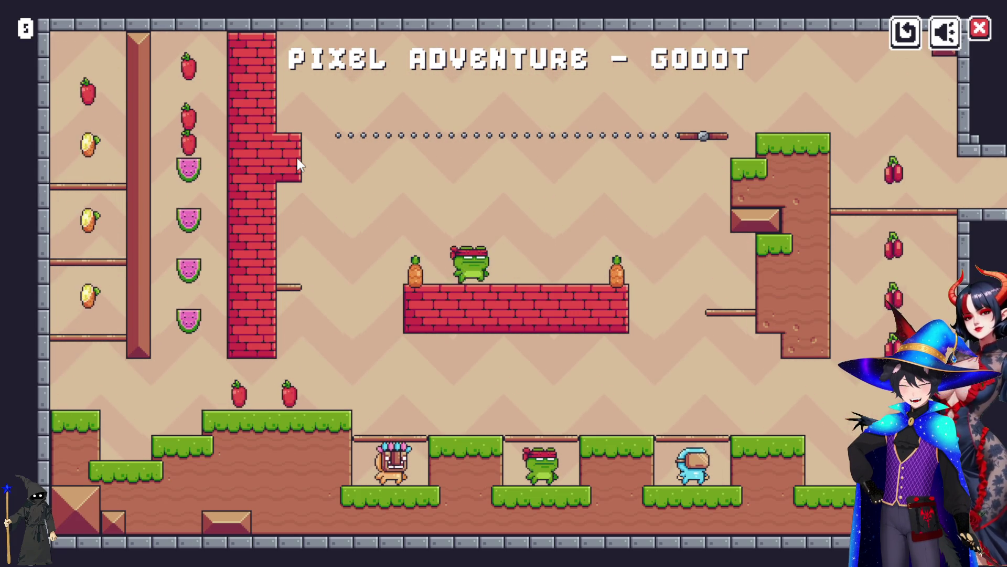
{"action": "key", "text": "Right"}
{"action": "key", "text": "space"}
{"action": "key", "text": "Left"}
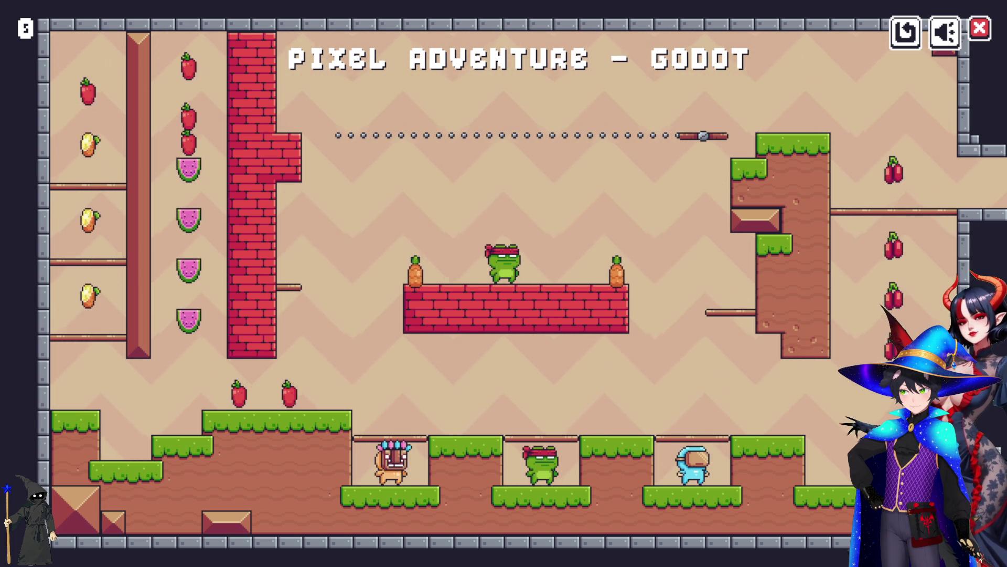
{"action": "key", "text": "Left"}
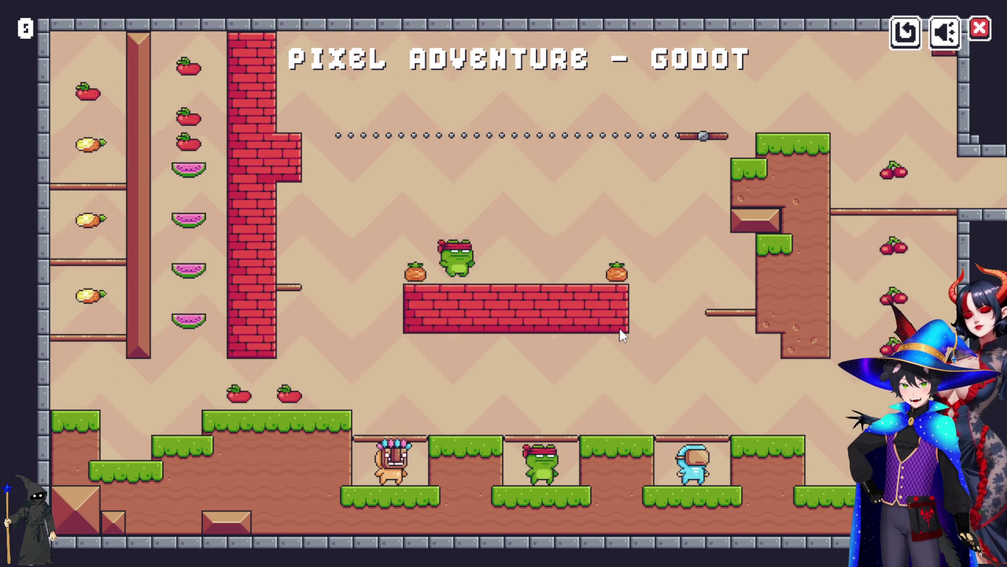
{"action": "key", "text": "space"}
{"action": "key", "text": "Left"}
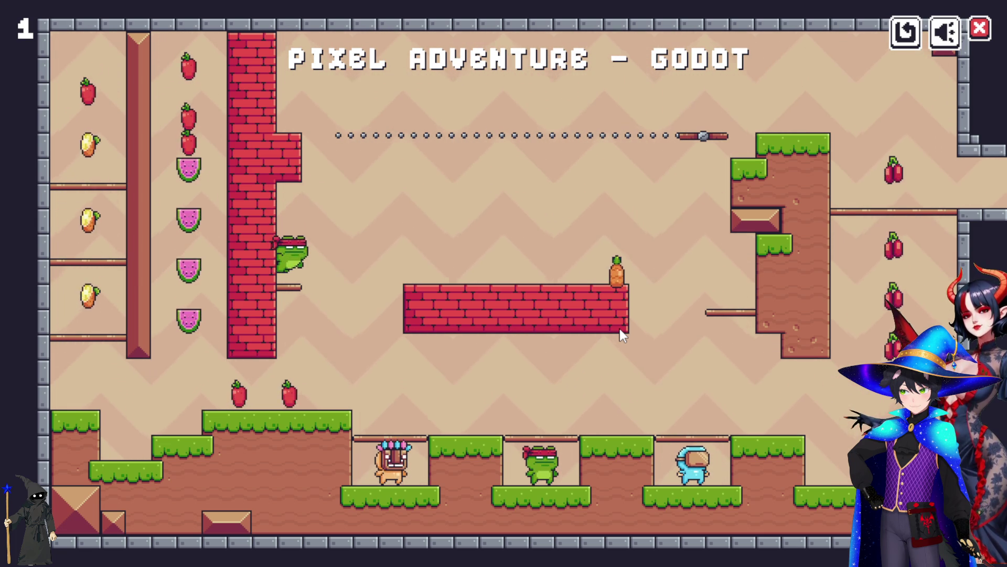
- Wall-jump up the brick wall, then jump to collect the right pineapple
{"action": "key", "text": "space"}
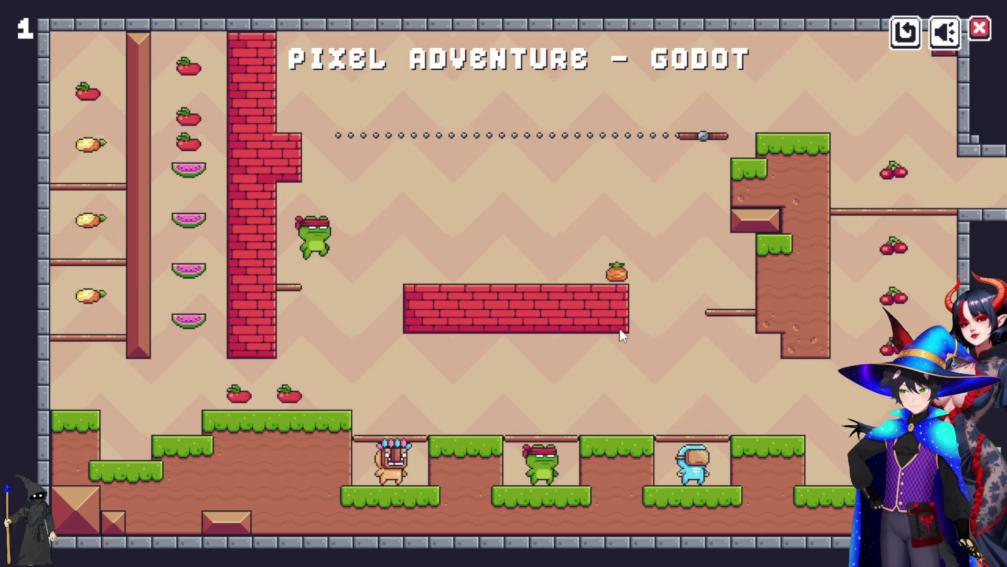
{"action": "key", "text": "space"}
{"action": "key", "text": "Left"}
{"action": "key", "text": "space"}
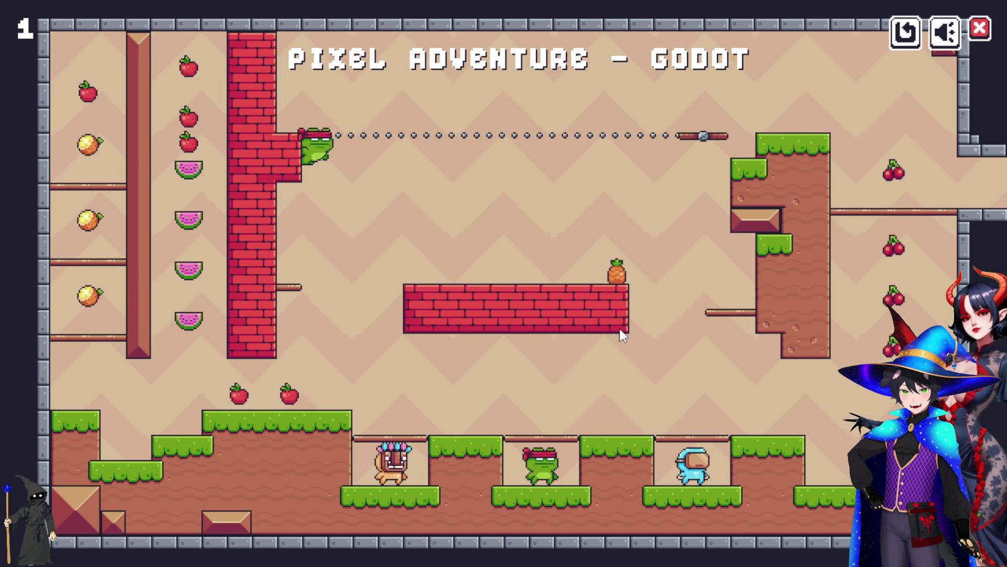
{"action": "key", "text": "Right"}
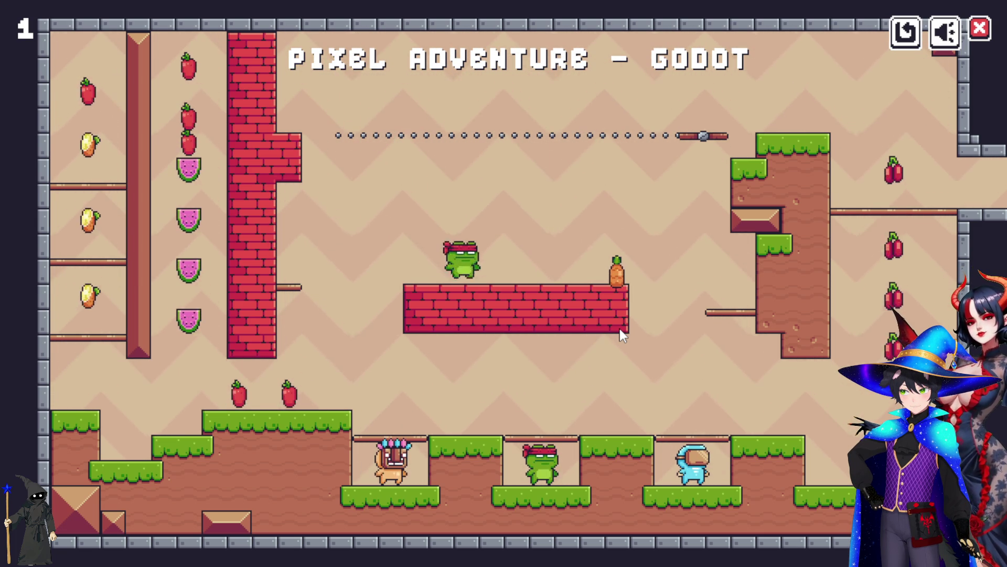
{"action": "key", "text": "space"}
{"action": "key", "text": "space"}
- Ride the moving saw-track platform, step off toward the right ledge, and stop the game
{"action": "key", "text": "Right"}
{"action": "key", "text": "Left"}
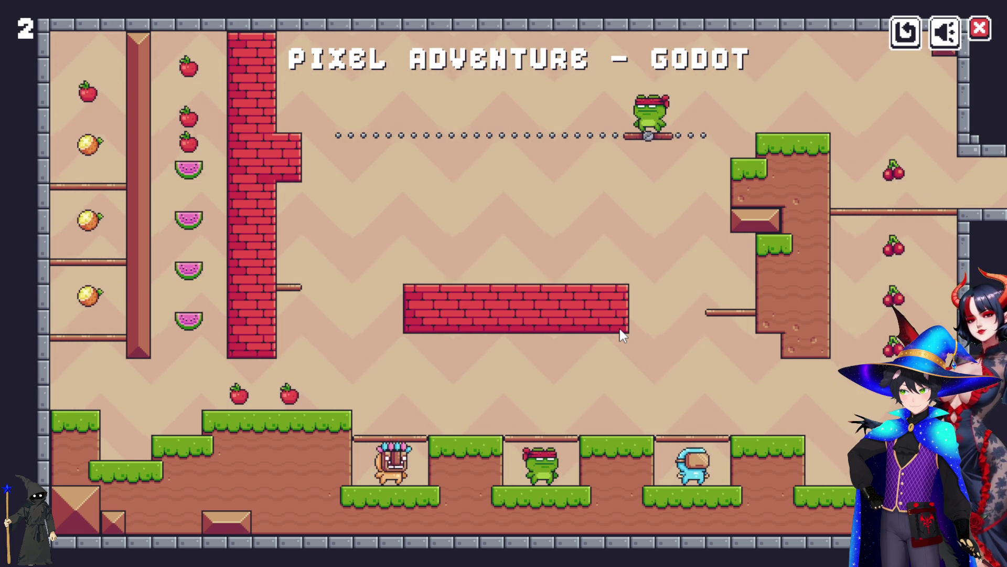
{"action": "key", "text": "Right"}
{"action": "key", "text": "Right"}
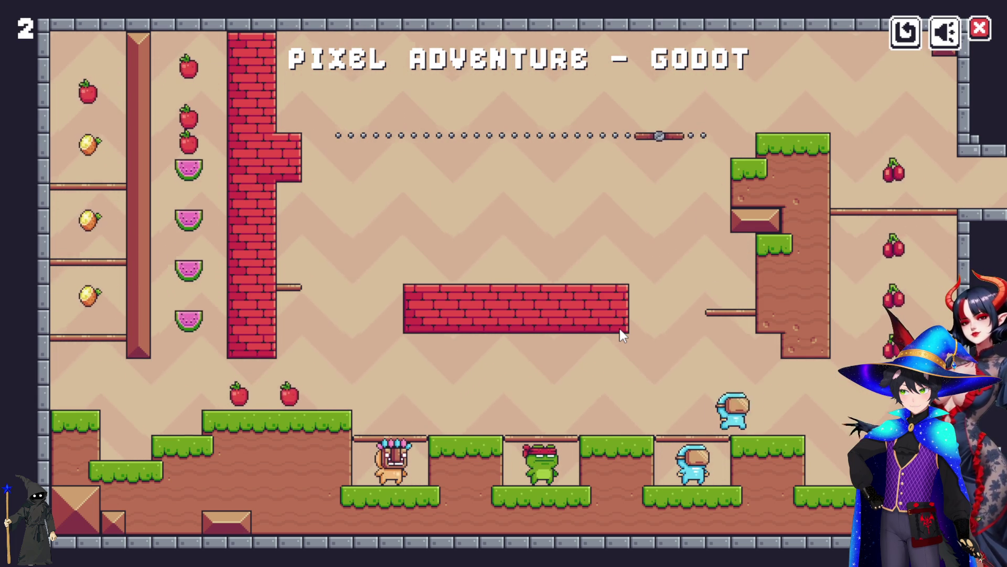
{"action": "key", "text": "Left"}
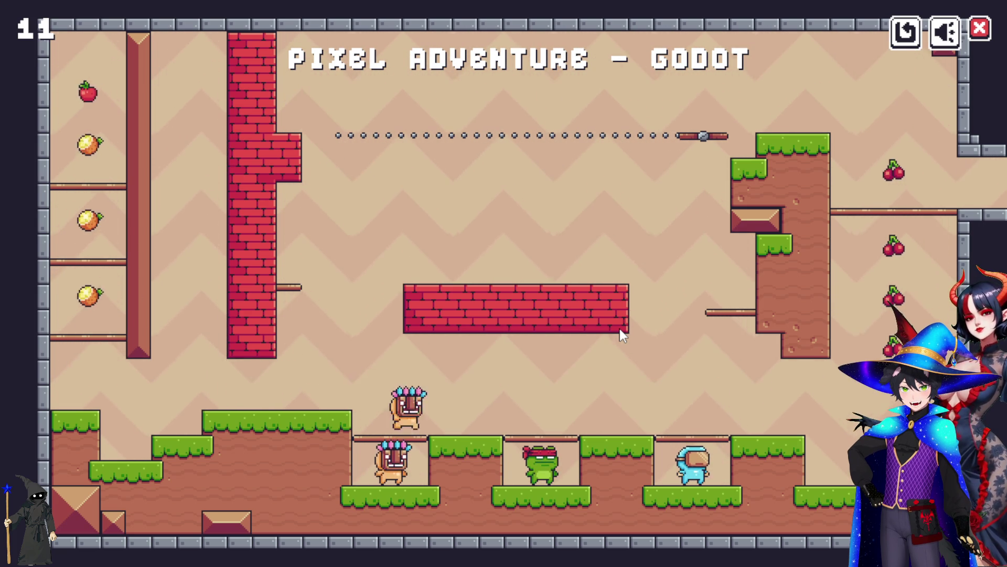
{"action": "left_click", "coordinate": [979, 29]}
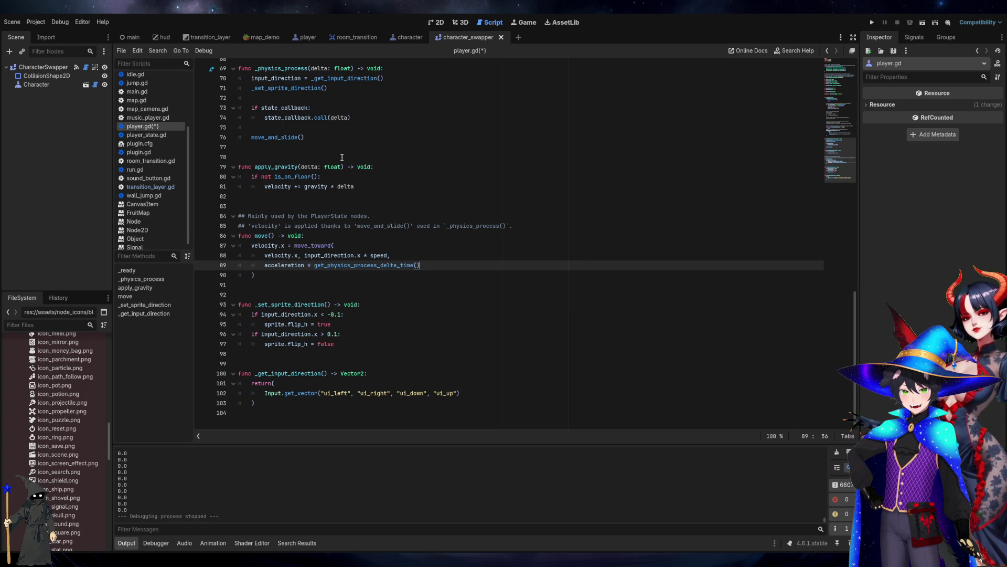
- Review the state_callback check, its call and move_and_slide() in _physics_process
{"action": "scroll", "coordinate": [333, 126], "scroll_direction": "up", "scroll_amount": 3}
{"action": "scroll", "coordinate": [330, 210], "scroll_direction": "up", "scroll_amount": 3}
{"action": "scroll", "coordinate": [327, 284], "scroll_direction": "down", "scroll_amount": 3}
{"action": "left_click", "coordinate": [269, 237]}
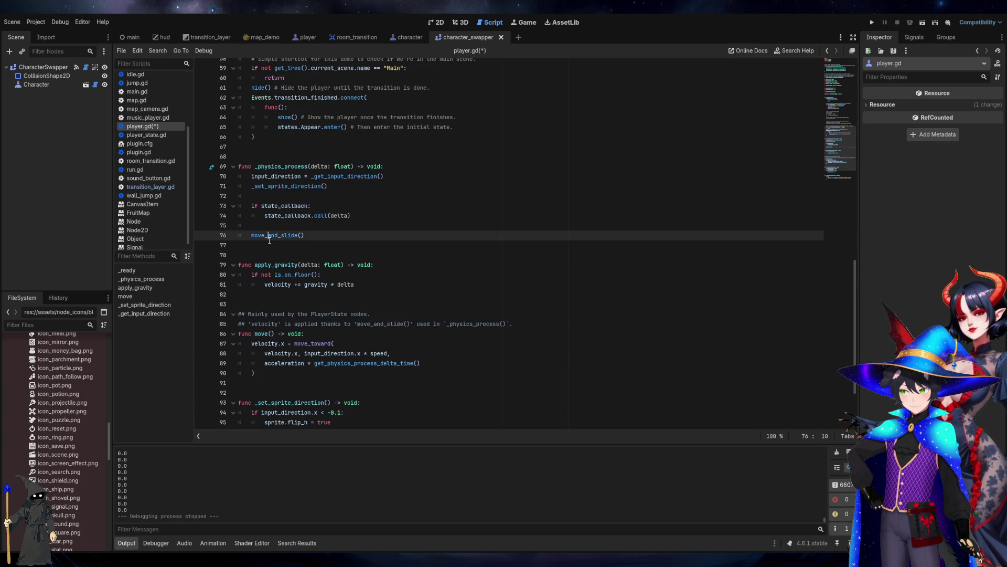
{"action": "left_click", "coordinate": [292, 206]}
{"action": "left_click", "coordinate": [282, 215]}
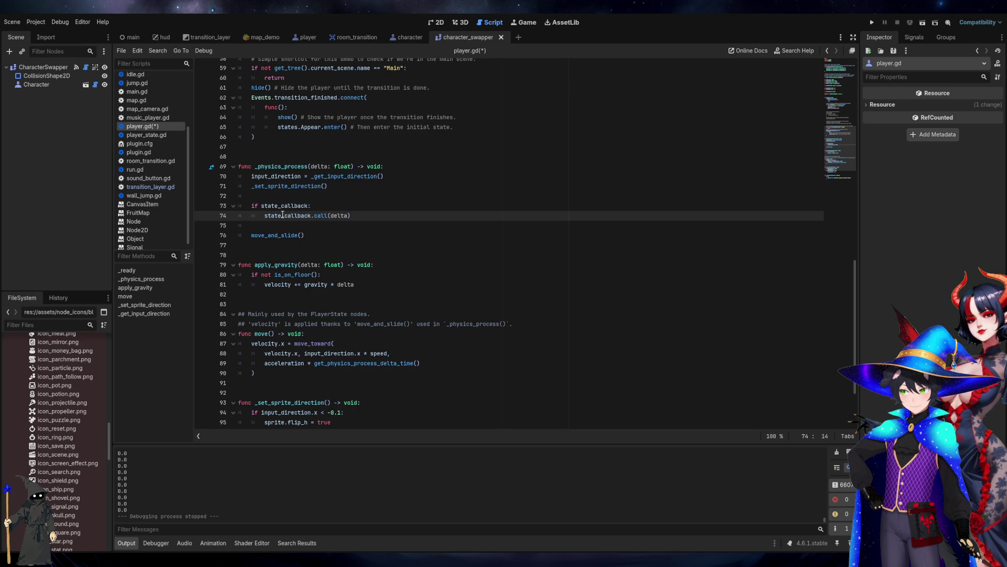
{"action": "left_click", "coordinate": [290, 206]}
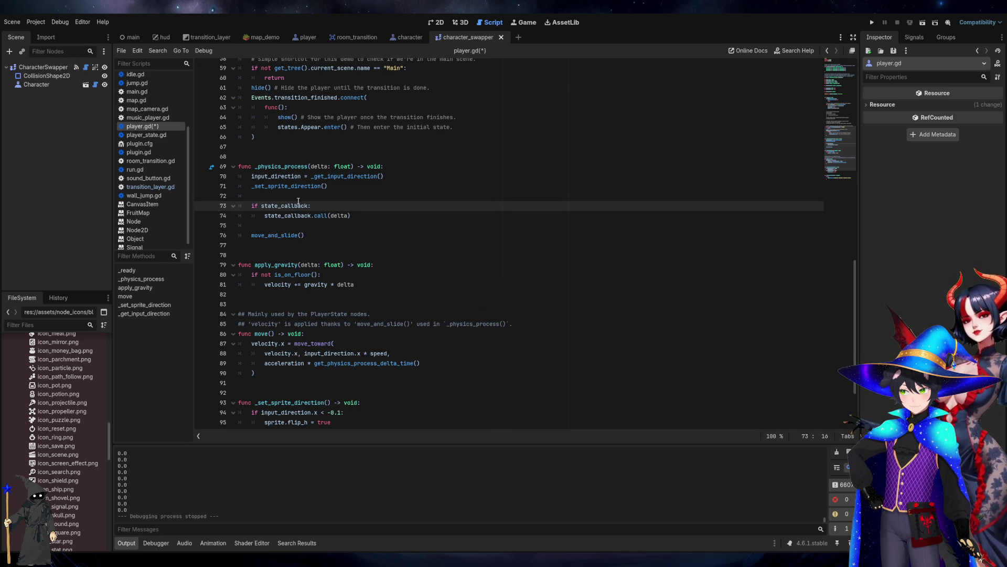
{"action": "left_click", "coordinate": [347, 185]}
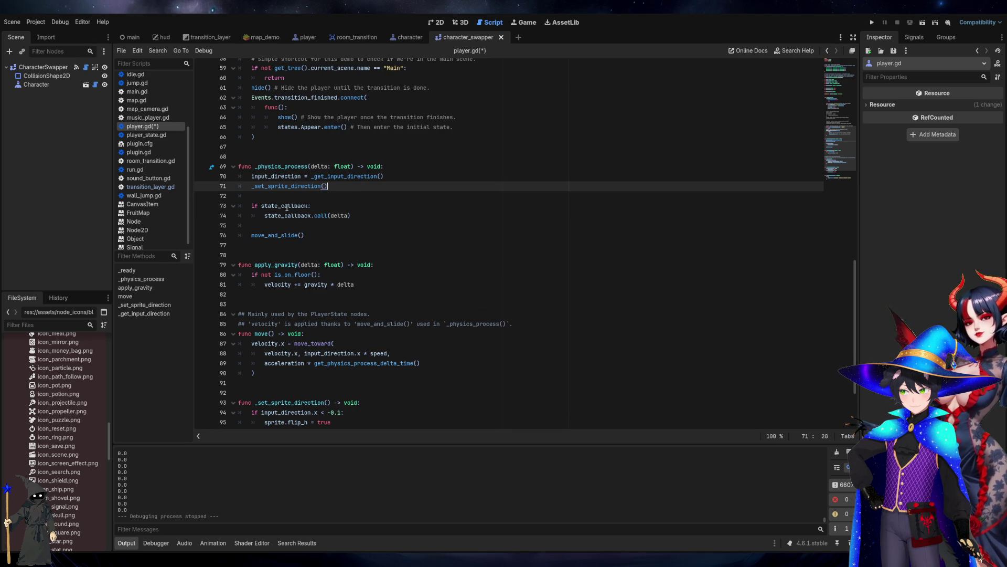
- Jump to state_callback's Callable declaration on line 29
{"action": "left_click", "coordinate": [286, 208], "text": "ctrl"}
{"action": "key", "text": "Down"}
{"action": "left_click", "coordinate": [322, 244]}
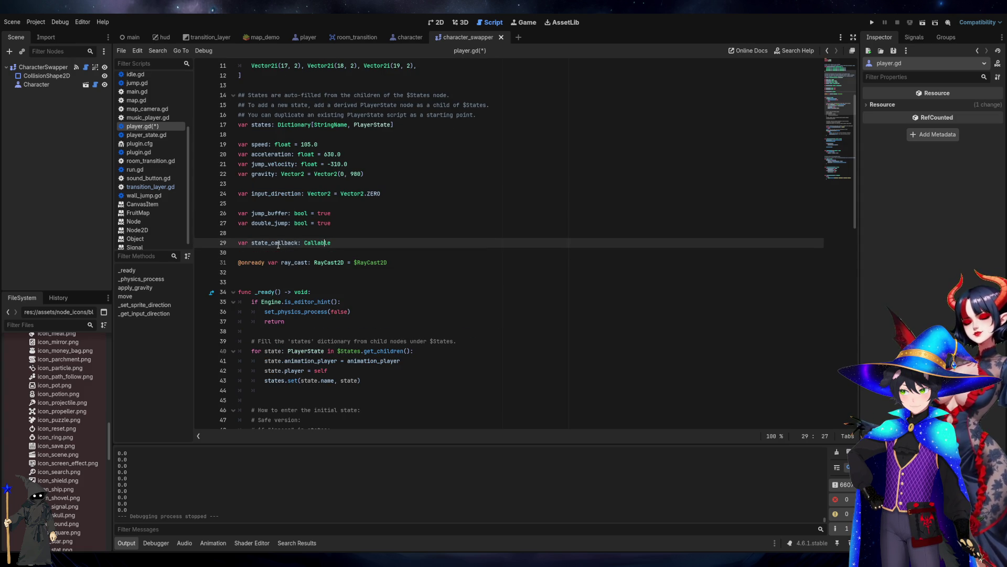
- Search the whole project for state_callback with Find in Files
{"action": "double_click", "coordinate": [279, 244]}
{"action": "key", "text": "ctrl+f"}
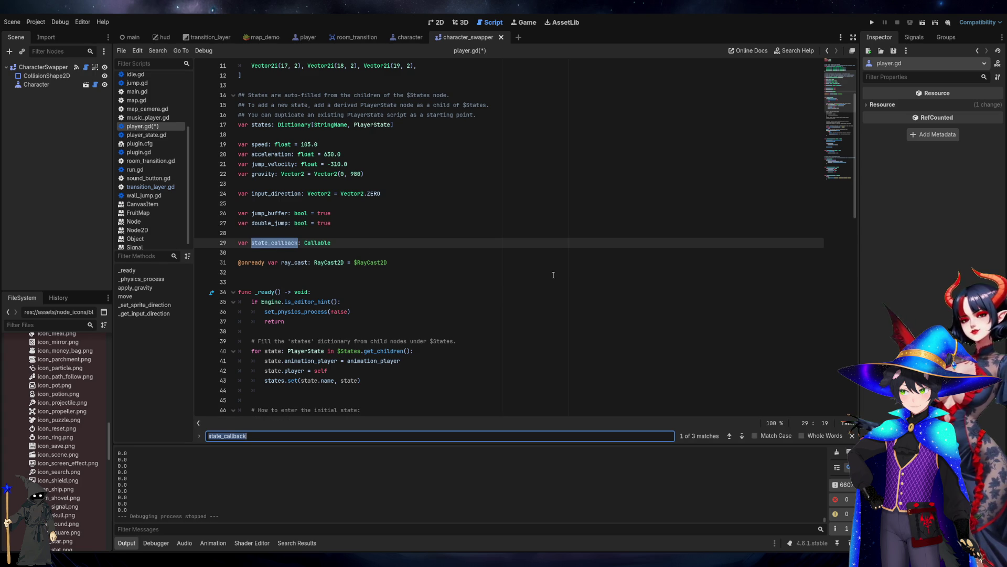
{"action": "key", "text": "ctrl+shift+f"}
{"action": "key", "text": "Return"}
- Review the line 39 and 50 matches in player_state.gd, then return to player.gd's declaration
{"action": "left_click", "coordinate": [199, 489]}
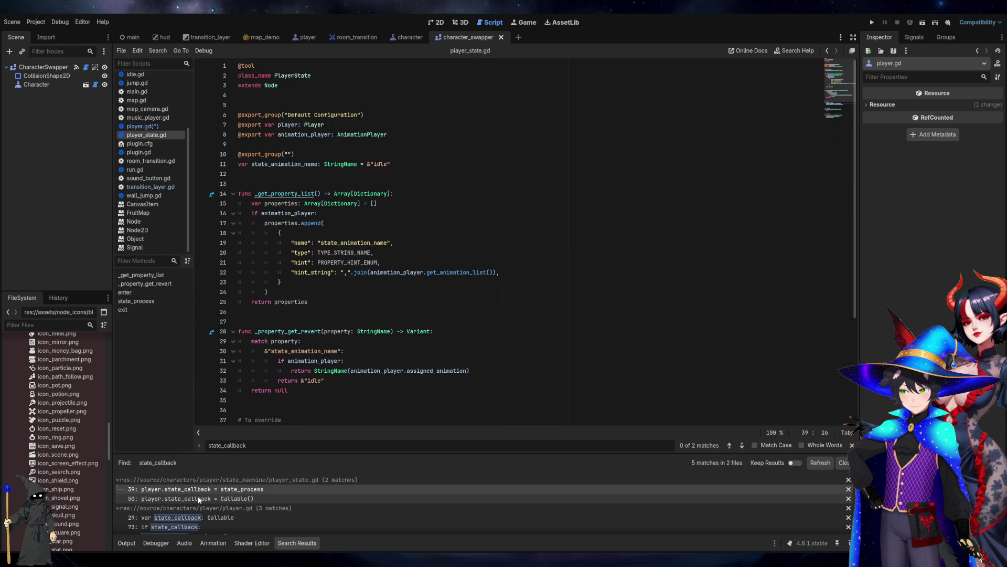
{"action": "left_click", "coordinate": [199, 499]}
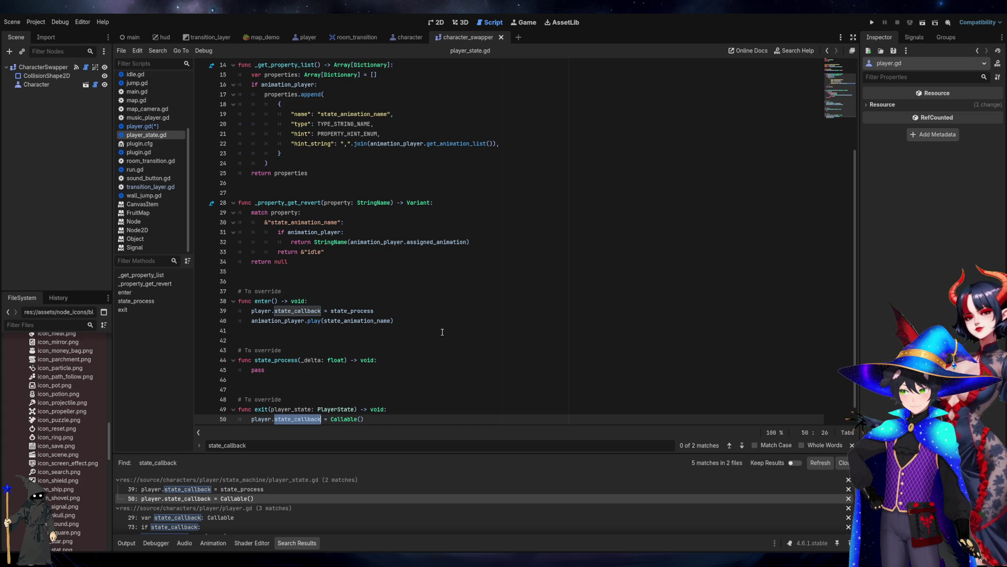
{"action": "scroll", "coordinate": [443, 331], "scroll_direction": "down", "scroll_amount": 1}
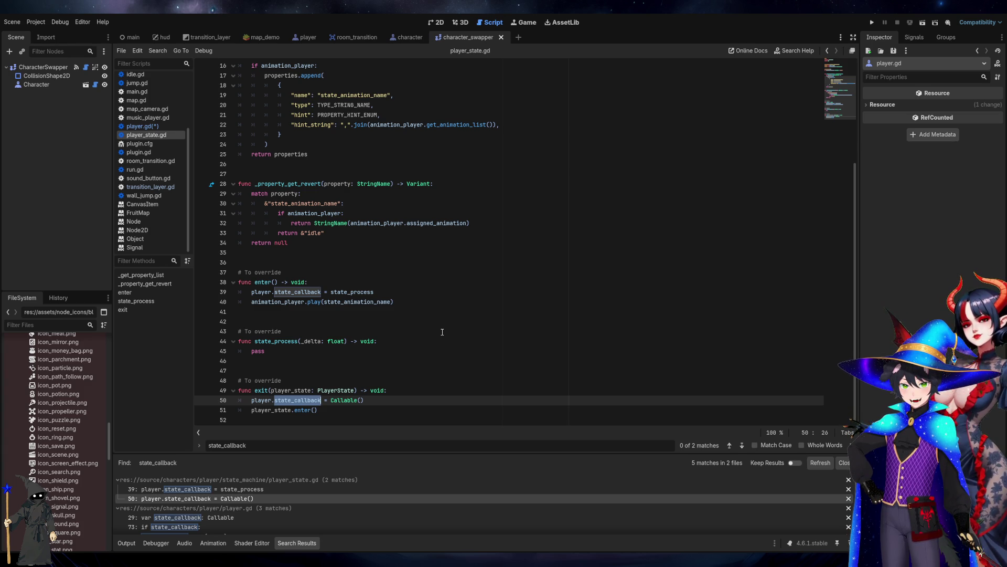
{"action": "scroll", "coordinate": [442, 331], "scroll_direction": "up", "scroll_amount": 5}
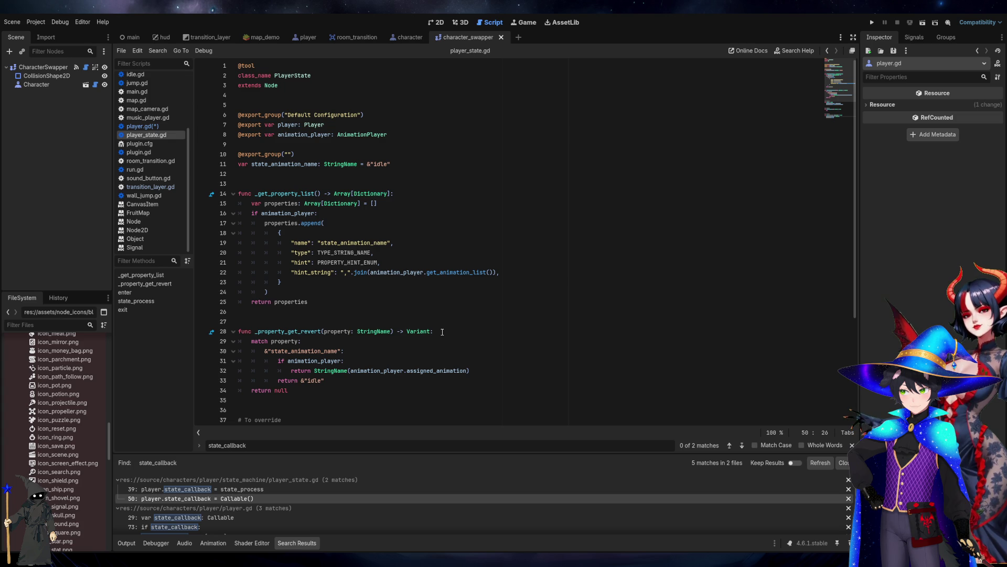
{"action": "left_click", "coordinate": [236, 498]}
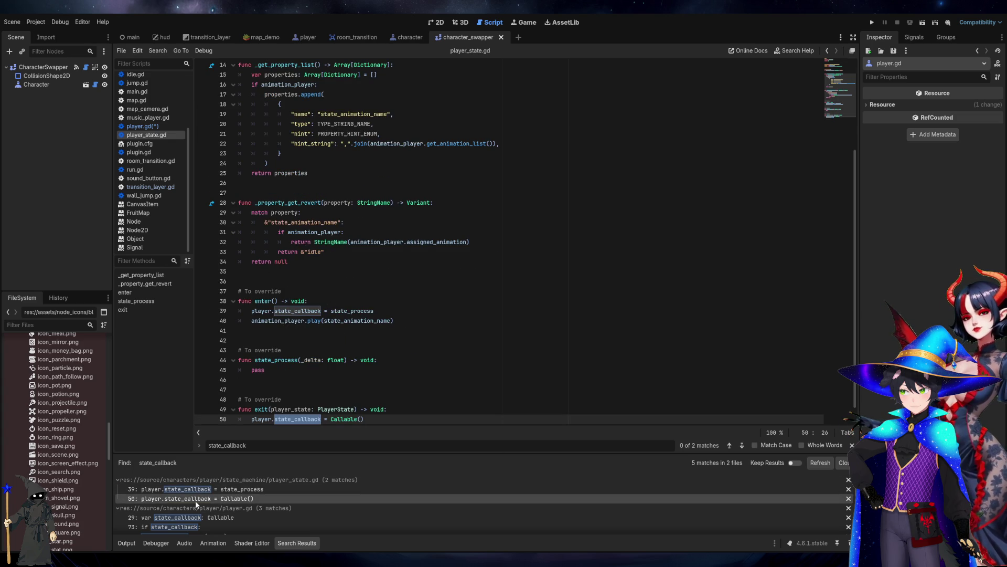
{"action": "key", "text": "alt+Left"}
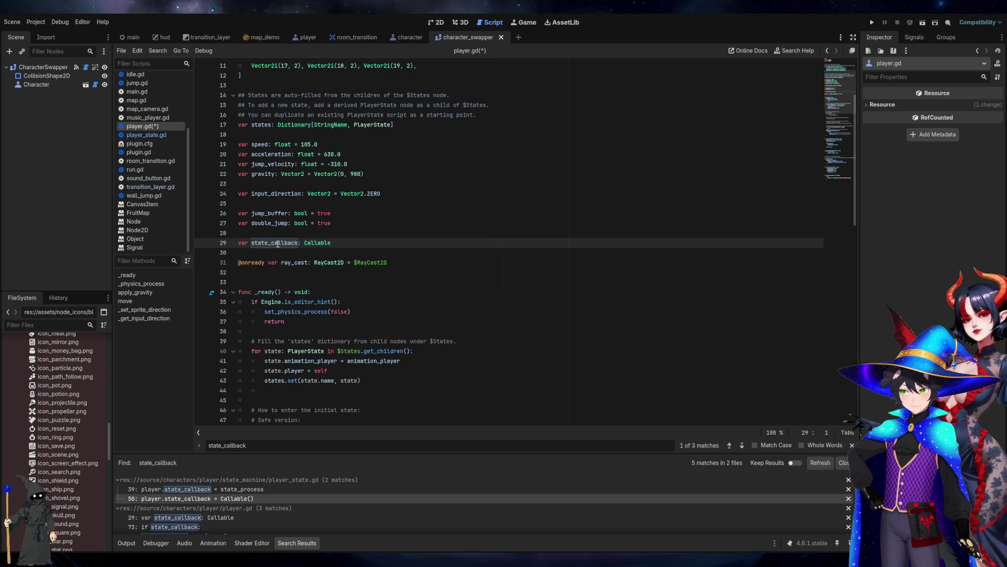
- Review player_state.gd's state_callback assignment on line 39, the state_process function and lines 50–51
{"action": "scroll", "coordinate": [455, 221], "scroll_direction": "down", "scroll_amount": 2}
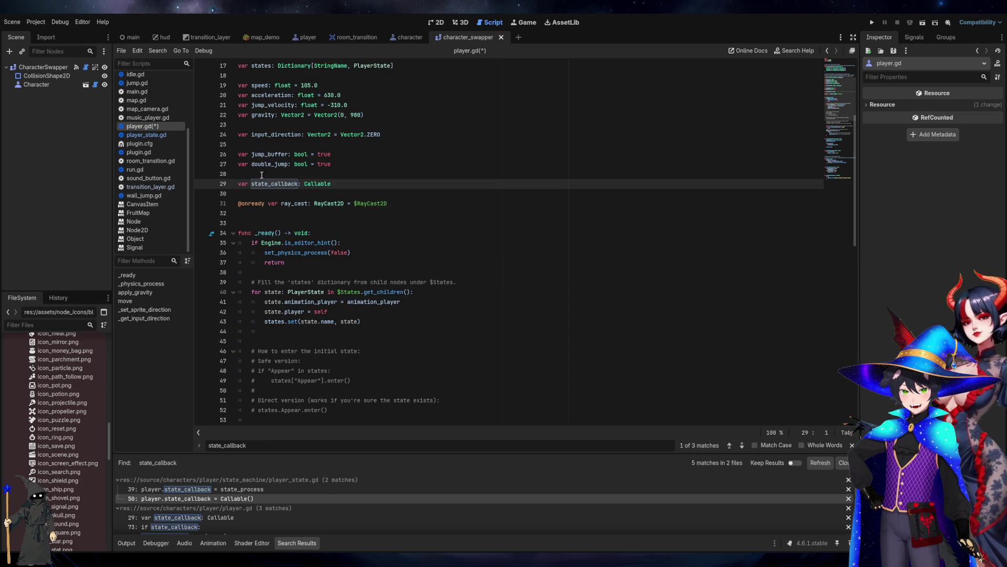
{"action": "left_click", "coordinate": [243, 489]}
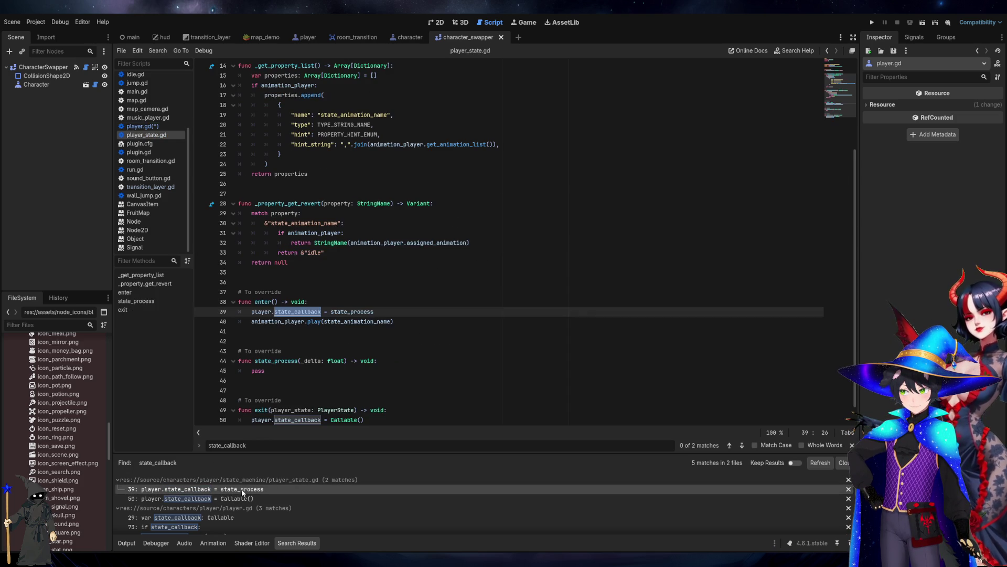
{"action": "left_click", "coordinate": [350, 312]}
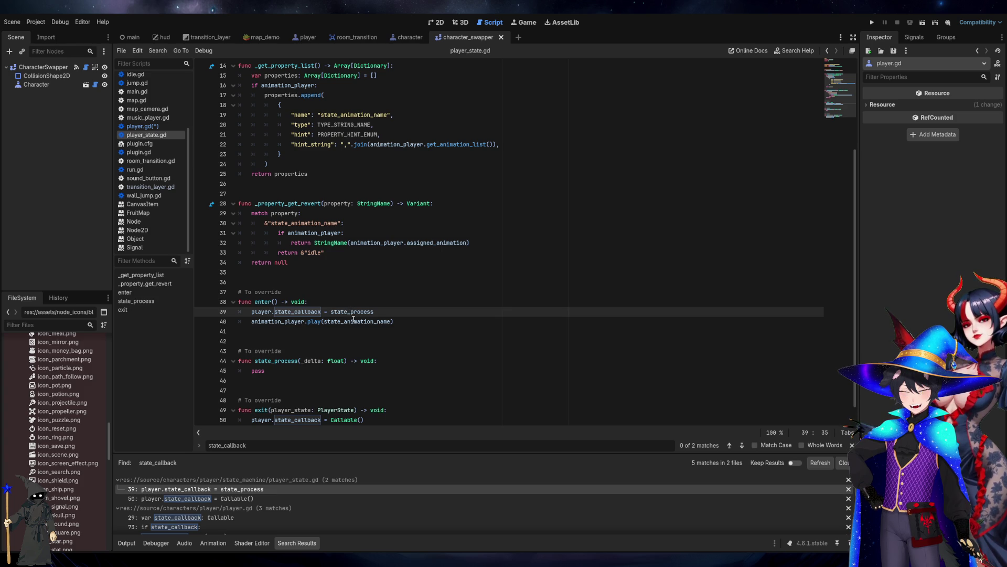
{"action": "left_click", "coordinate": [297, 362], "text": "ctrl"}
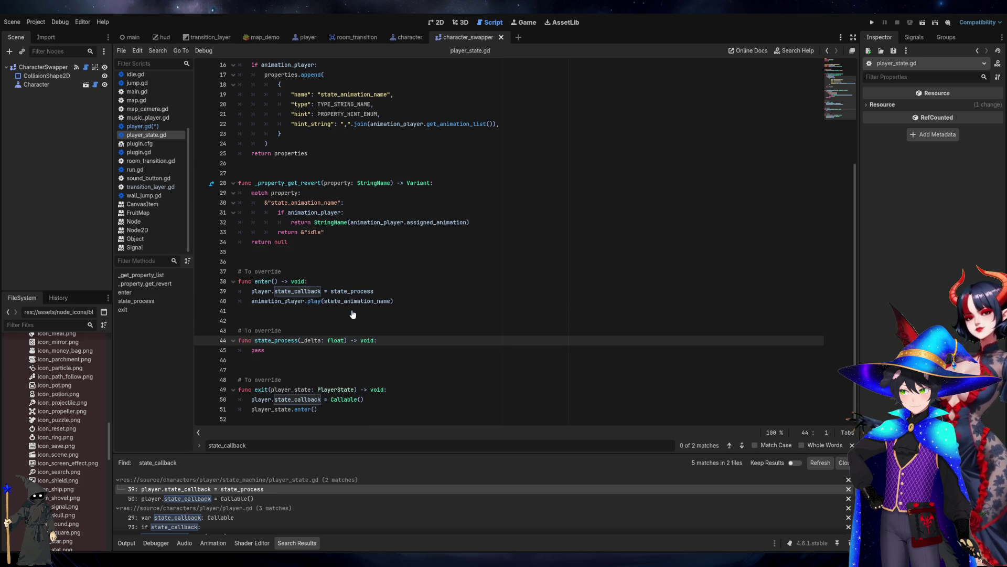
{"action": "left_click", "coordinate": [299, 351]}
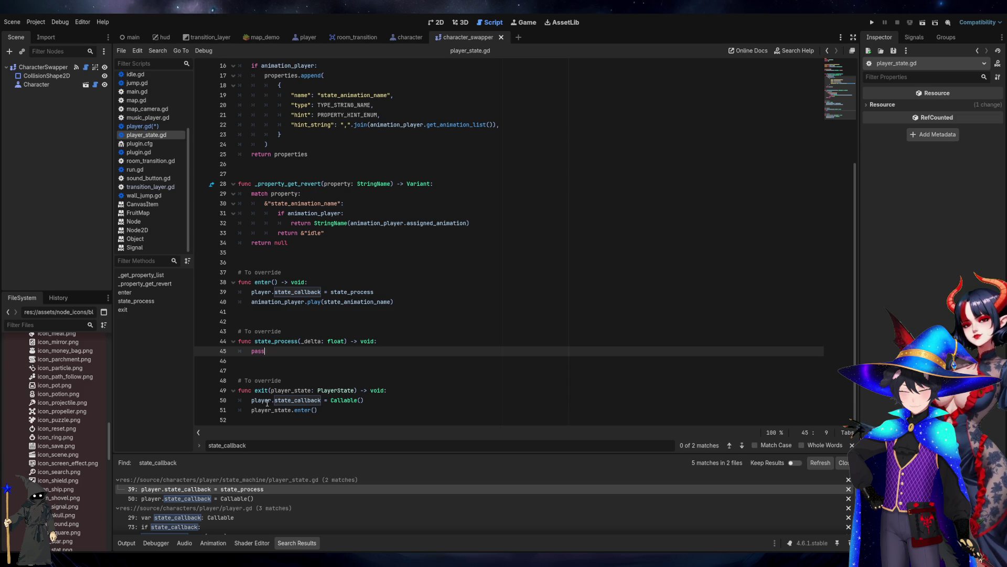
{"action": "left_click", "coordinate": [390, 397]}
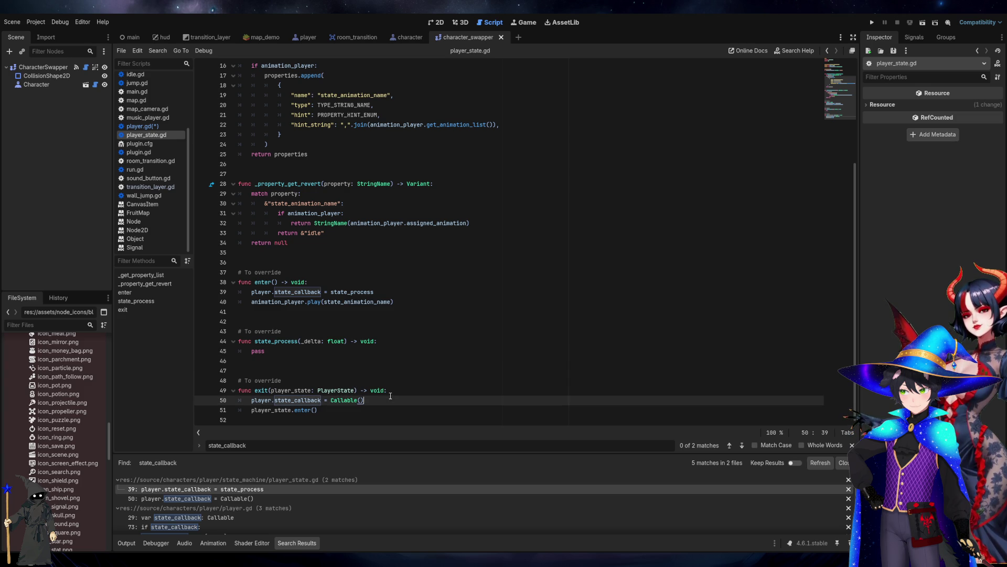
{"action": "left_click", "coordinate": [373, 406]}
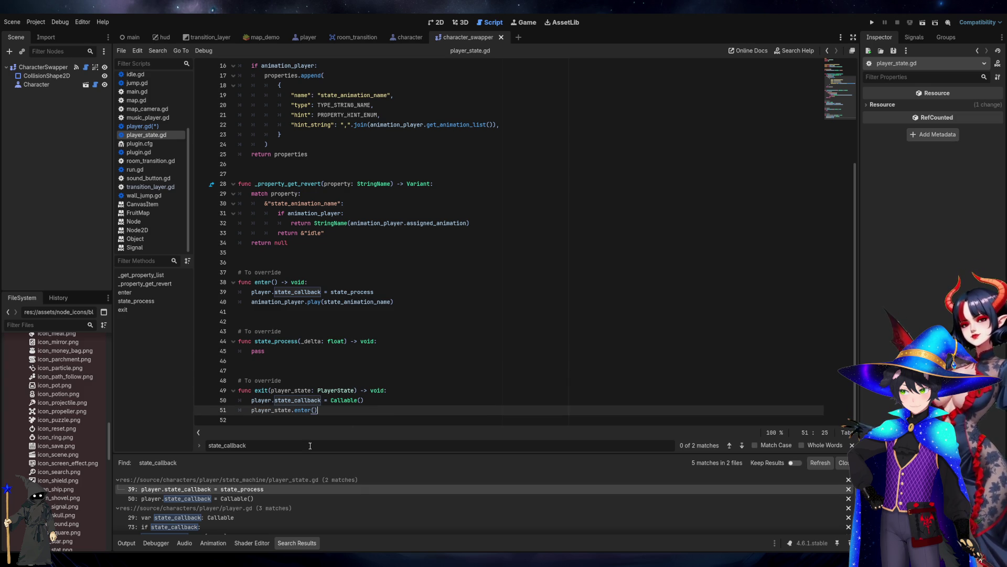
- Inspect the state_callback check and call on lines 73–74, then open Callable's call() docs
{"action": "scroll", "coordinate": [202, 512], "scroll_direction": "down", "scroll_amount": 1}
{"action": "left_click", "coordinate": [200, 521]}
{"action": "scroll", "coordinate": [343, 376], "scroll_direction": "down", "scroll_amount": 5}
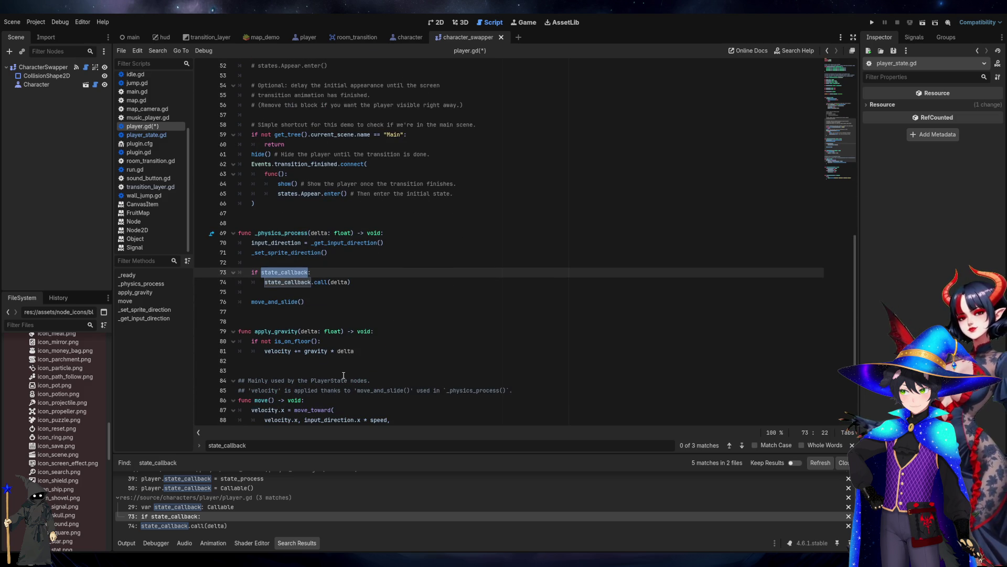
{"action": "left_click", "coordinate": [311, 274]}
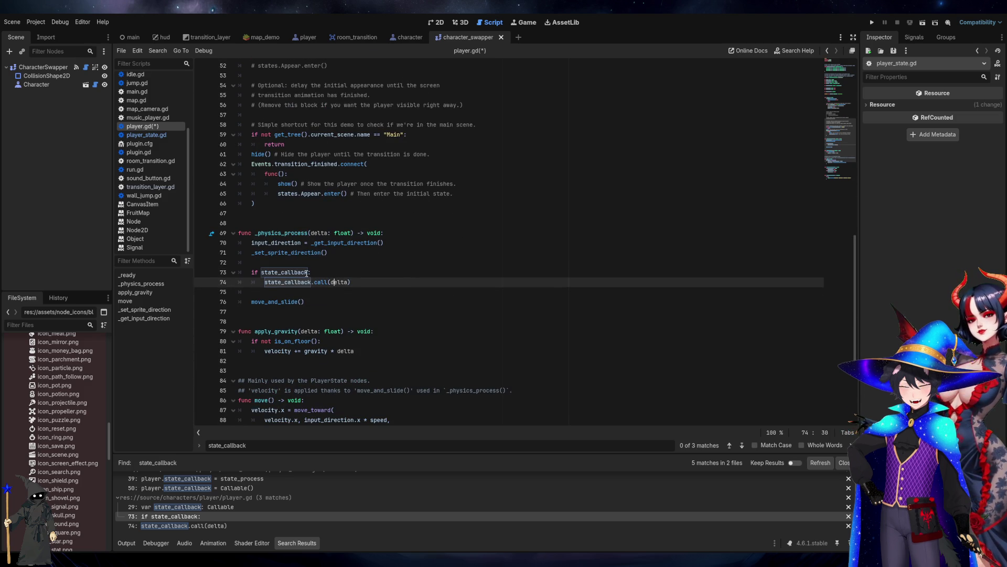
{"action": "left_click_drag", "start_coordinate": [311, 273], "coordinate": [239, 274]}
{"action": "left_click", "coordinate": [269, 275]}
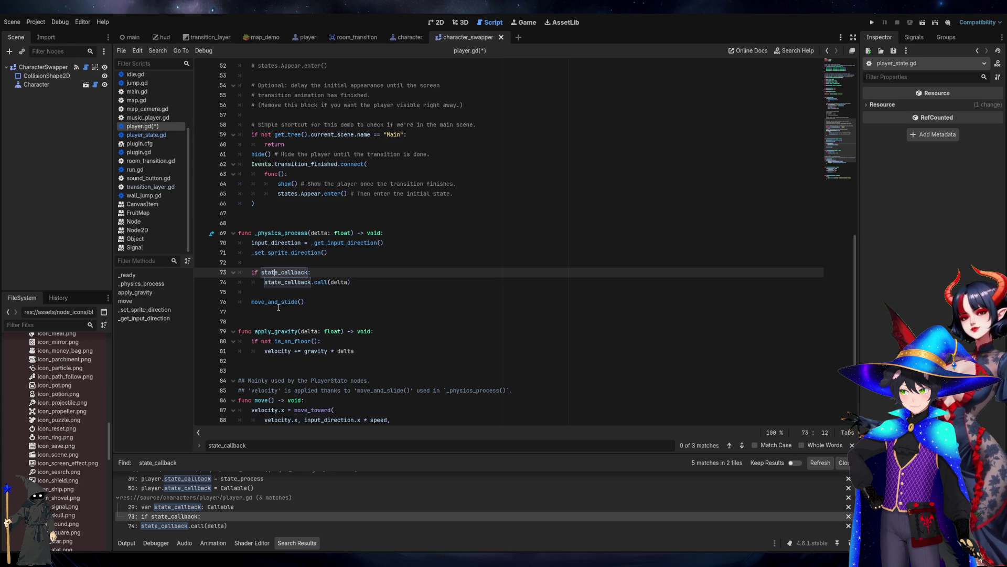
{"action": "left_click", "coordinate": [294, 283]}
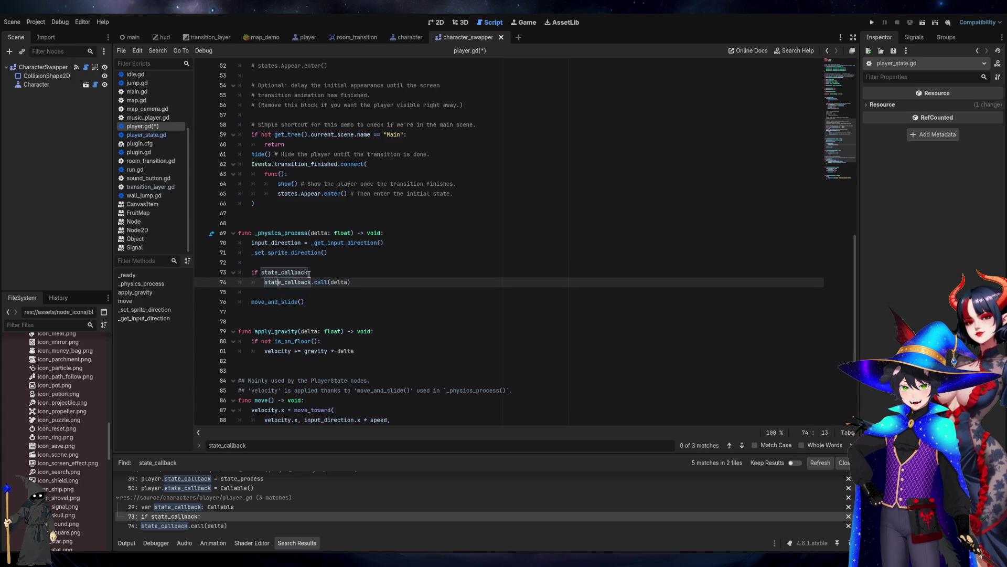
{"action": "left_click", "coordinate": [296, 273]}
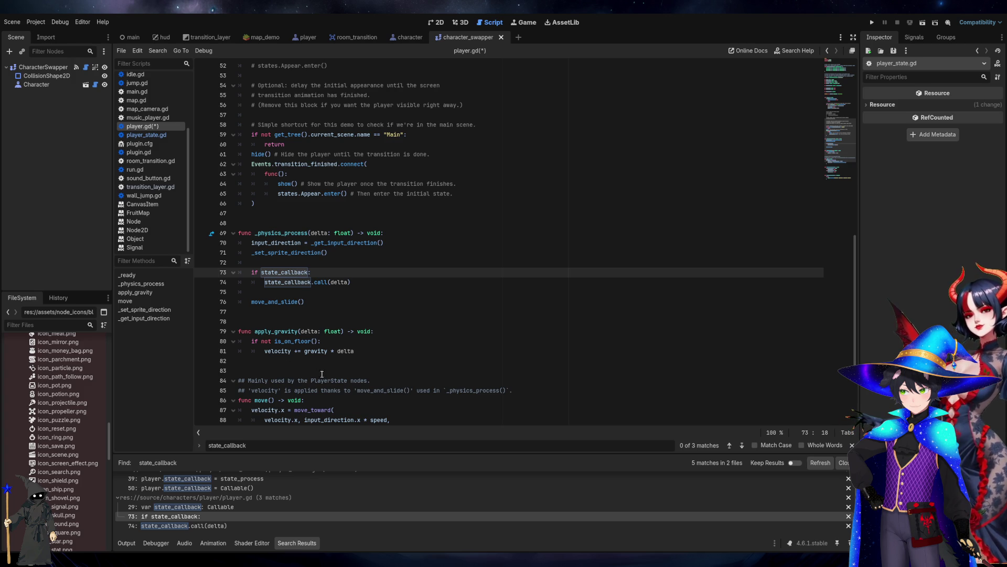
{"action": "left_click", "coordinate": [195, 526]}
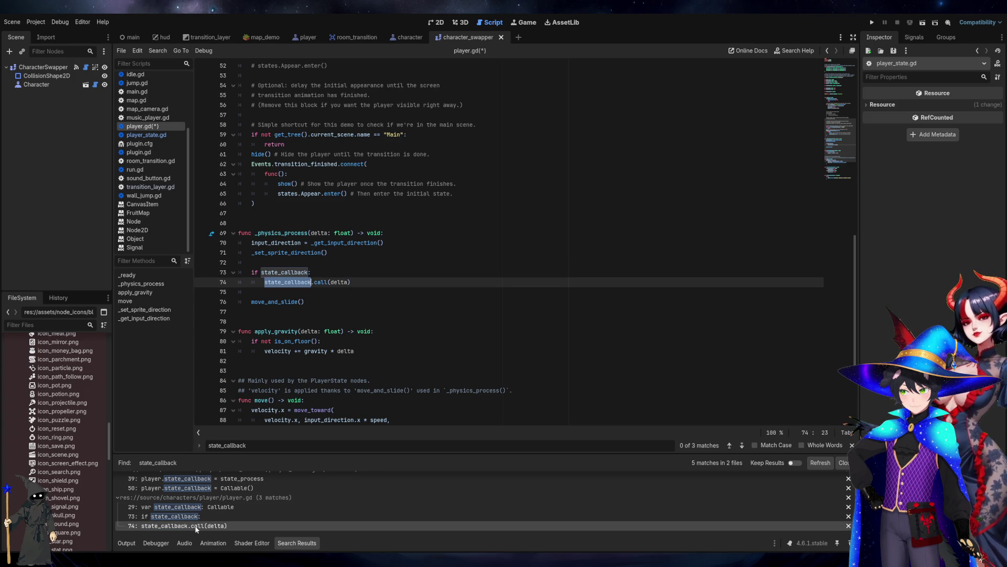
{"action": "left_click", "coordinate": [320, 282], "text": "ctrl"}
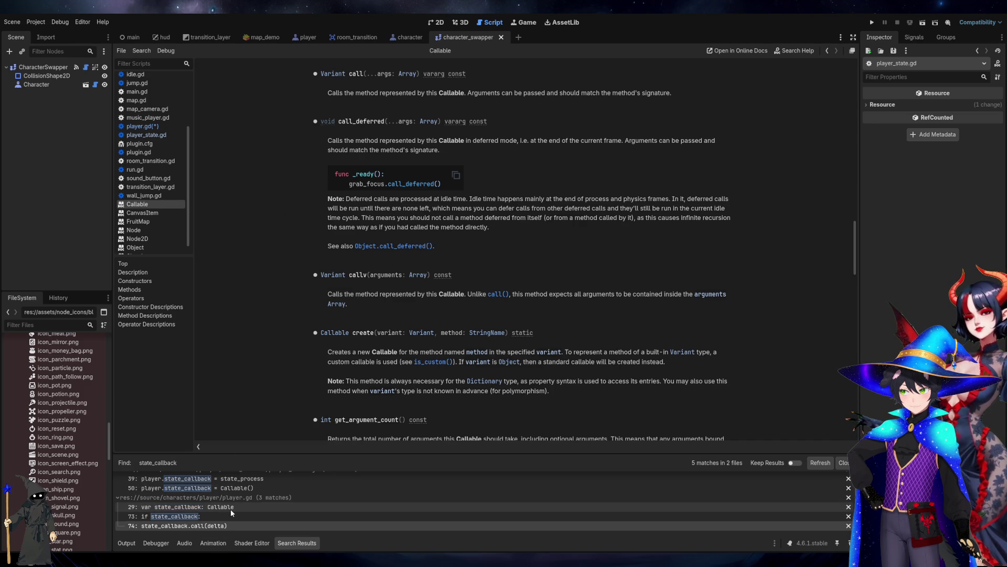
- Open the player_state.gd line 39 result, where enter() sets player.state_callback = state_process
{"action": "scroll", "coordinate": [231, 508], "scroll_direction": "up", "scroll_amount": 1}
{"action": "left_click", "coordinate": [243, 488]}
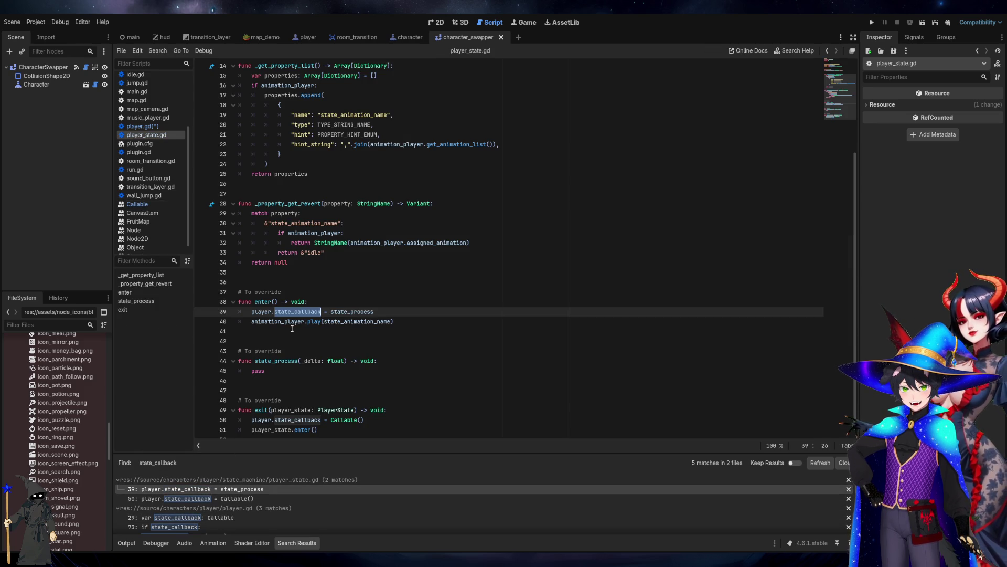
- Select state_process in player_state.gd and search the whole project for it
{"action": "left_click", "coordinate": [340, 314], "text": "ctrl"}
{"action": "left_click", "coordinate": [330, 353]}
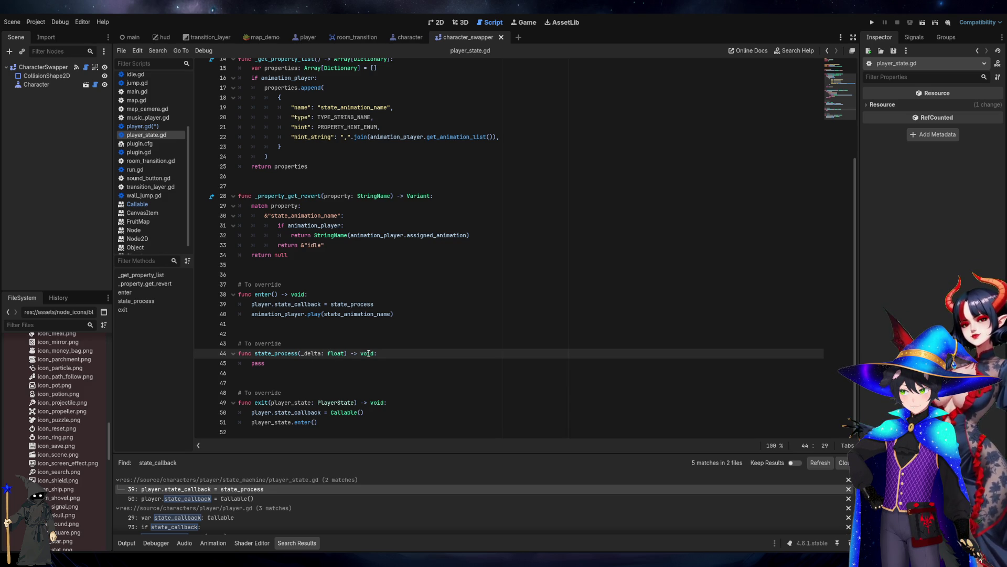
{"action": "double_click", "coordinate": [271, 353]}
{"action": "key", "text": "ctrl+f"}
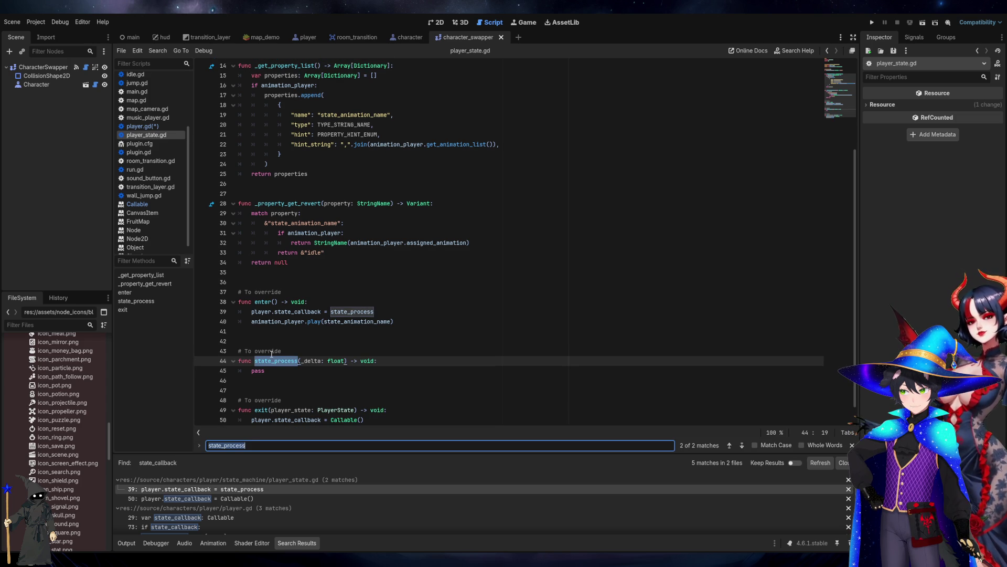
{"action": "key", "text": "Return"}
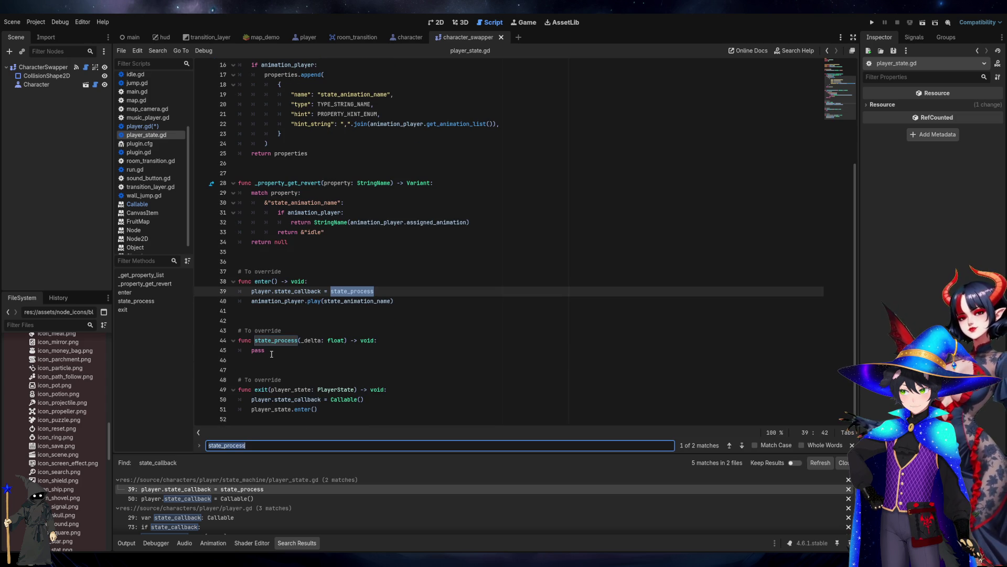
{"action": "key", "text": "ctrl+shift+f"}
{"action": "key", "text": "Return"}
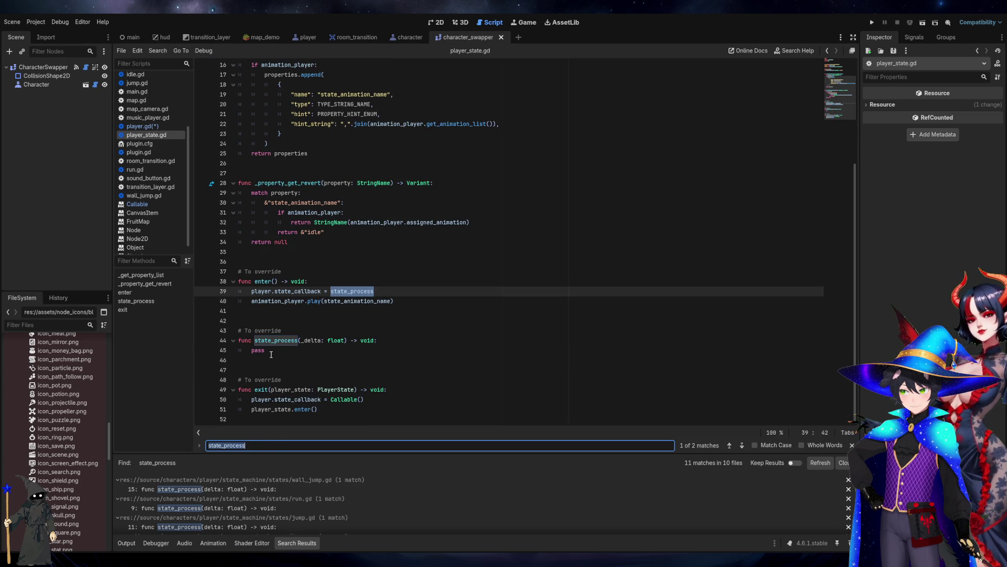
- Review the state_process overrides in wall_jump.gd, run.gd, jump.gd and idle.gd
{"action": "left_click", "coordinate": [305, 490]}
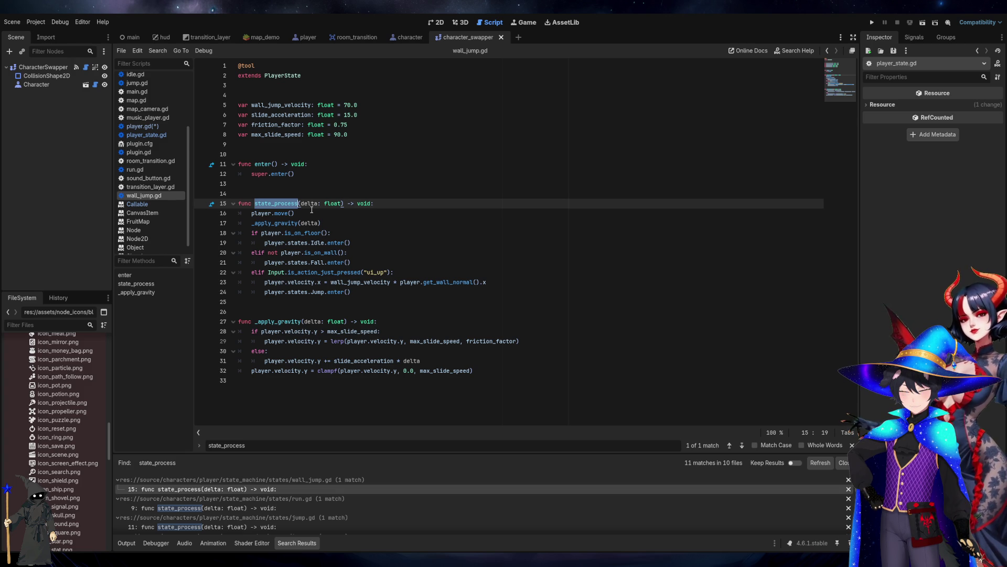
{"action": "left_click", "coordinate": [257, 213]}
{"action": "left_click", "coordinate": [255, 224]}
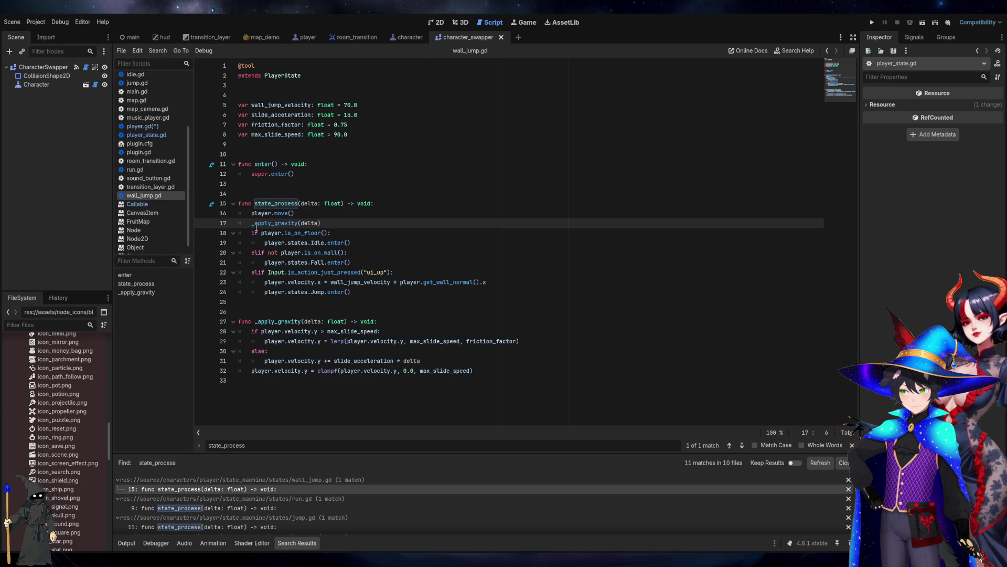
{"action": "left_click", "coordinate": [210, 508]}
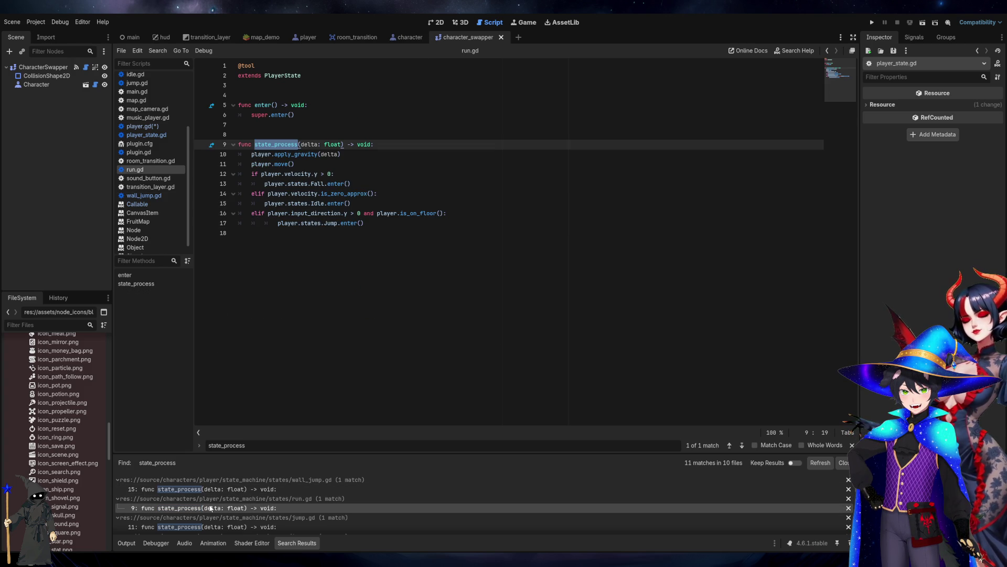
{"action": "scroll", "coordinate": [209, 508], "scroll_direction": "down", "scroll_amount": 1}
{"action": "left_click", "coordinate": [209, 513]}
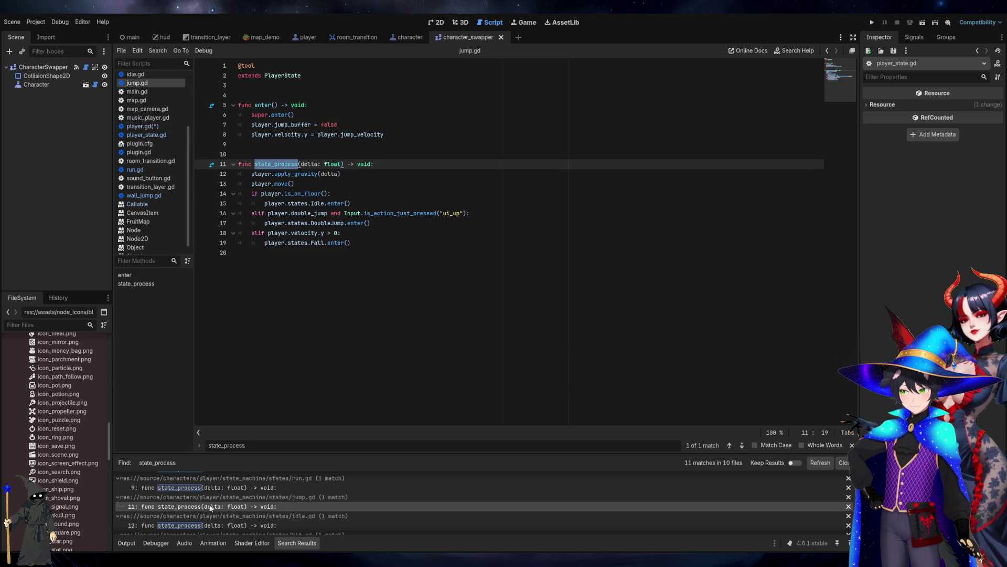
{"action": "scroll", "coordinate": [207, 518], "scroll_direction": "down", "scroll_amount": 1}
{"action": "left_click", "coordinate": [210, 509]}
{"action": "scroll", "coordinate": [210, 509], "scroll_direction": "down", "scroll_amount": 2}
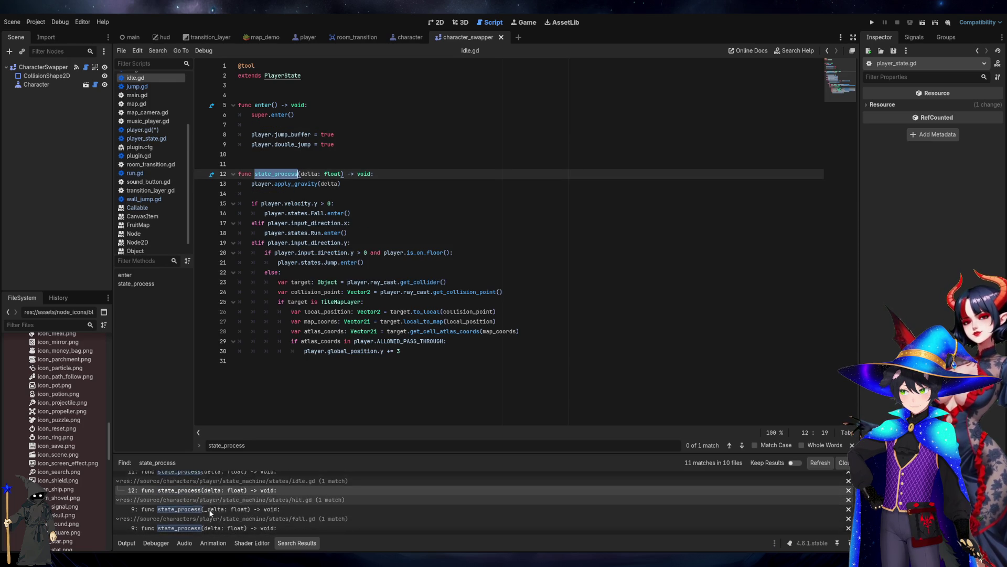
- Review hit.gd, fall.gd, double_jump.gd, appear.gd and animAA.gd overrides, ending in player_state.gd
{"action": "left_click", "coordinate": [212, 503]}
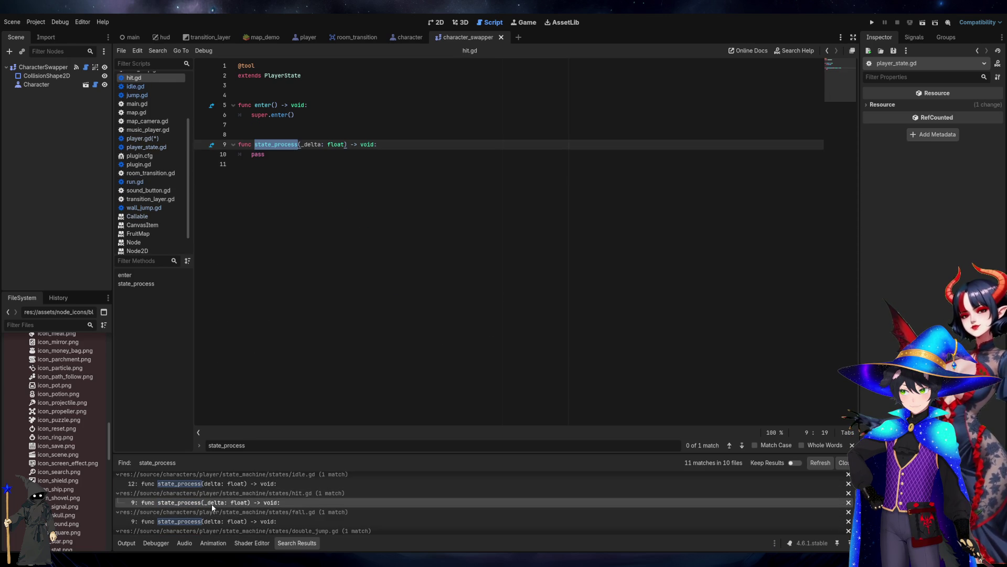
{"action": "scroll", "coordinate": [211, 503], "scroll_direction": "down", "scroll_amount": 1}
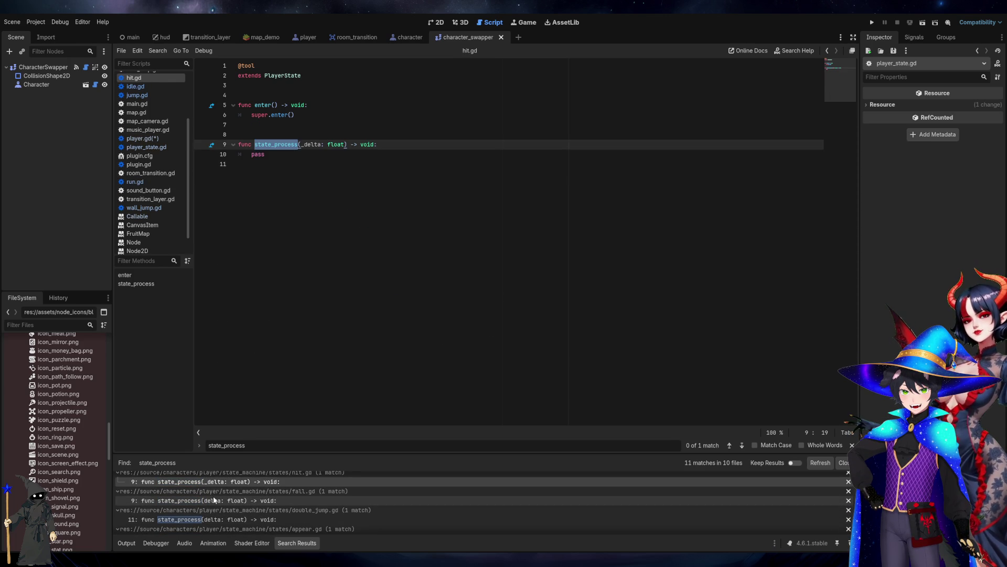
{"action": "left_click", "coordinate": [213, 500]}
{"action": "left_click", "coordinate": [204, 519]}
{"action": "scroll", "coordinate": [203, 520], "scroll_direction": "down", "scroll_amount": 2}
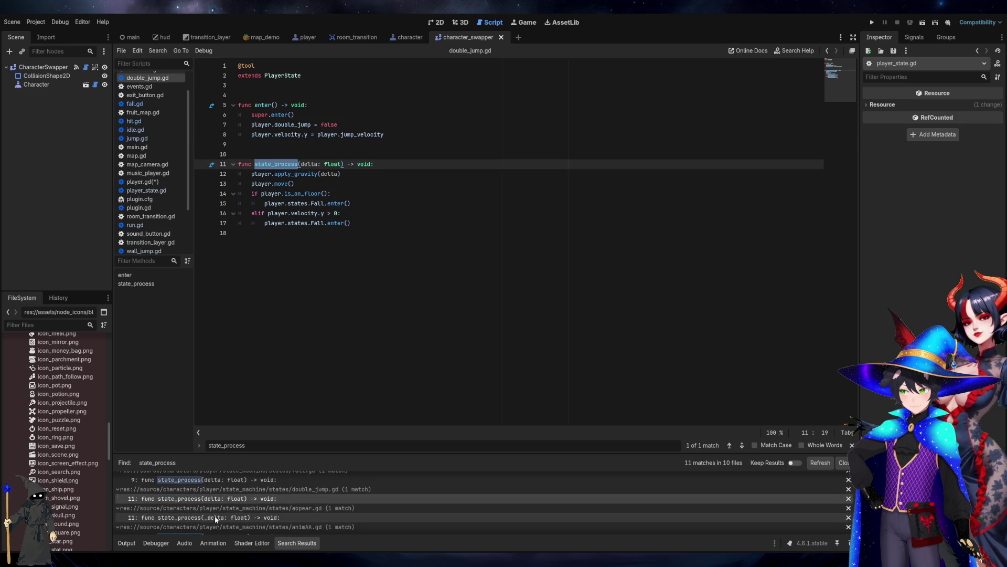
{"action": "left_click", "coordinate": [262, 497]}
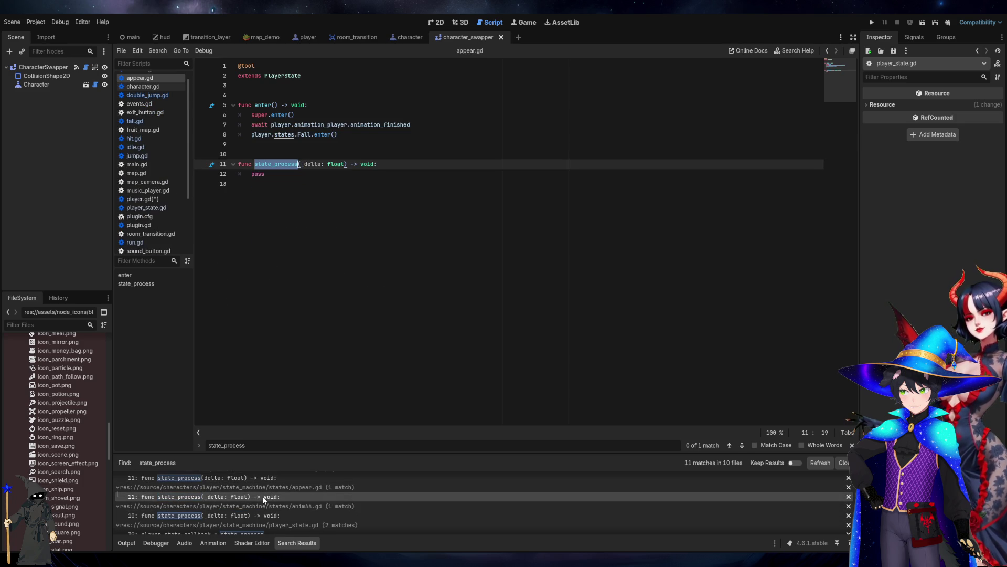
{"action": "left_click", "coordinate": [252, 515]}
{"action": "scroll", "coordinate": [252, 517], "scroll_direction": "down", "scroll_amount": 1}
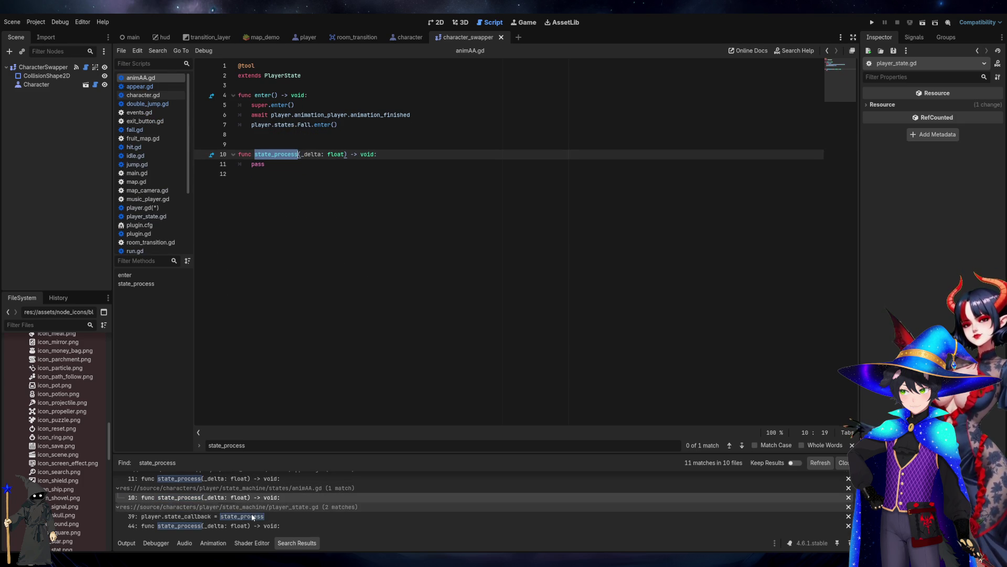
{"action": "left_click", "coordinate": [243, 525]}
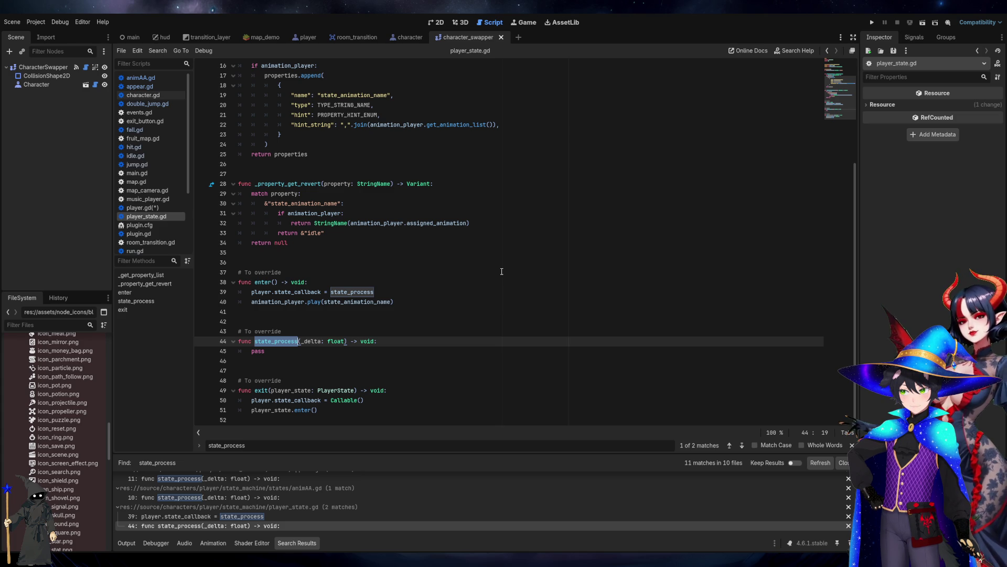
- Review the '# To override' comments above player_state.gd's enter function
{"action": "left_click", "coordinate": [284, 331]}
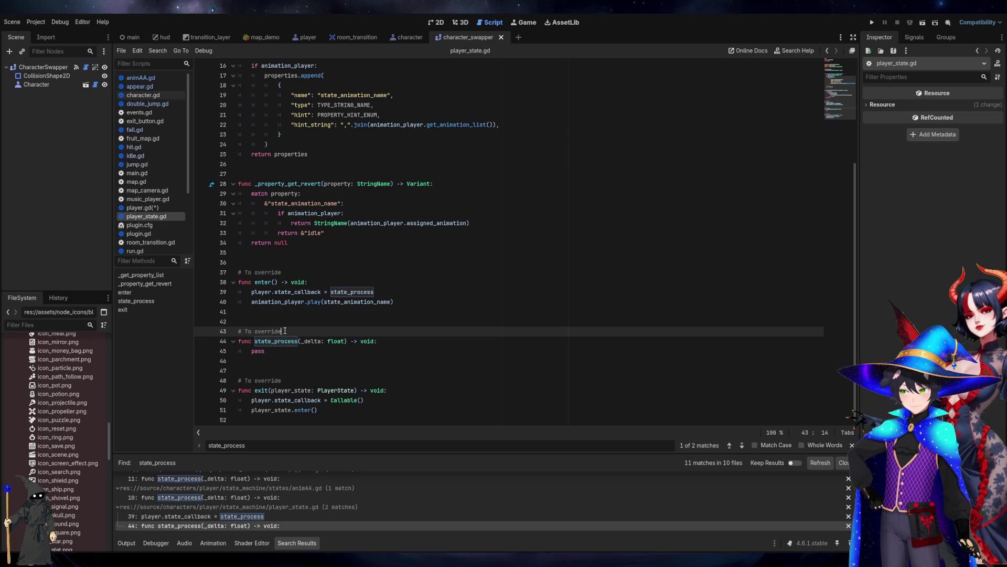
{"action": "left_click_drag", "start_coordinate": [282, 272], "coordinate": [248, 272]}
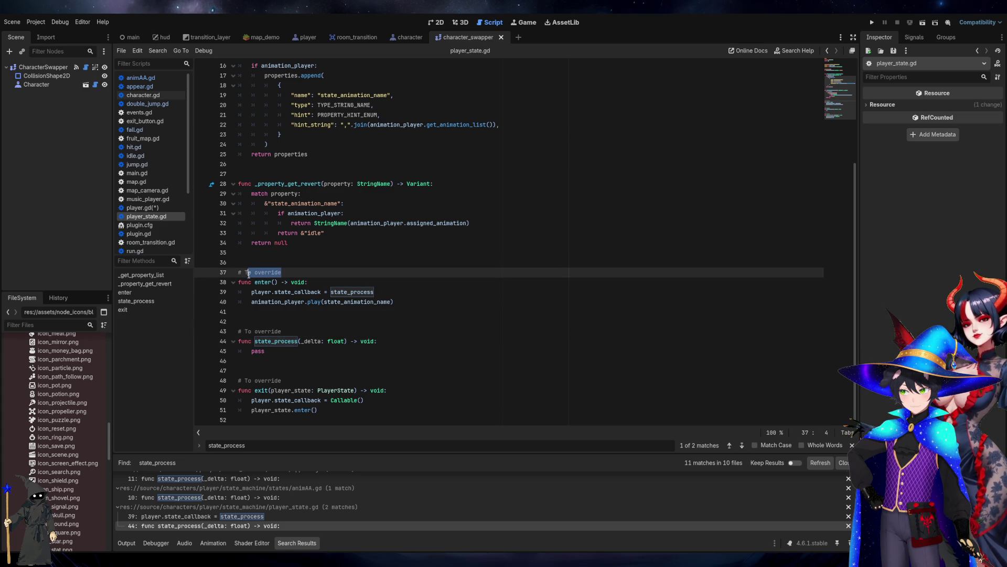
{"action": "triple_click", "coordinate": [286, 272]}
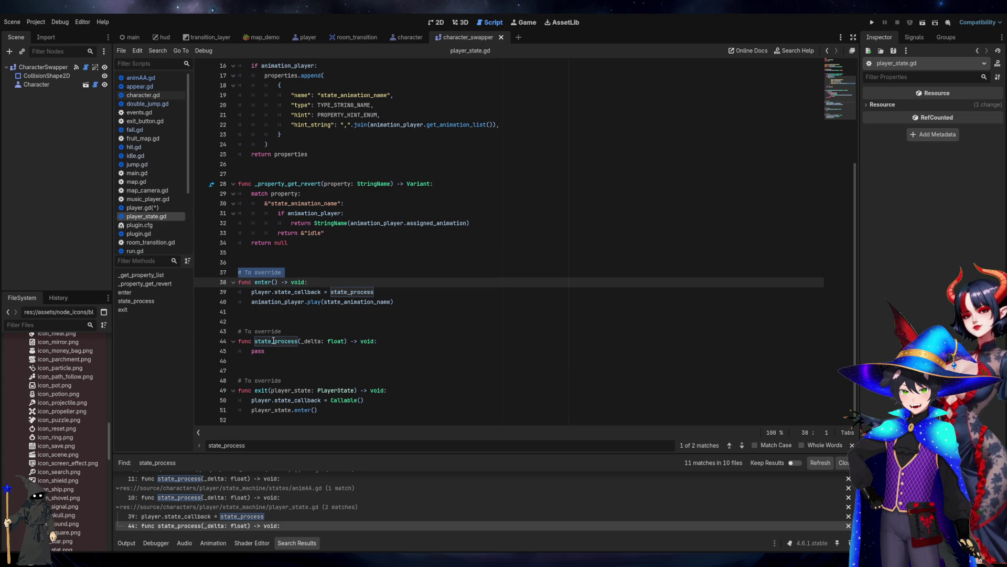
{"action": "left_click", "coordinate": [268, 282]}
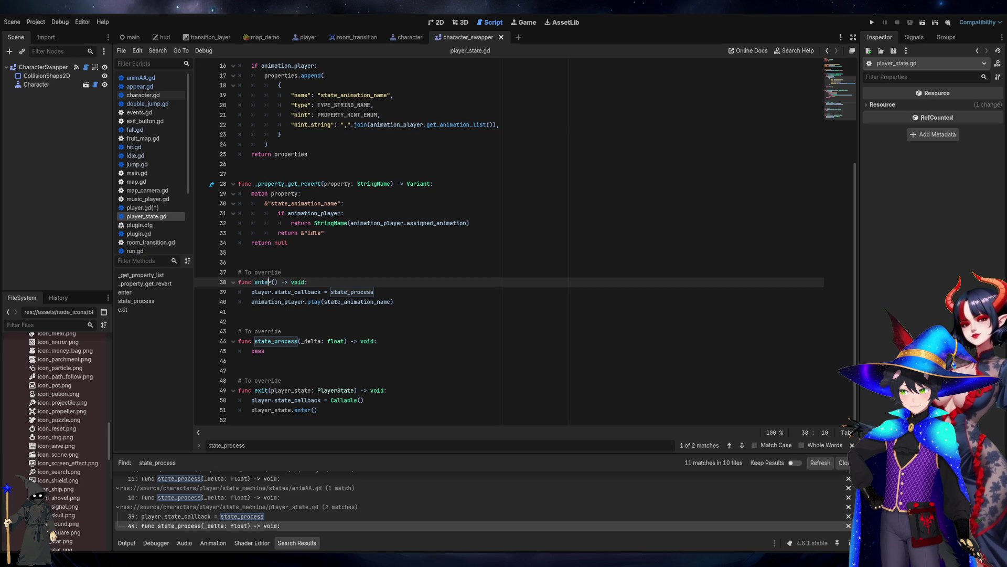
- Open appear.gd from the search results and inspect its enter() and empty state_process
{"action": "left_click", "coordinate": [190, 479]}
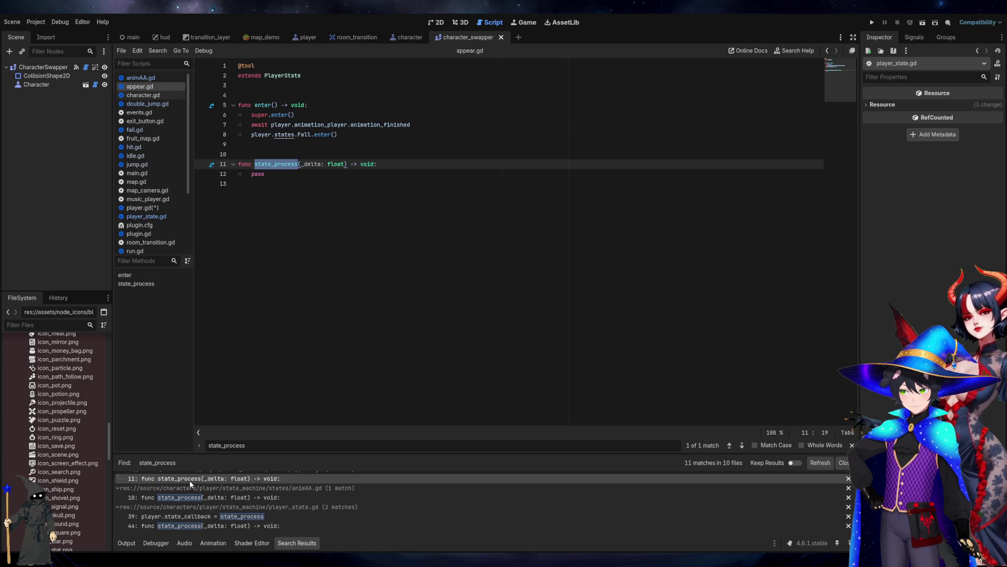
{"action": "left_click", "coordinate": [273, 105]}
{"action": "left_click", "coordinate": [262, 211]}
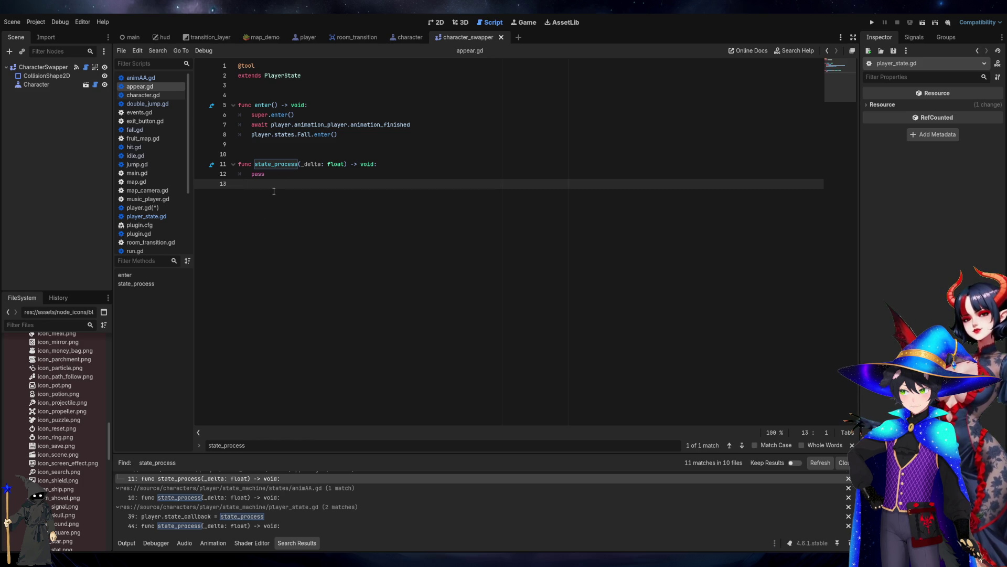
- Delete appear.gd's empty state_process override and save the script
{"action": "left_click_drag", "start_coordinate": [272, 188], "coordinate": [255, 150]}
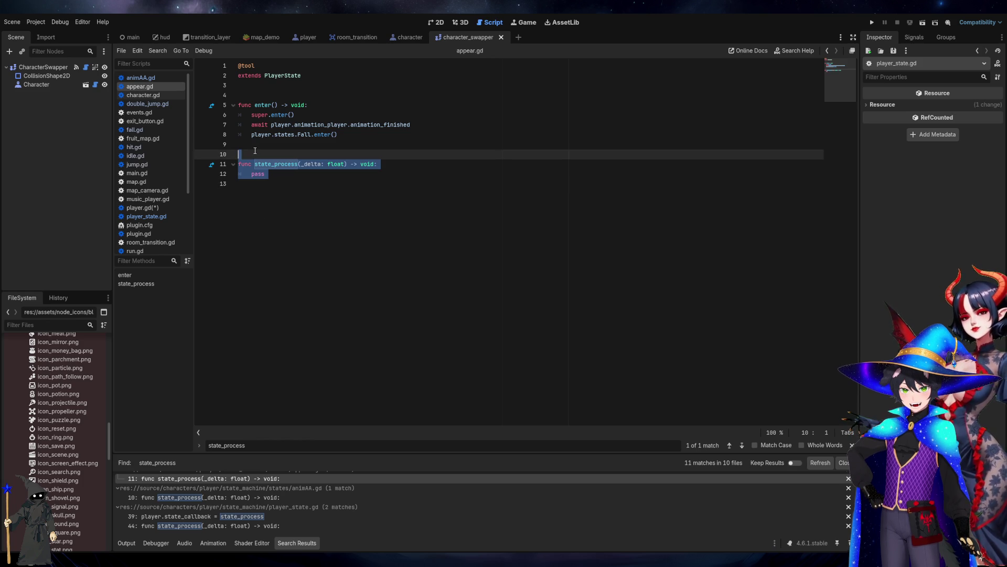
{"action": "key", "text": "BackSpace"}
{"action": "key", "text": "BackSpace"}
{"action": "key", "text": "BackSpace"}
{"action": "key", "text": "ctrl+s"}
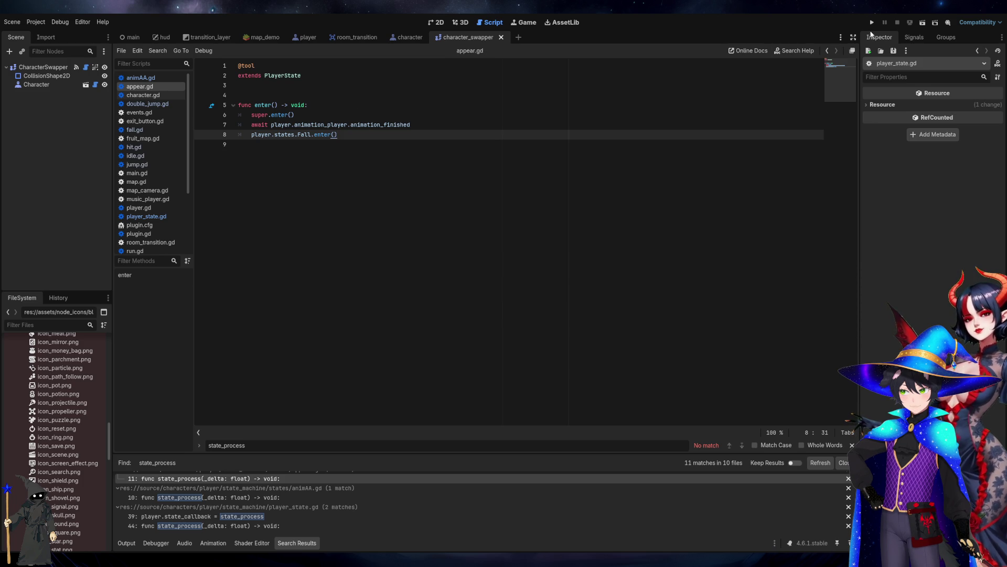
- Run the game to test the change, stop it, and return to the end of appear.gd
{"action": "key", "text": "F5"}
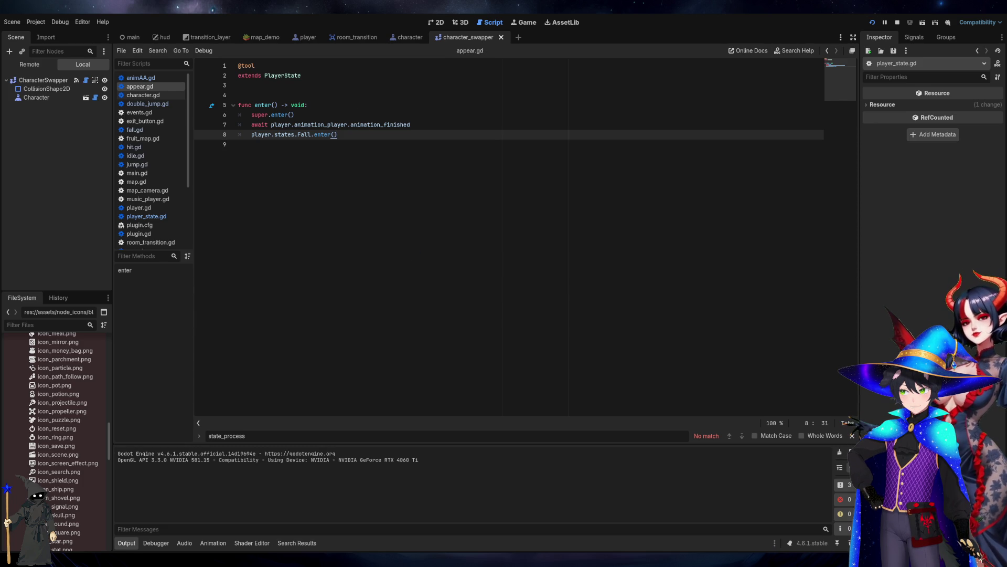
{"action": "key", "text": "F8"}
{"action": "scroll", "coordinate": [200, 464], "scroll_direction": "down", "scroll_amount": 1}
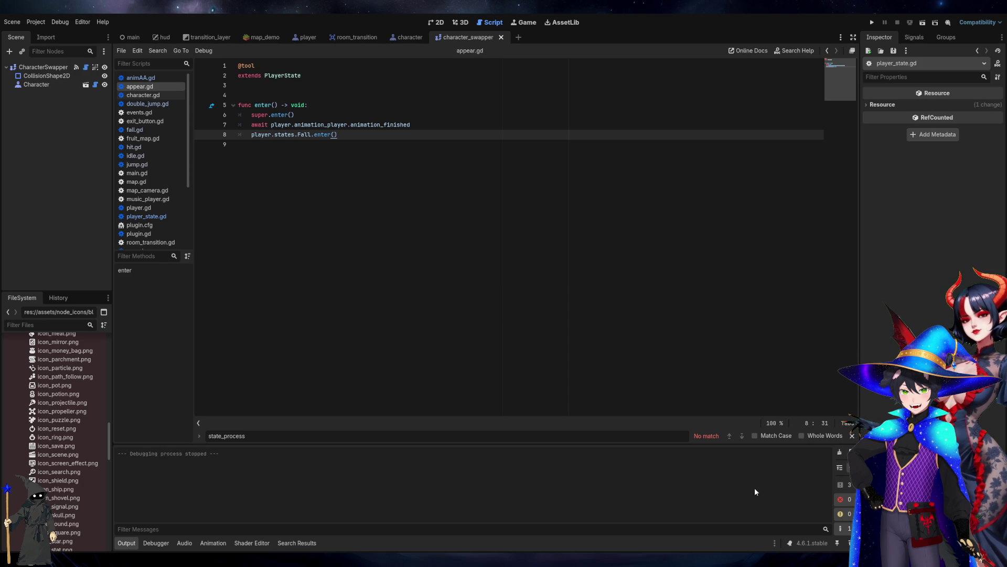
{"action": "scroll", "coordinate": [201, 464], "scroll_direction": "up", "scroll_amount": 1}
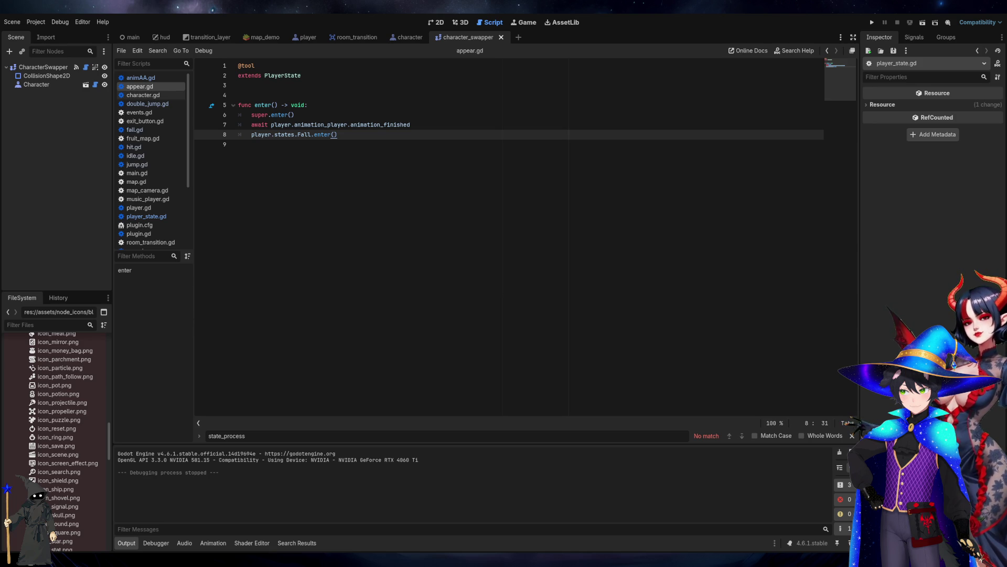
{"action": "key", "text": "Down"}
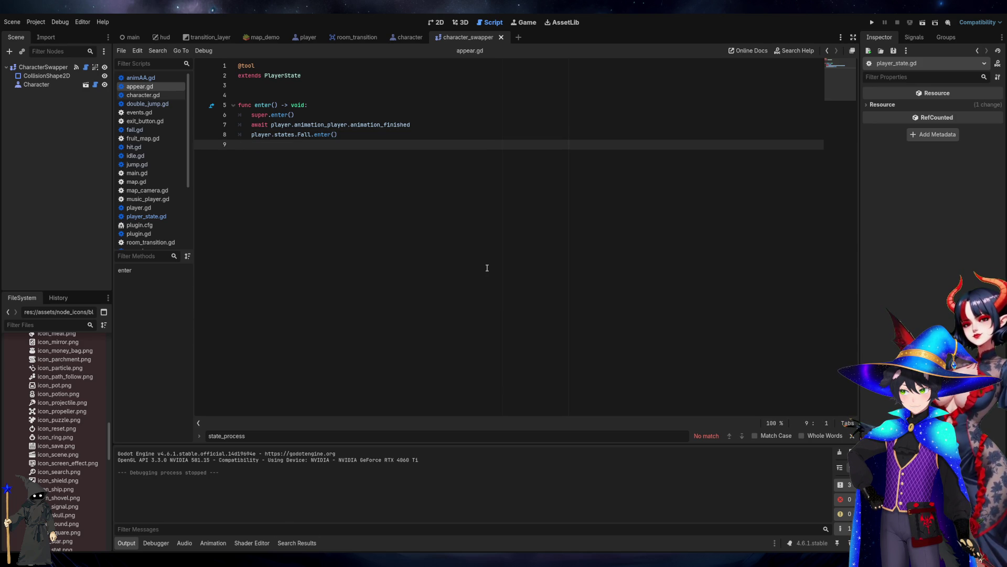
- Move between the character and player scene tabs, then bring up player.gd from the script list
{"action": "left_click", "coordinate": [406, 37]}
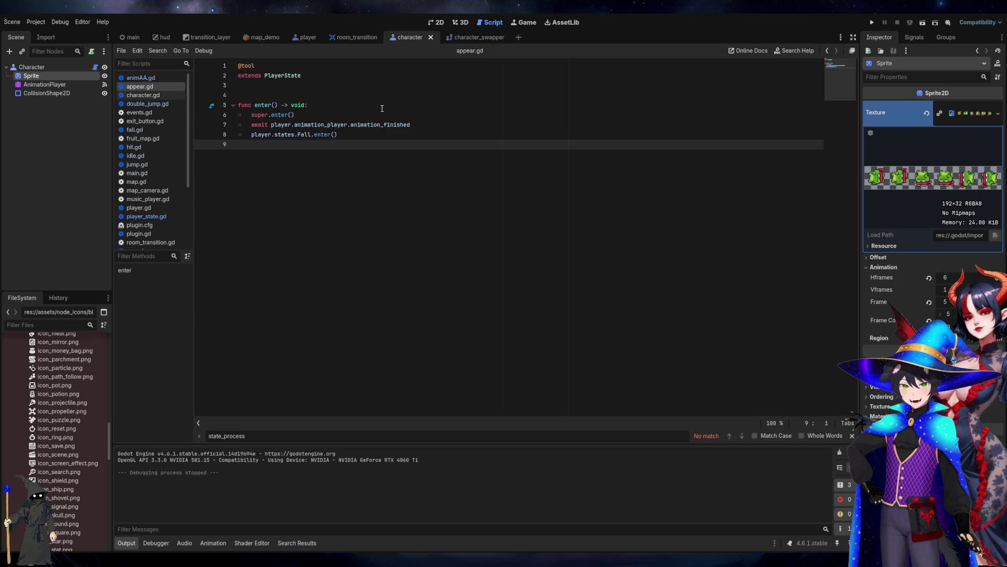
{"action": "left_click", "coordinate": [301, 37]}
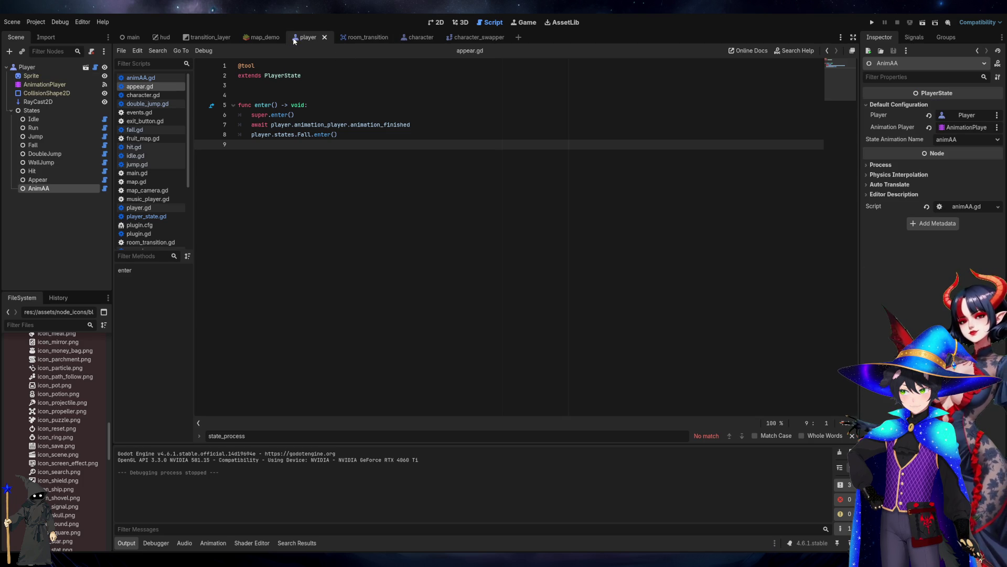
{"action": "left_click", "coordinate": [409, 37]}
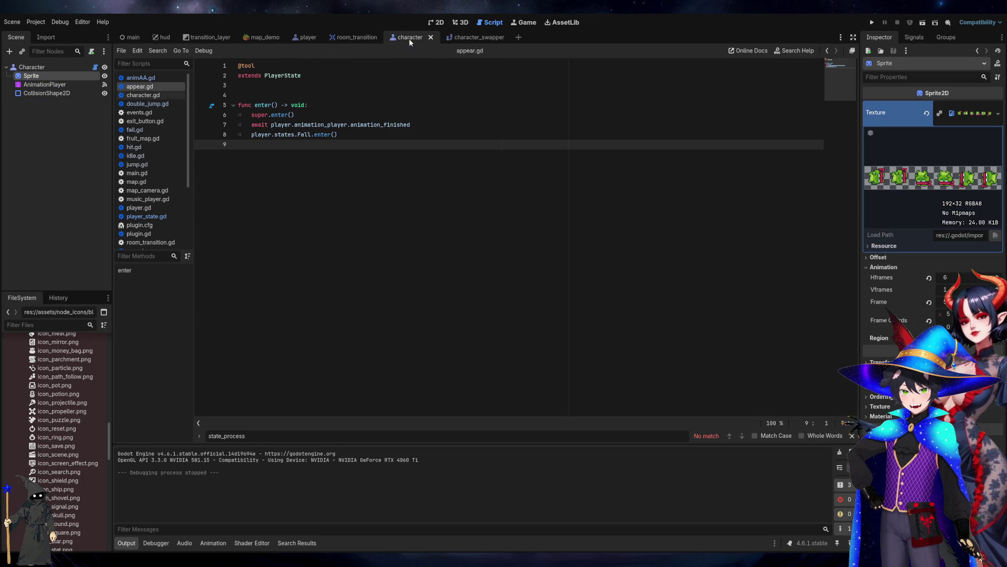
{"action": "left_click", "coordinate": [151, 96]}
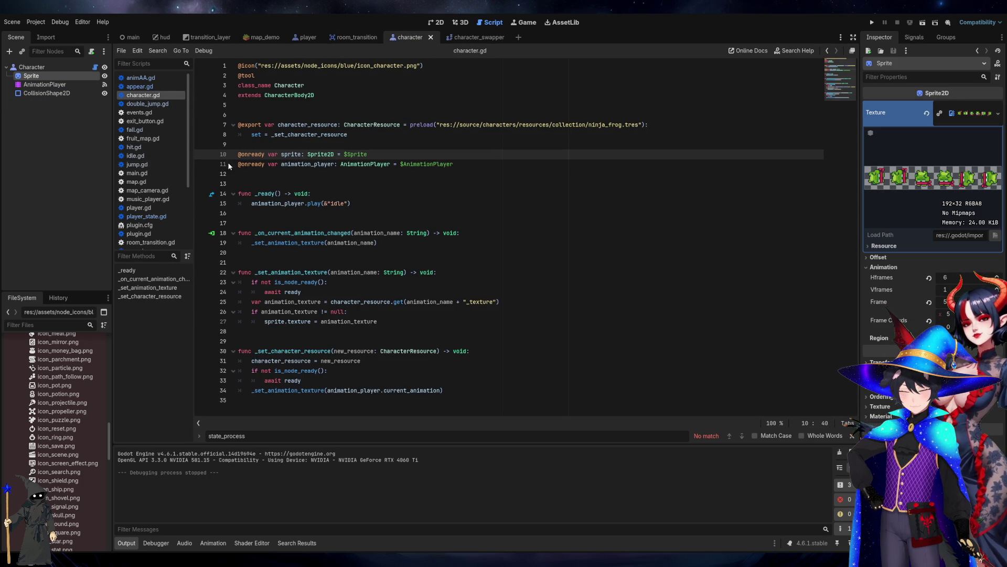
{"action": "scroll", "coordinate": [131, 163], "scroll_direction": "down", "scroll_amount": 4}
{"action": "scroll", "coordinate": [133, 168], "scroll_direction": "up", "scroll_amount": 3}
{"action": "left_click", "coordinate": [138, 179]}
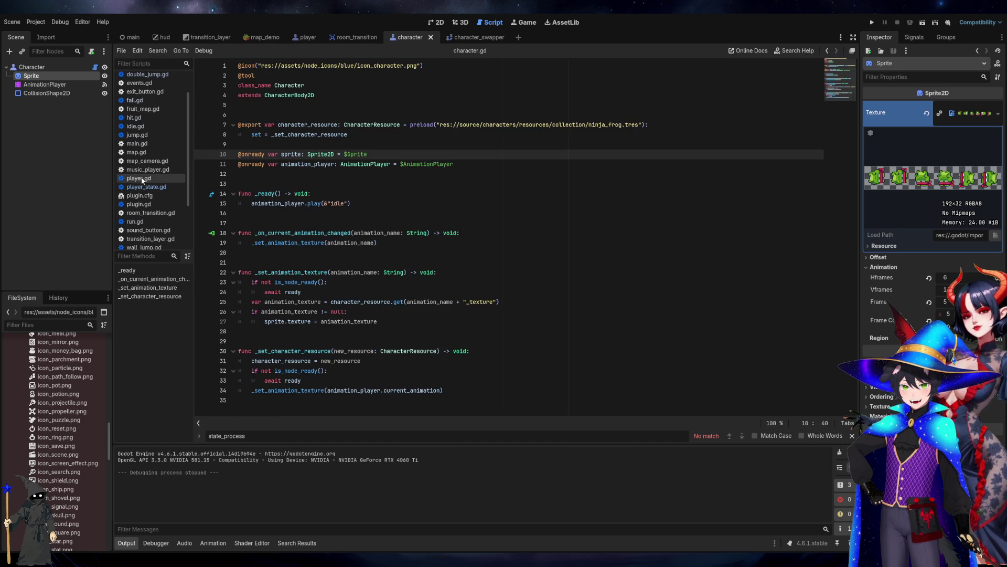
{"action": "scroll", "coordinate": [357, 194], "scroll_direction": "down", "scroll_amount": 3}
- Inspect the state_callback check and its state_callback.call(delta) on lines 73–74 of _physics_process
{"action": "left_click", "coordinate": [386, 200]}
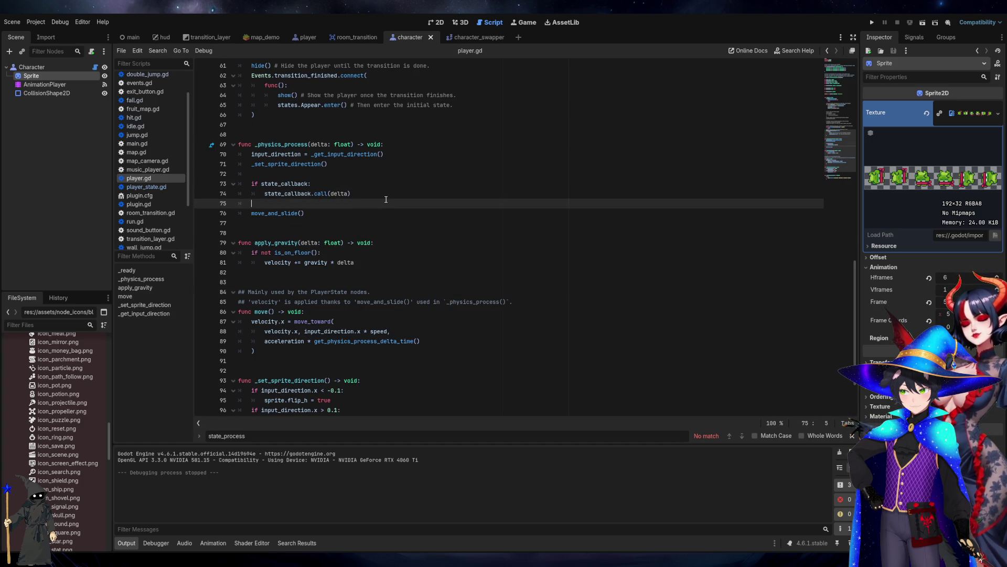
{"action": "left_click", "coordinate": [277, 183]}
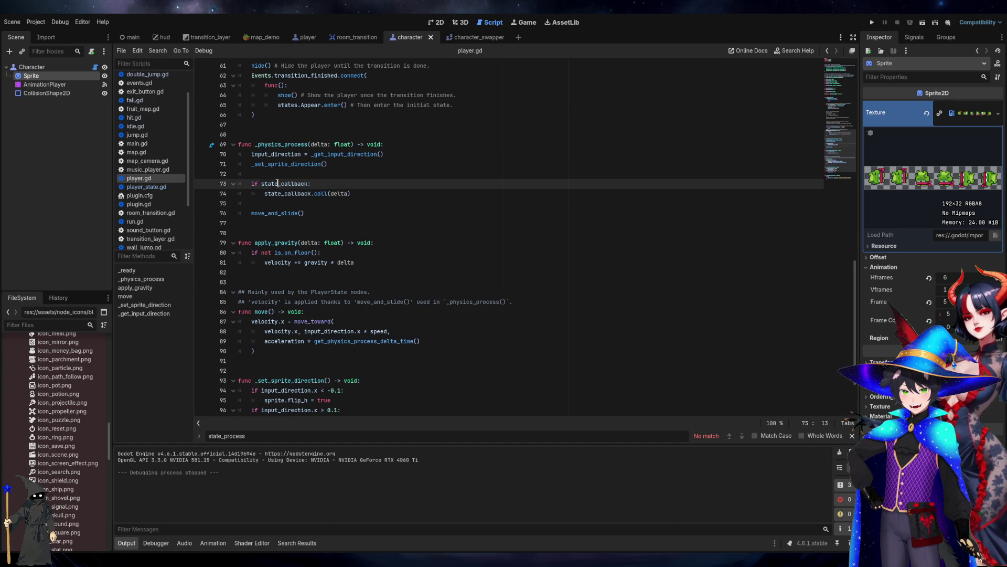
{"action": "left_click", "coordinate": [270, 194]}
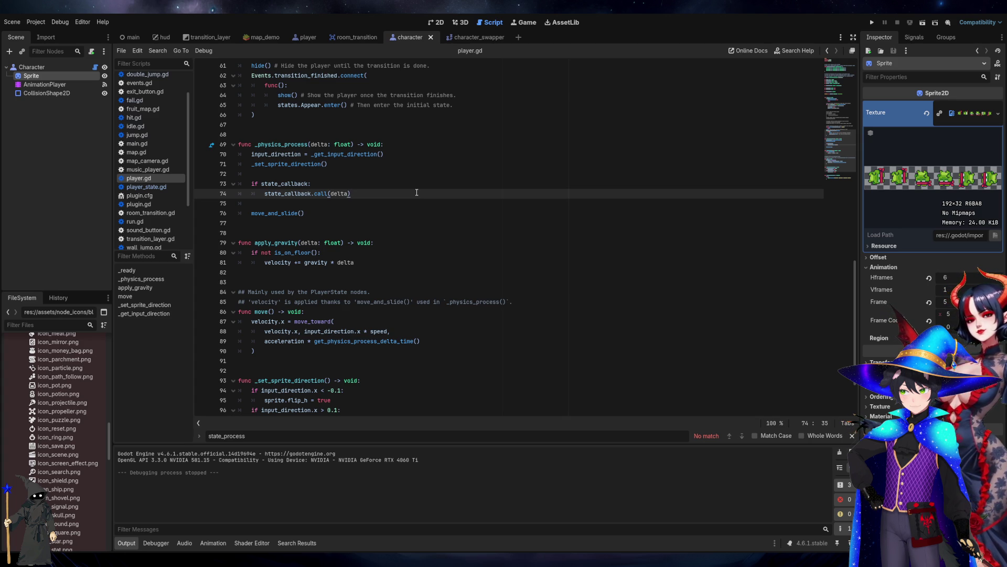
{"action": "left_click", "coordinate": [321, 194]}
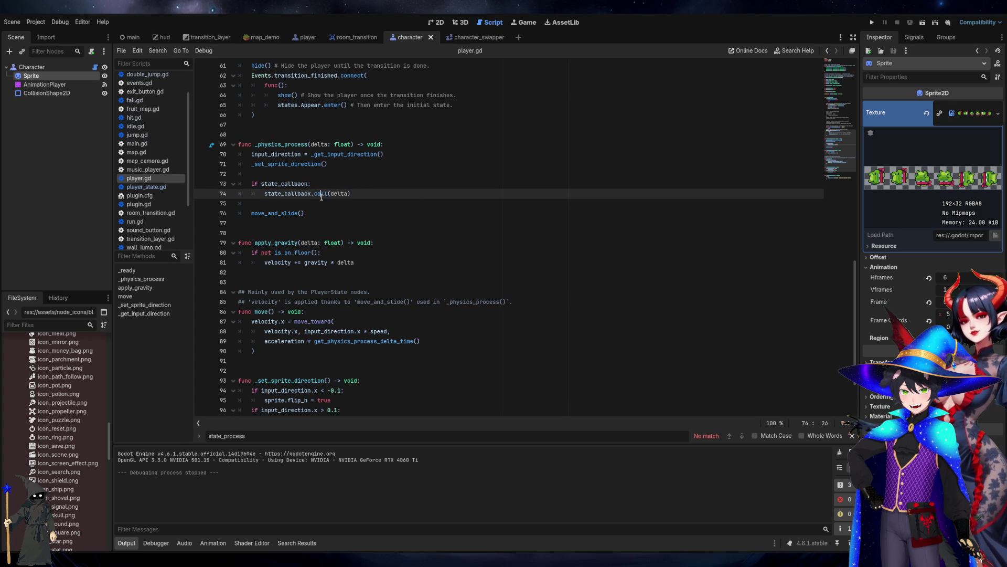
{"action": "left_click", "coordinate": [338, 193]}
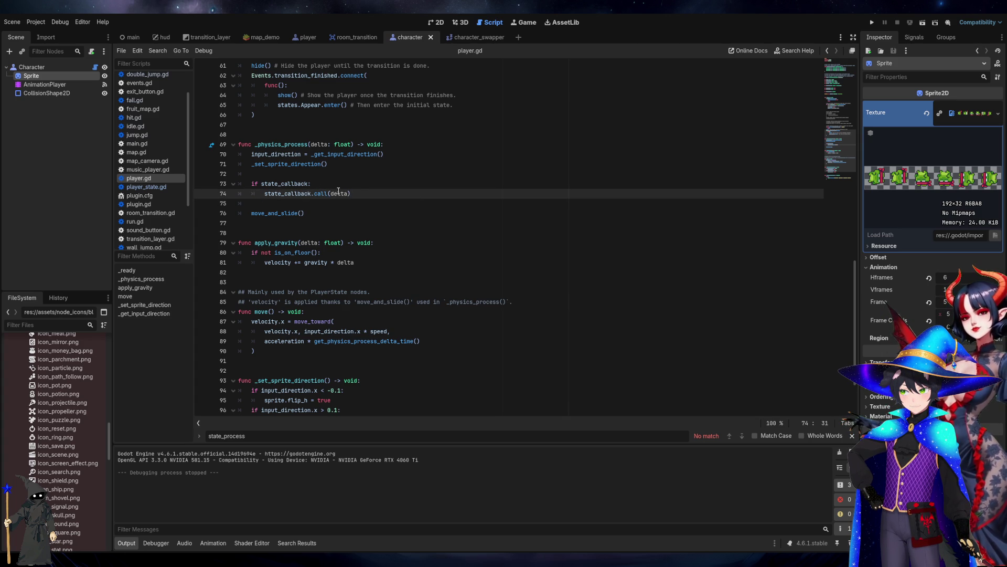
{"action": "left_click", "coordinate": [479, 193]}
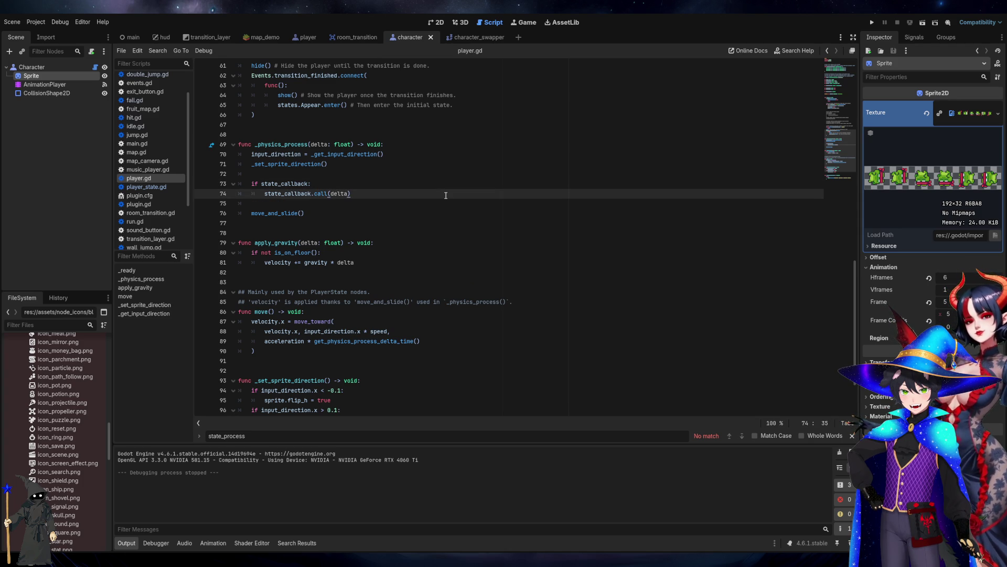
{"action": "left_click_drag", "start_coordinate": [255, 145], "coordinate": [407, 193]}
{"action": "left_click", "coordinate": [407, 193]}
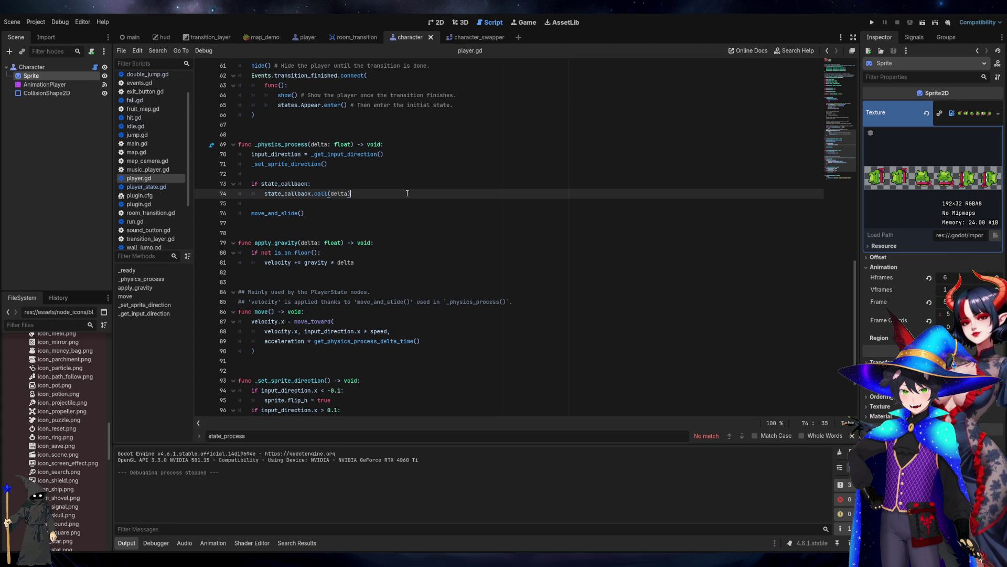
- Highlight every use of the _physics_process delta parameter throughout player.gd
{"action": "left_click", "coordinate": [319, 145]}
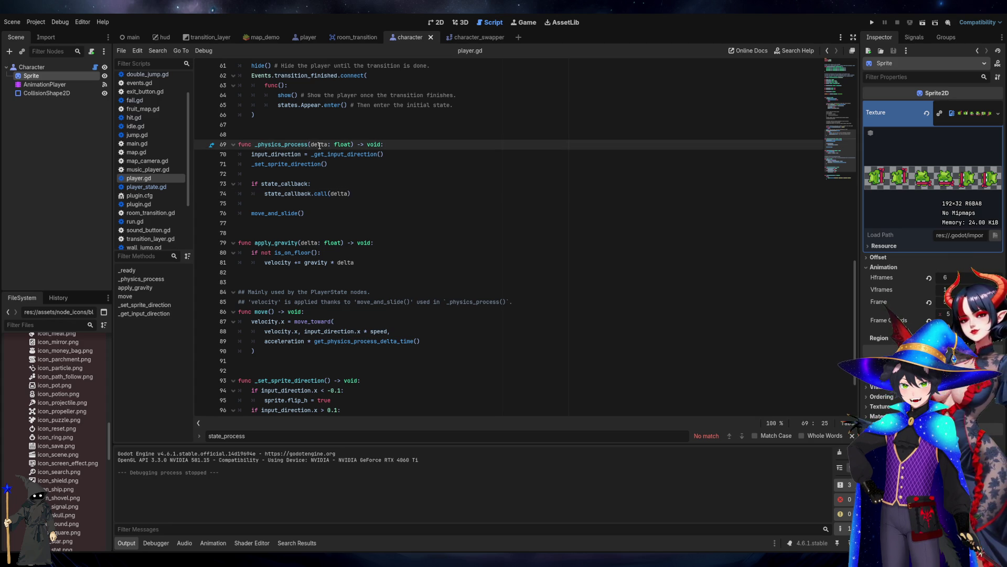
{"action": "double_click", "coordinate": [319, 144]}
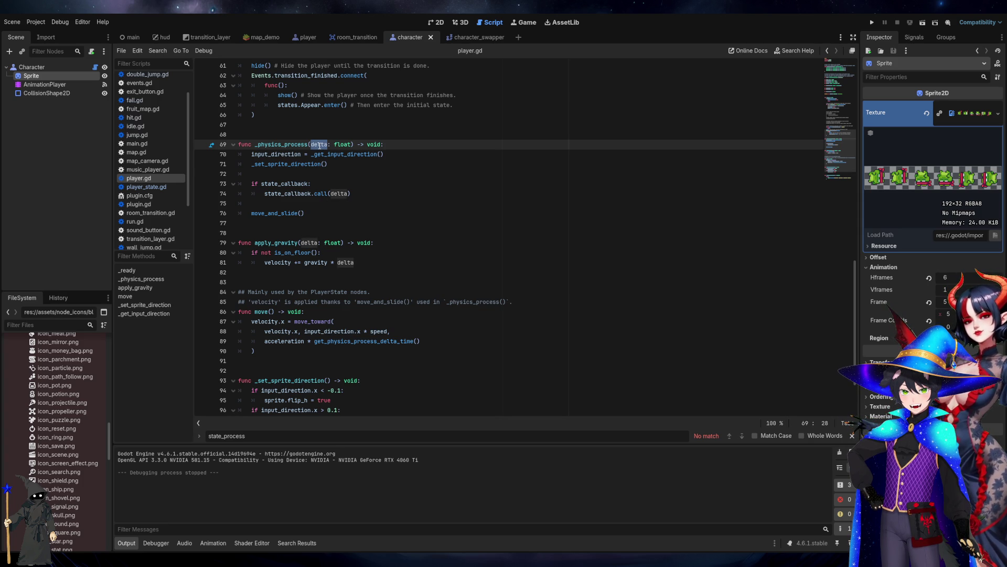
{"action": "left_click", "coordinate": [370, 165]}
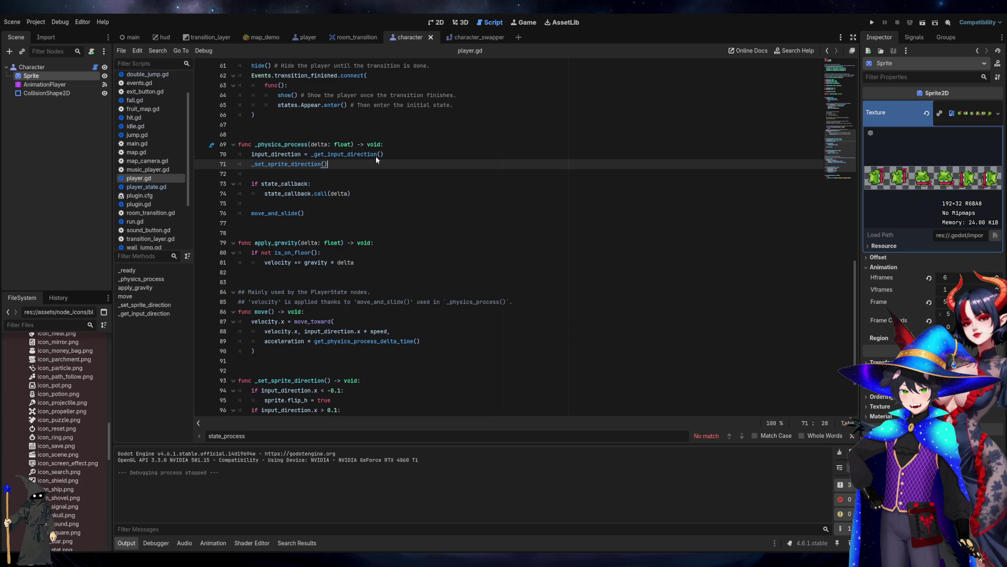
{"action": "left_click", "coordinate": [337, 134]}
{"action": "left_click", "coordinate": [333, 161]}
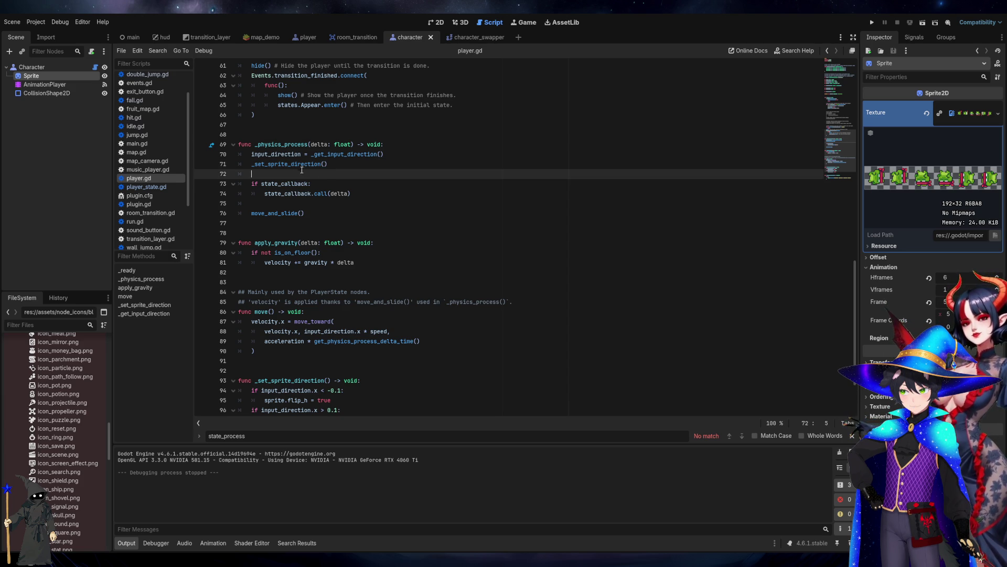
- Look over the line after the callback block and the acceleration line inside move()
{"action": "left_click", "coordinate": [288, 206]}
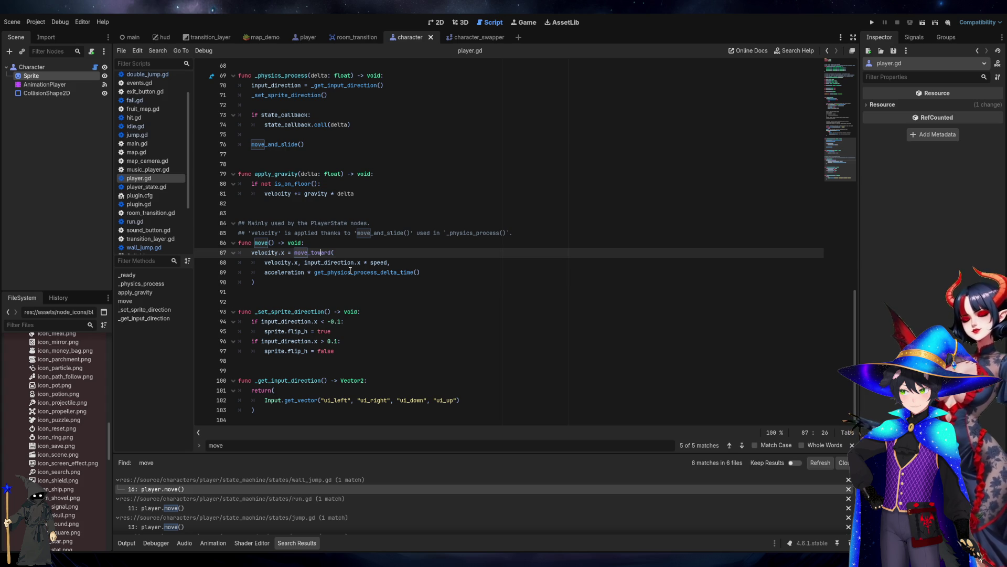
{"action": "left_click", "coordinate": [351, 271]}
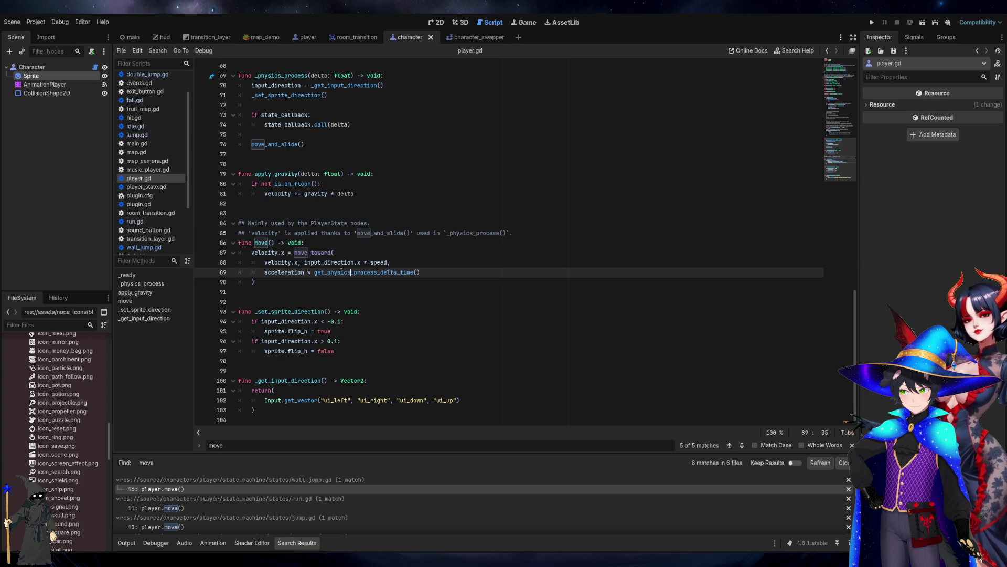
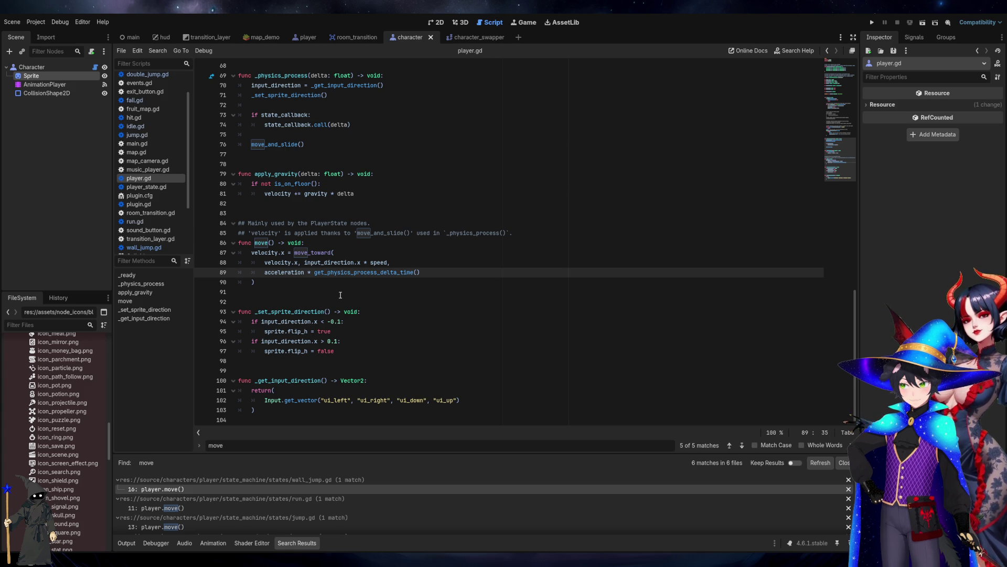
- Open fall.gd from the move search results at line 11, player.move()
{"action": "scroll", "coordinate": [310, 493], "scroll_direction": "down", "scroll_amount": 3}
{"action": "left_click", "coordinate": [312, 492]}
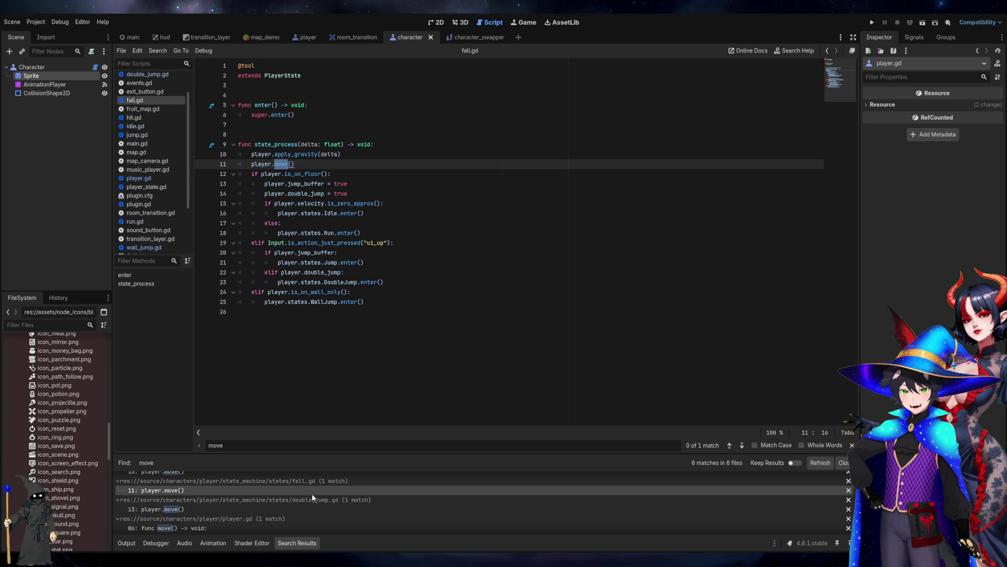
{"action": "scroll", "coordinate": [335, 486], "scroll_direction": "down", "scroll_amount": 1}
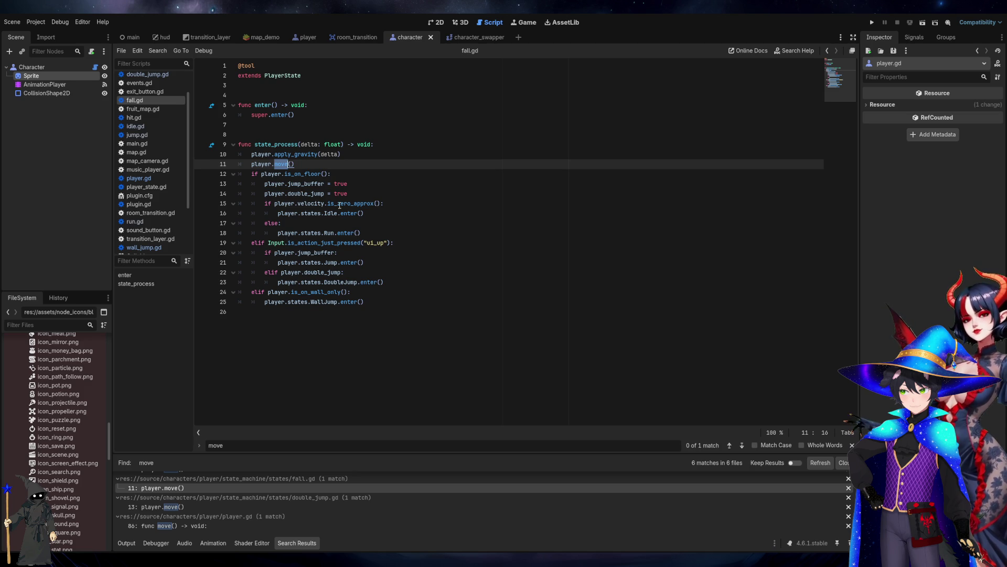
{"action": "left_click", "coordinate": [320, 243]}
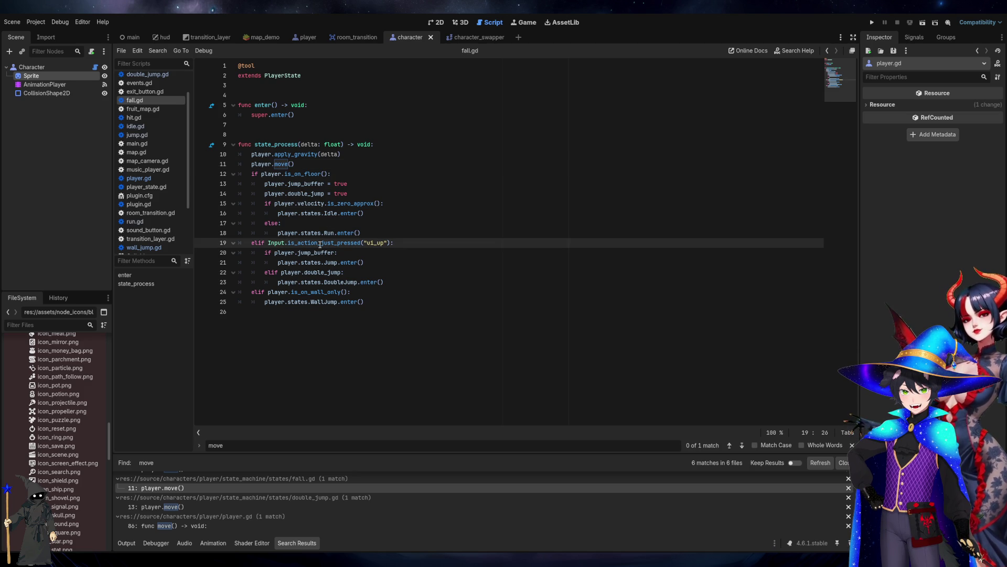
{"action": "mouse_move", "coordinate": [252, 242]}
{"action": "left_mouse_down"}
{"action": "mouse_move", "coordinate": [375, 254]}
{"action": "mouse_move", "coordinate": [441, 308]}
{"action": "left_mouse_up"}
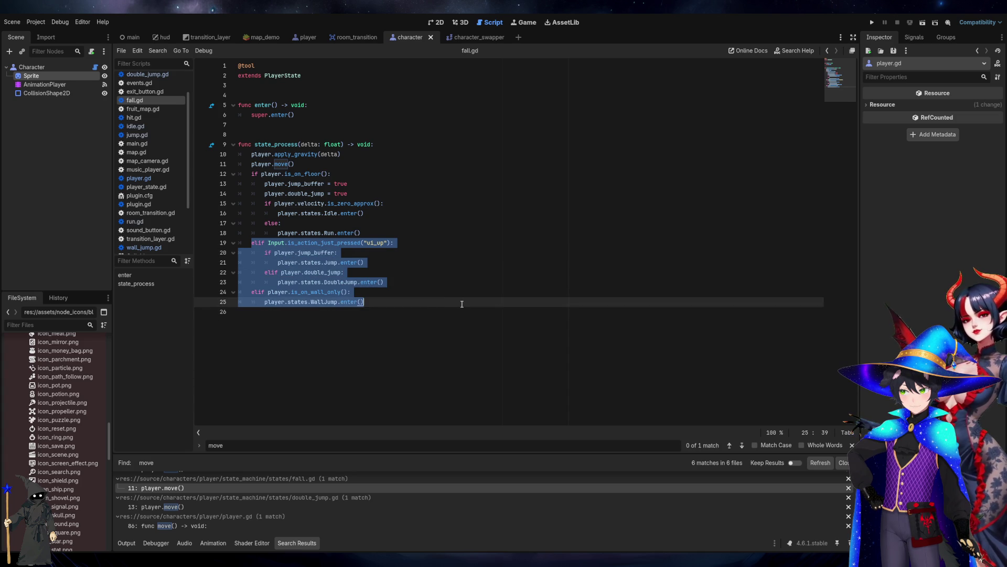
{"action": "left_click", "coordinate": [461, 304]}
{"action": "mouse_move", "coordinate": [462, 304]}
{"action": "left_mouse_down"}
{"action": "mouse_move", "coordinate": [367, 262]}
{"action": "mouse_move", "coordinate": [241, 242]}
{"action": "mouse_move", "coordinate": [399, 244]}
{"action": "mouse_move", "coordinate": [389, 303]}
{"action": "mouse_move", "coordinate": [240, 243]}
{"action": "mouse_move", "coordinate": [250, 242]}
{"action": "left_mouse_up"}
{"action": "left_click", "coordinate": [389, 298]}
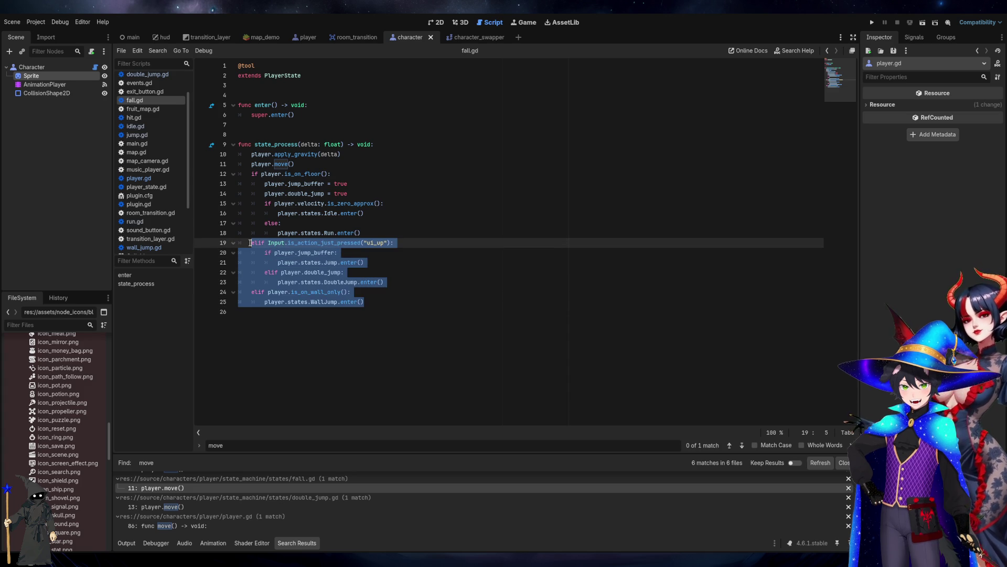
{"action": "left_click", "coordinate": [444, 281]}
{"action": "left_click", "coordinate": [432, 291]}
{"action": "left_click", "coordinate": [392, 349]}
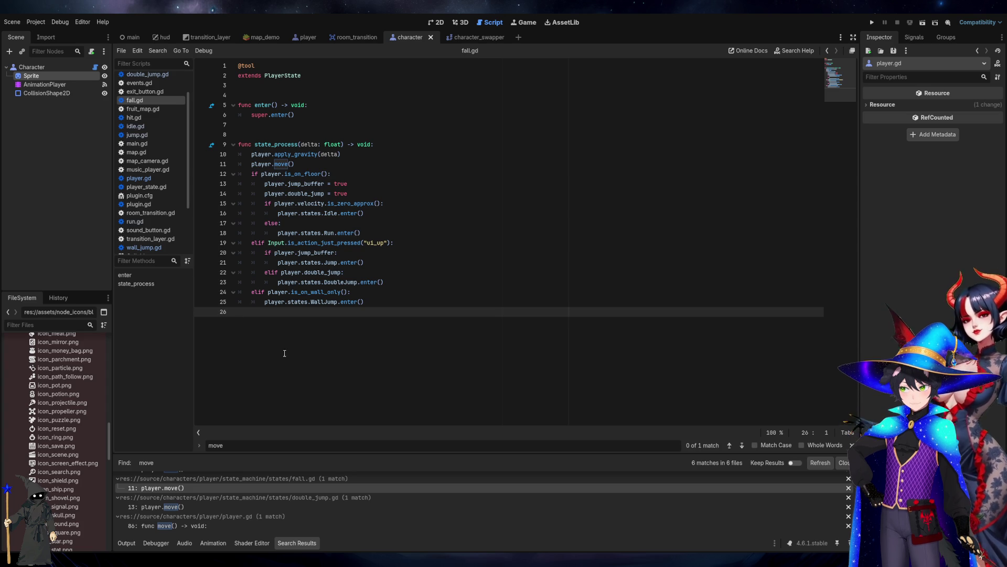
{"action": "key", "text": "alt+Tab"}
{"action": "key", "text": "alt+Tab"}
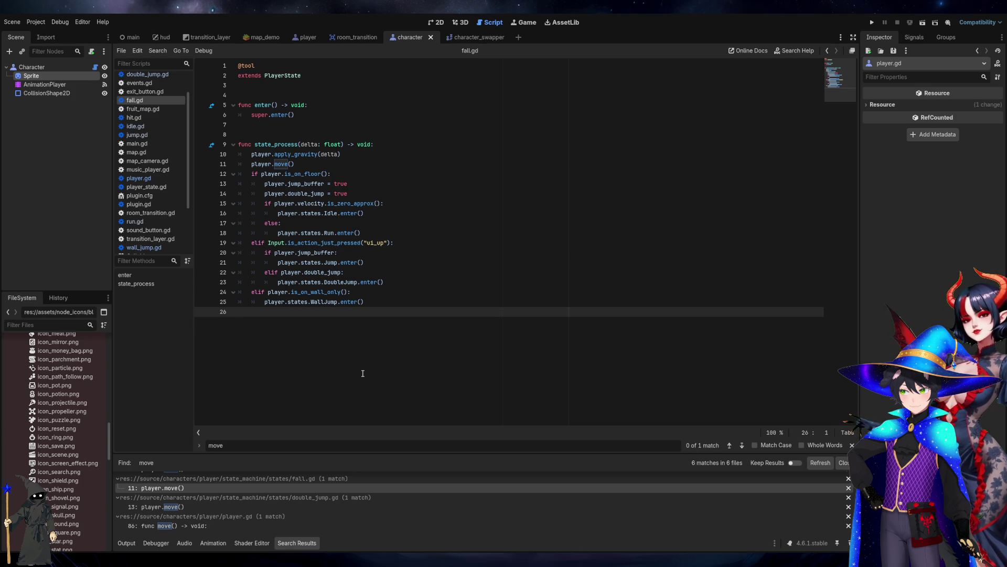
{"action": "scroll", "coordinate": [152, 172], "scroll_direction": "down", "scroll_amount": 1}
{"action": "left_click", "coordinate": [153, 157]}
- Step through player.gd from after move() through the _set_sprite_direction lines
{"action": "left_click", "coordinate": [447, 290]}
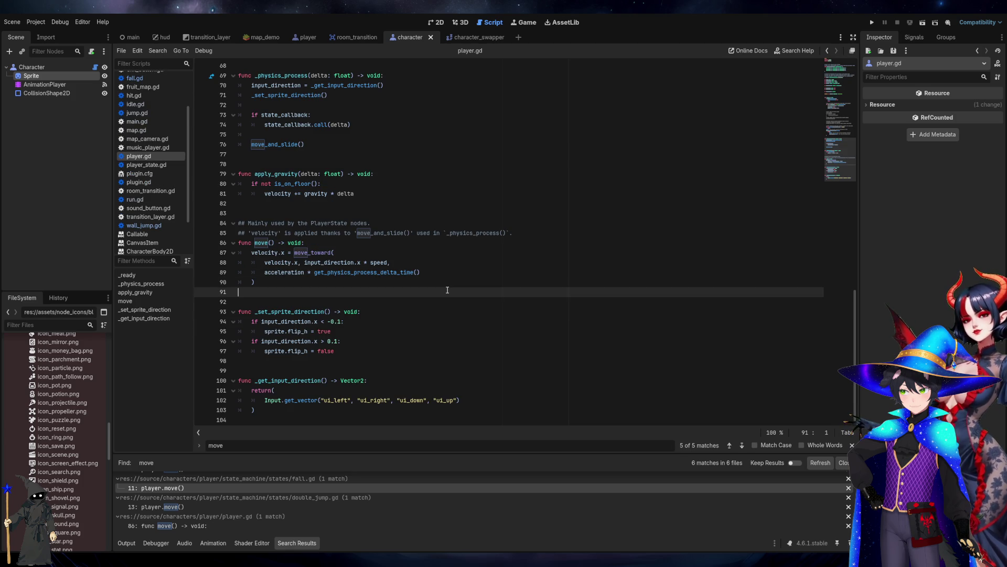
{"action": "left_click", "coordinate": [444, 301]}
{"action": "left_click", "coordinate": [428, 312]}
{"action": "left_click", "coordinate": [407, 322]}
{"action": "left_click", "coordinate": [394, 331]}
{"action": "left_click", "coordinate": [389, 341]}
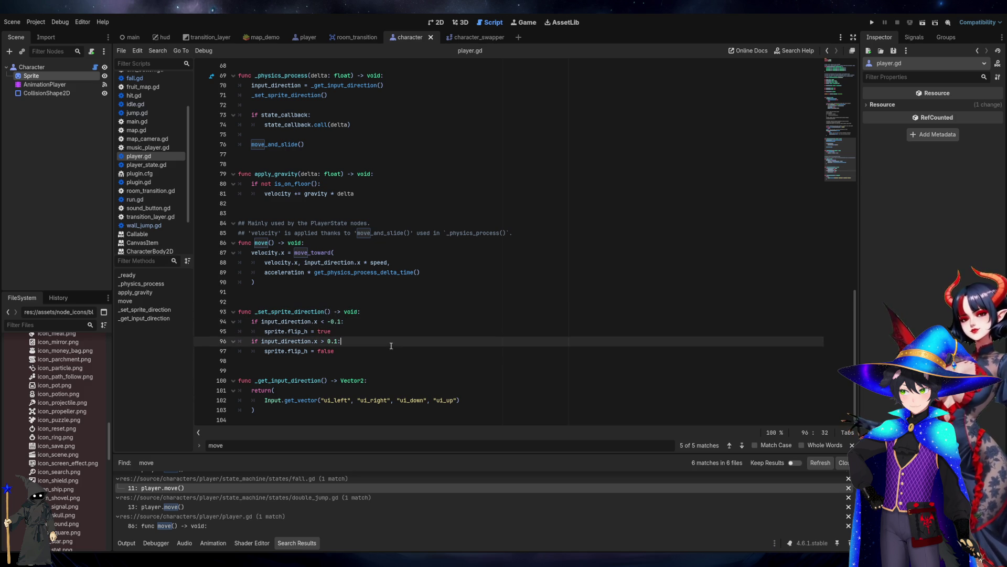
- Read down to the get_vector input line, then bring up character.gd
{"action": "left_click", "coordinate": [376, 371]}
{"action": "left_click", "coordinate": [391, 381]}
{"action": "left_click", "coordinate": [381, 400]}
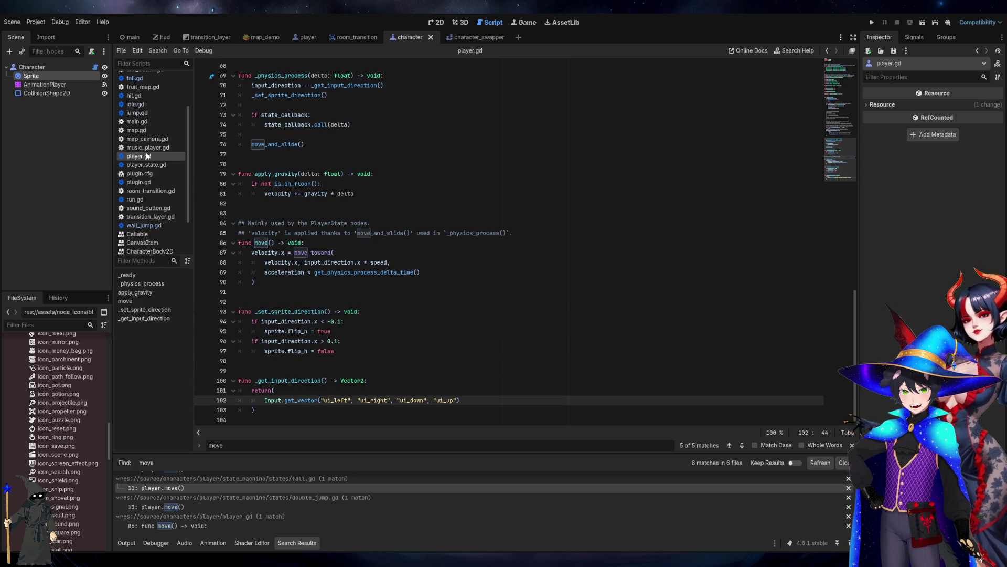
{"action": "scroll", "coordinate": [147, 110], "scroll_direction": "up", "scroll_amount": 2}
{"action": "left_click", "coordinate": [143, 95]}
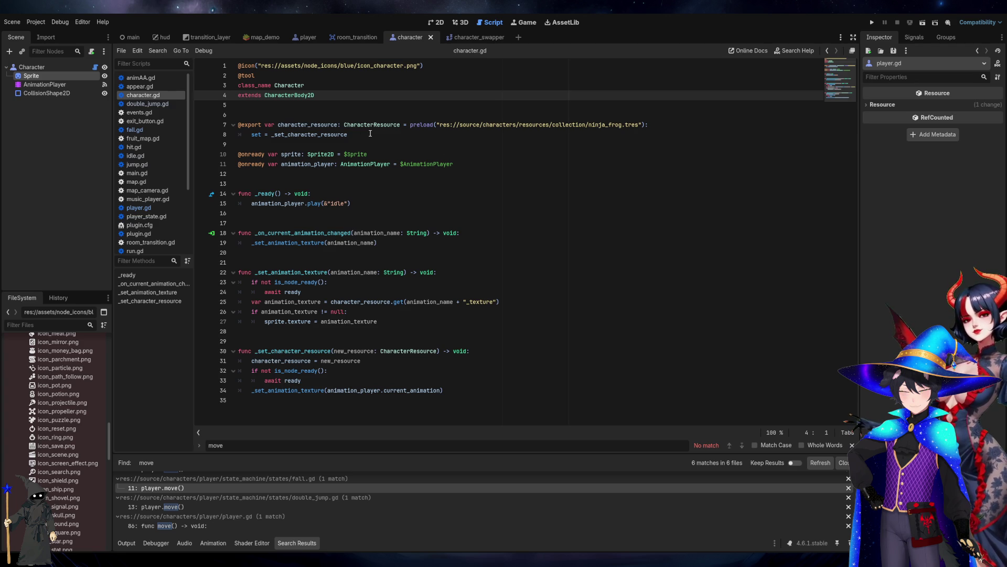
{"action": "left_click", "coordinate": [594, 124]}
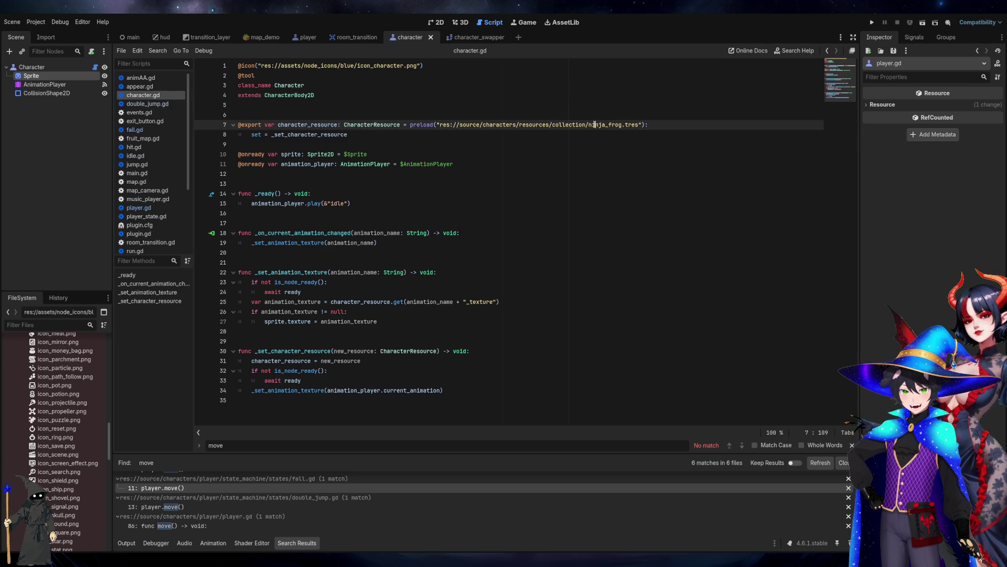
{"action": "left_click", "coordinate": [481, 135]}
{"action": "left_click", "coordinate": [477, 155]}
{"action": "left_click", "coordinate": [464, 193]}
{"action": "left_click", "coordinate": [458, 213]}
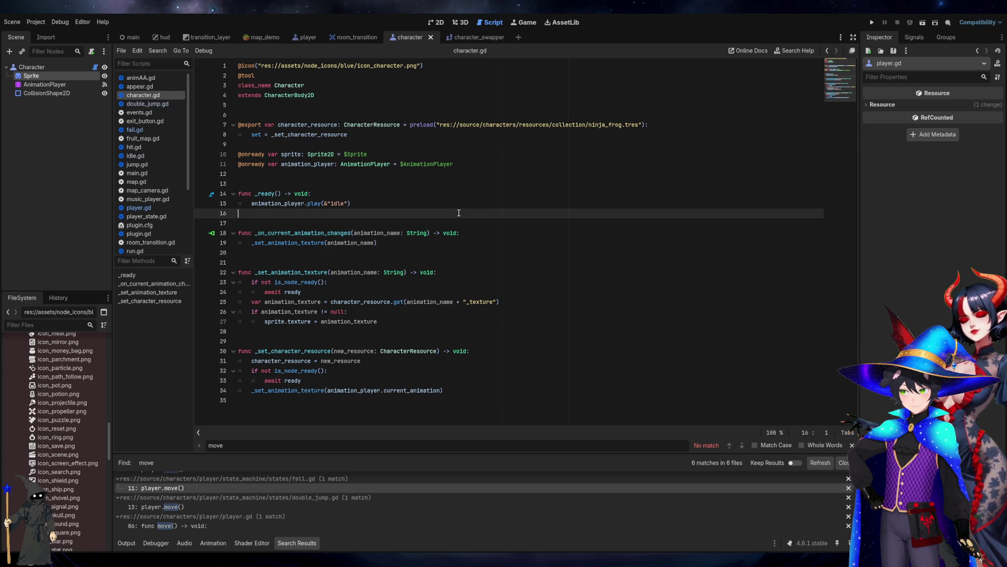
{"action": "left_click", "coordinate": [502, 240]}
{"action": "left_click", "coordinate": [514, 235]}
{"action": "left_click", "coordinate": [505, 239]}
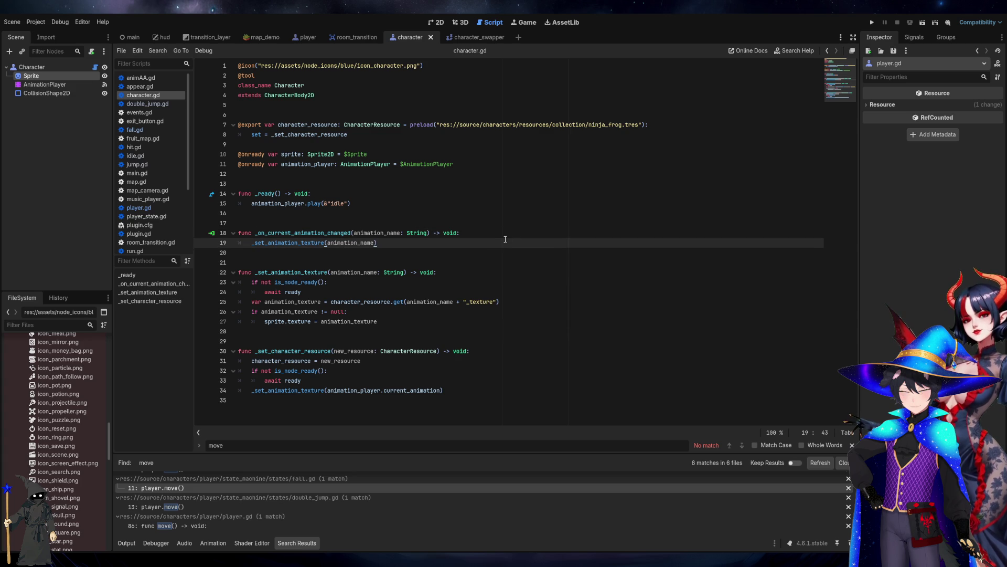
{"action": "left_click", "coordinate": [301, 243]}
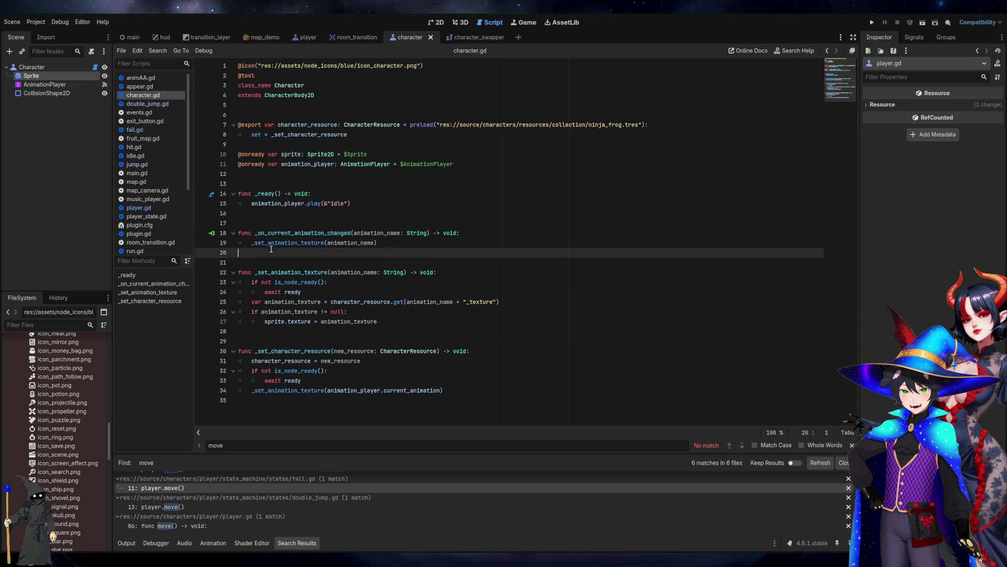
{"action": "left_click", "coordinate": [402, 243]}
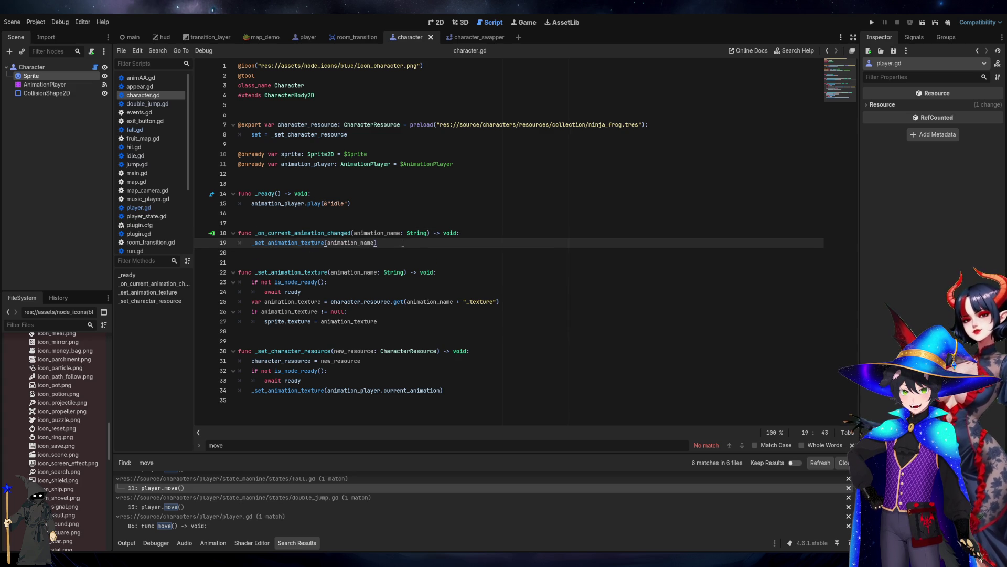
{"action": "left_click", "coordinate": [280, 272]}
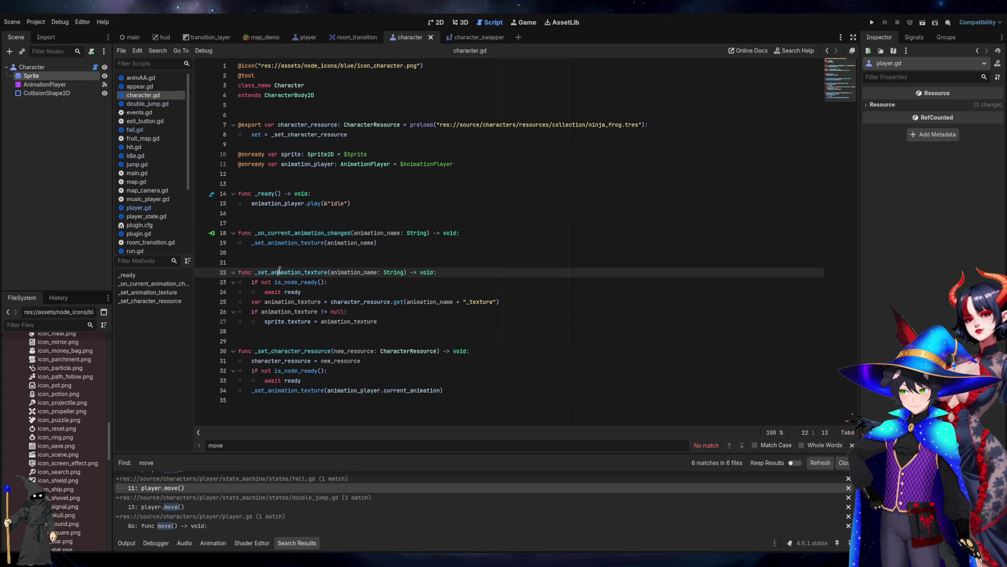
{"action": "left_click", "coordinate": [345, 281]}
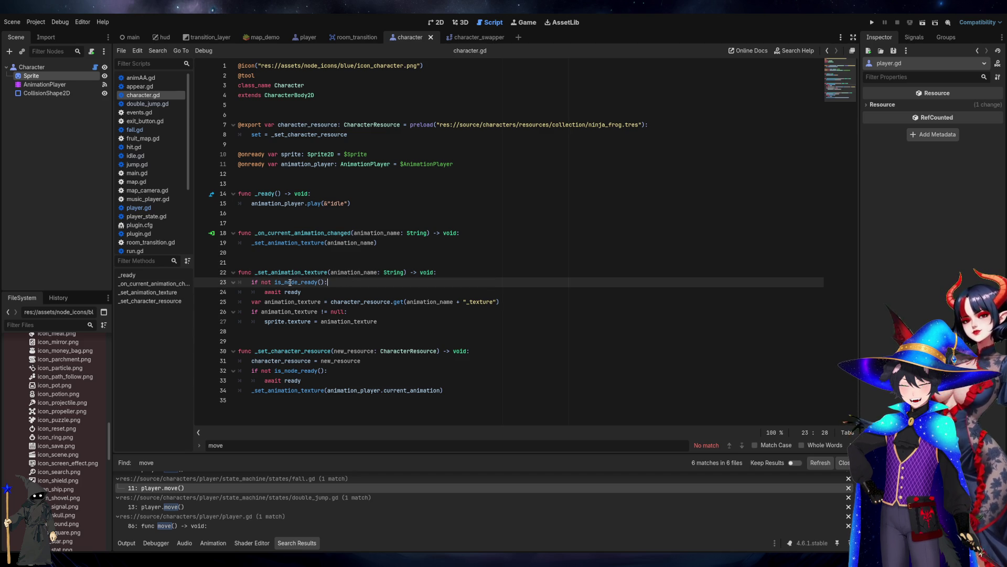
{"action": "left_click", "coordinate": [389, 303]}
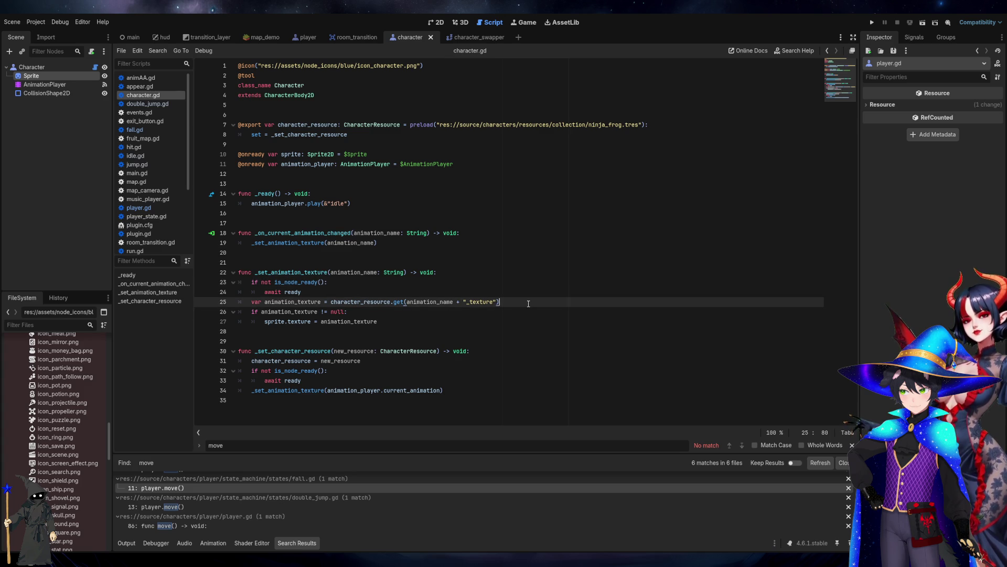
{"action": "scroll", "coordinate": [58, 409], "scroll_direction": "up", "scroll_amount": 10}
{"action": "scroll", "coordinate": [58, 409], "scroll_direction": "up", "scroll_amount": 10}
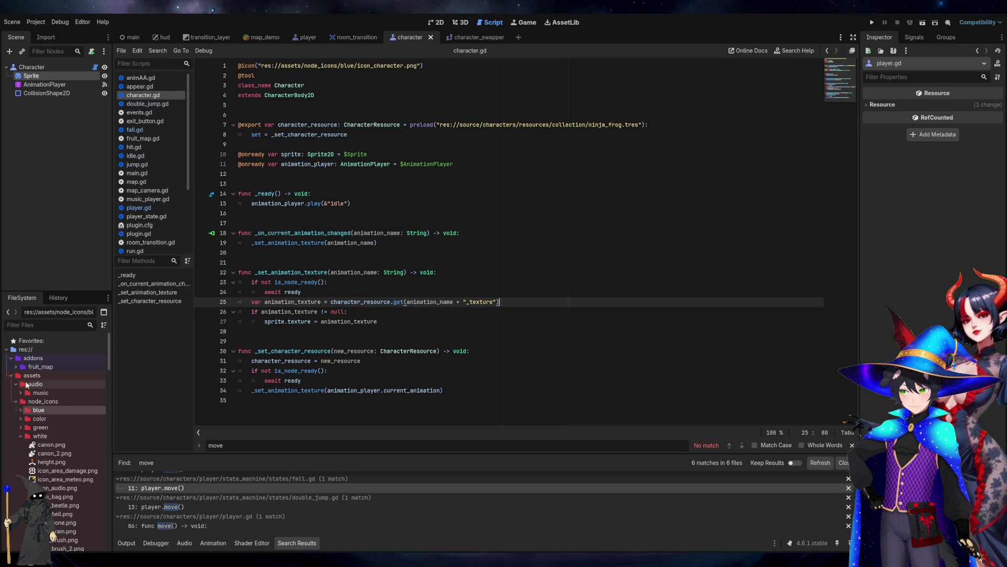
{"action": "left_click", "coordinate": [16, 400]}
{"action": "left_click", "coordinate": [15, 410]}
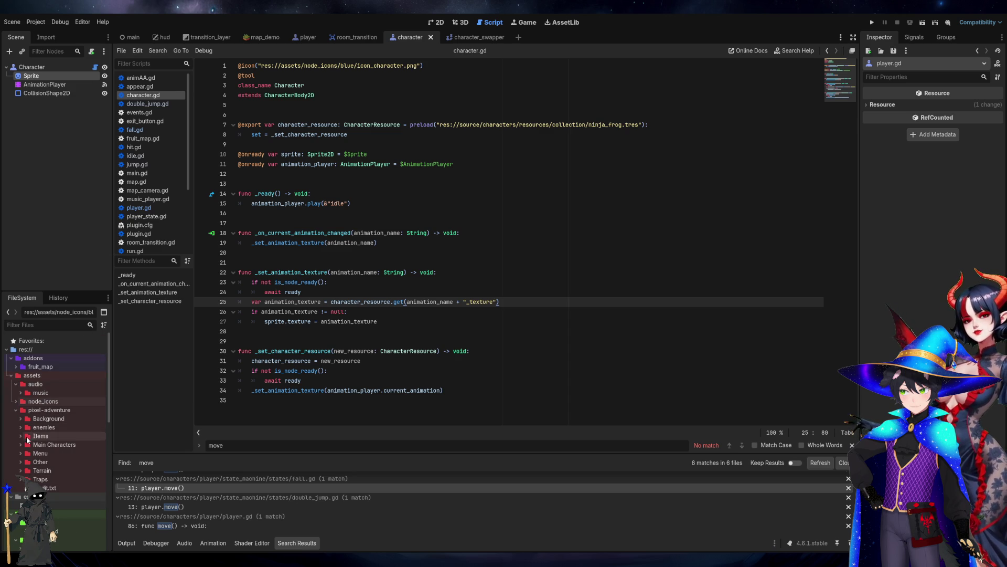
{"action": "left_click", "coordinate": [22, 445]}
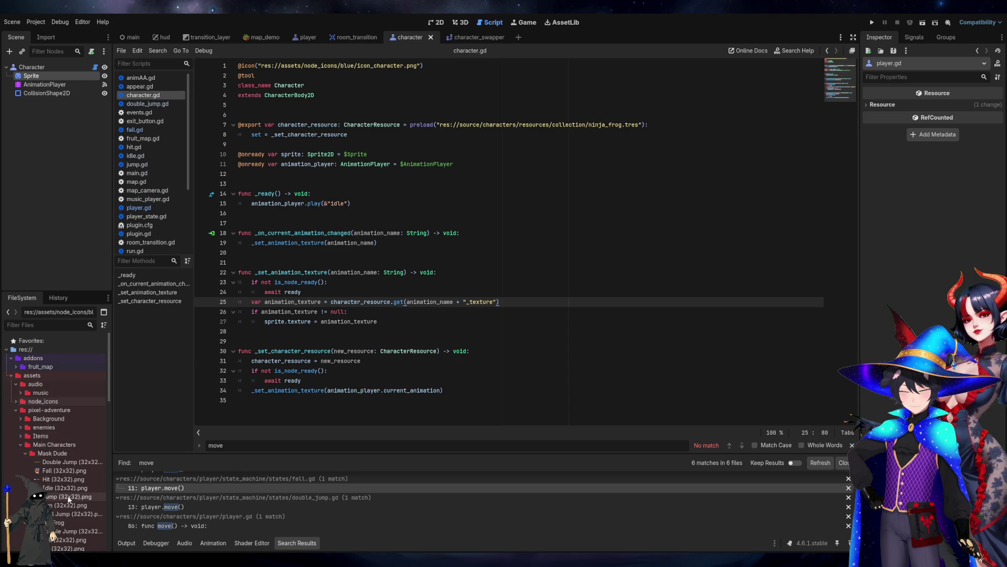
{"action": "left_click", "coordinate": [25, 522]}
{"action": "scroll", "coordinate": [66, 510], "scroll_direction": "down", "scroll_amount": 3}
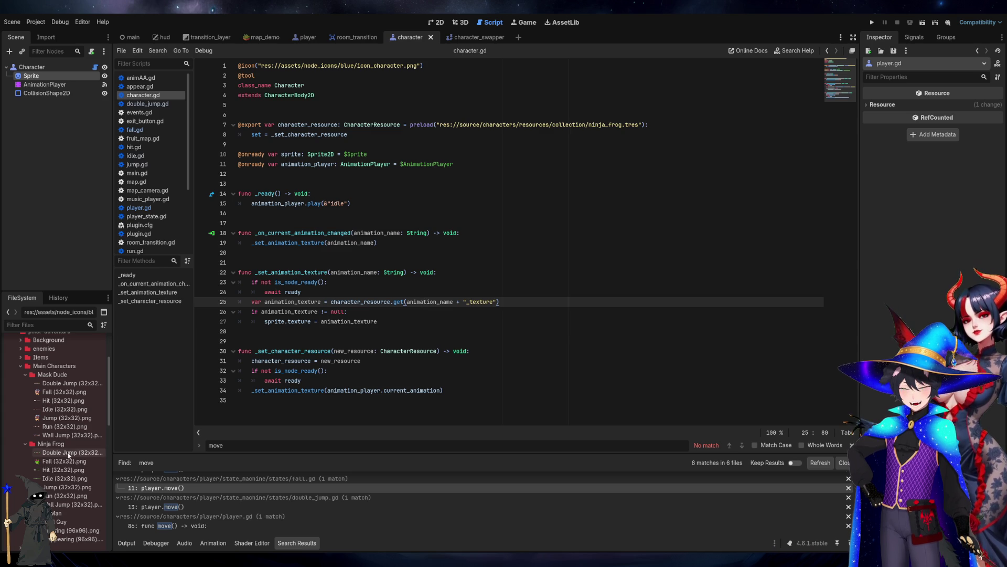
{"action": "scroll", "coordinate": [23, 462], "scroll_direction": "down", "scroll_amount": 2}
{"action": "left_click", "coordinate": [25, 460]}
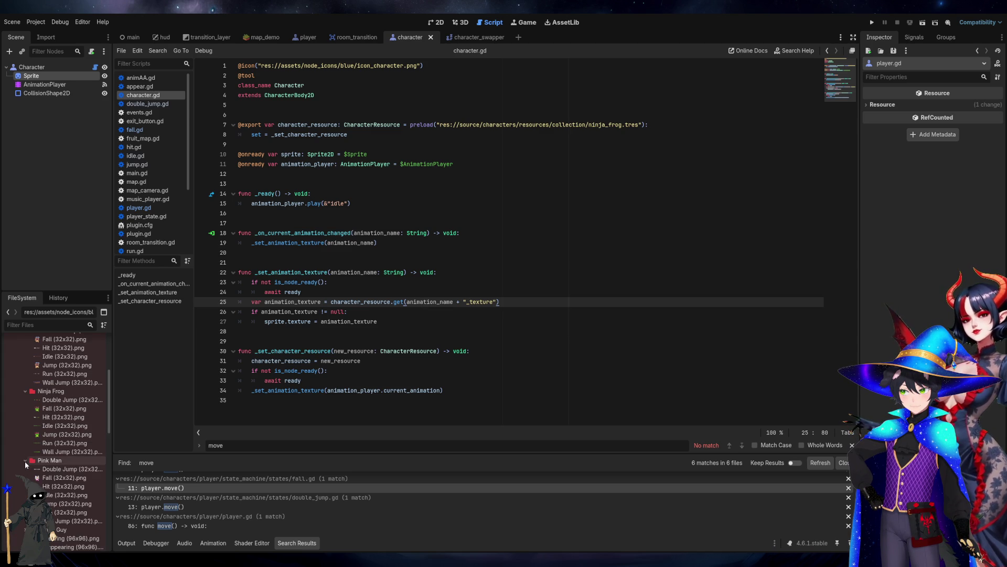
{"action": "left_click", "coordinate": [24, 461]}
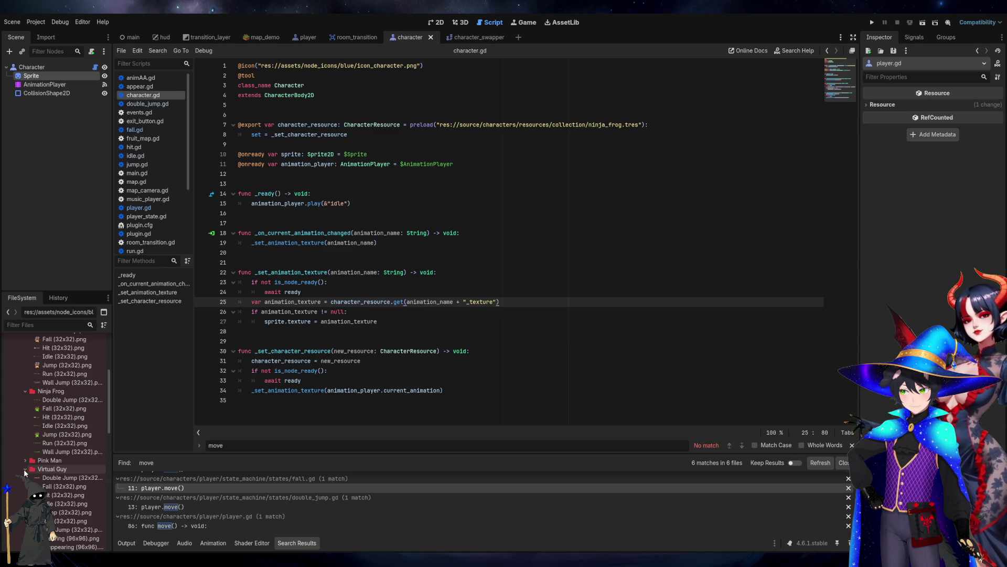
{"action": "scroll", "coordinate": [24, 468], "scroll_direction": "up", "scroll_amount": 3}
{"action": "scroll", "coordinate": [24, 468], "scroll_direction": "up", "scroll_amount": 1}
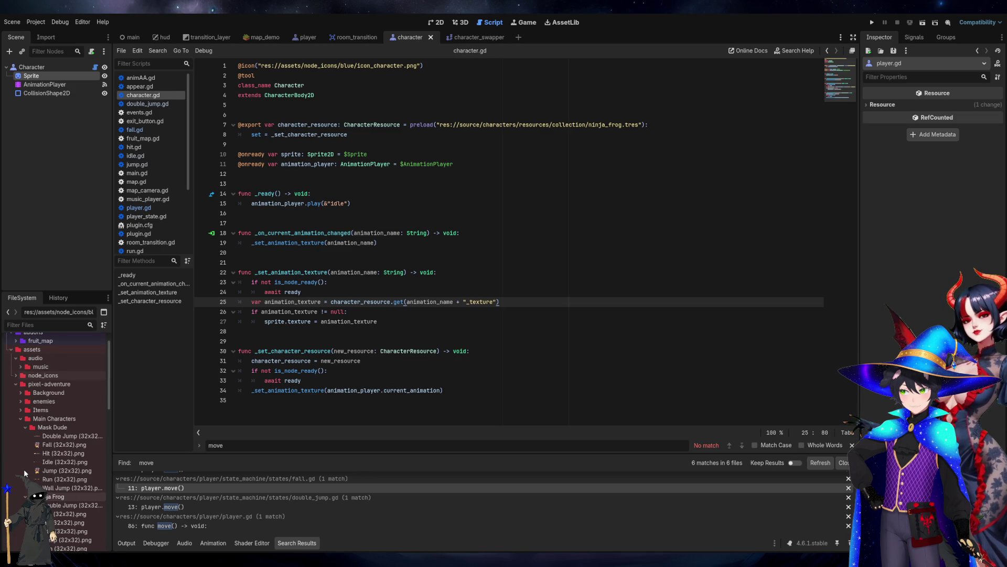
{"action": "left_click", "coordinate": [455, 314]}
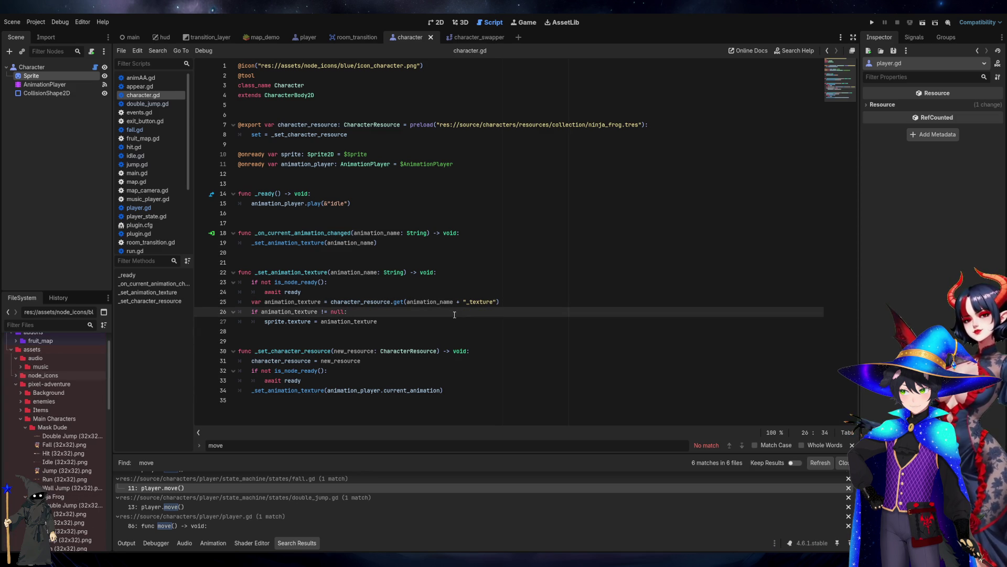
{"action": "left_click", "coordinate": [337, 311]}
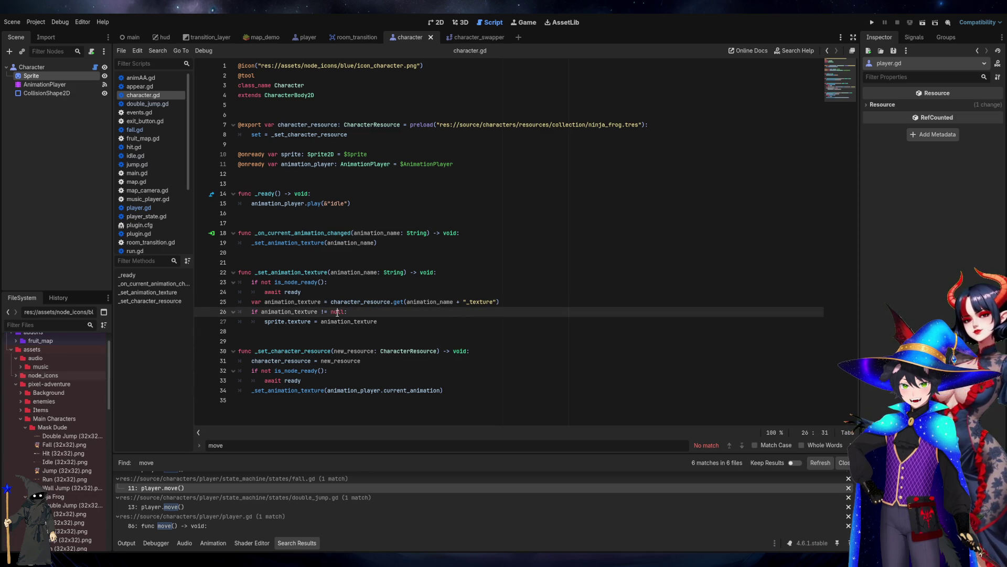
{"action": "left_click", "coordinate": [314, 323]}
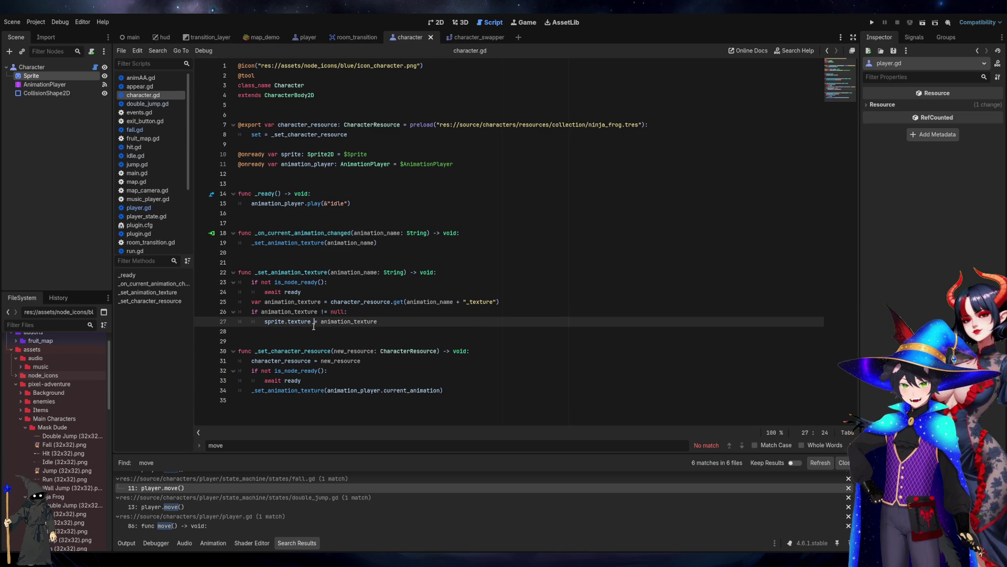
{"action": "left_click", "coordinate": [434, 322]}
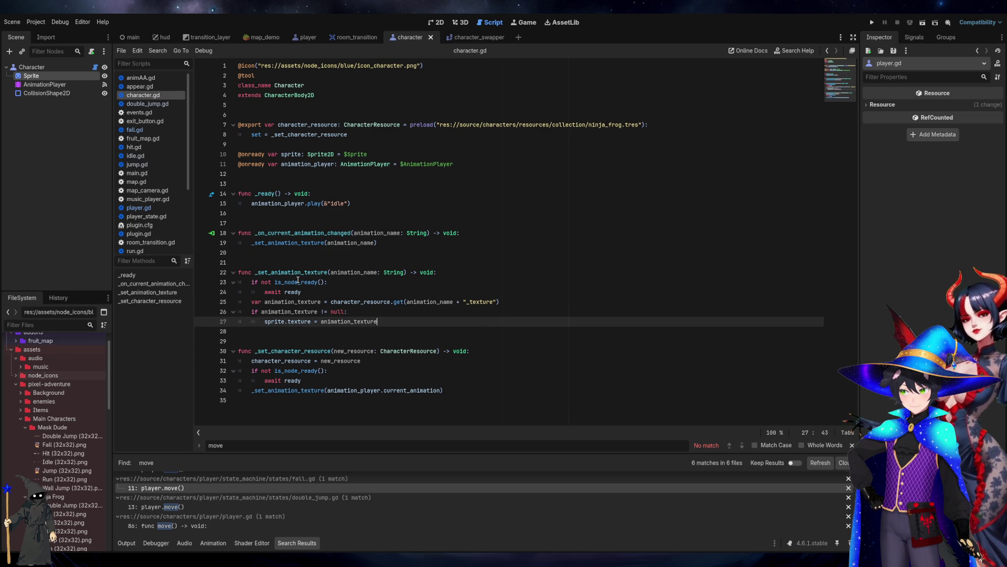
{"action": "left_click", "coordinate": [329, 281]}
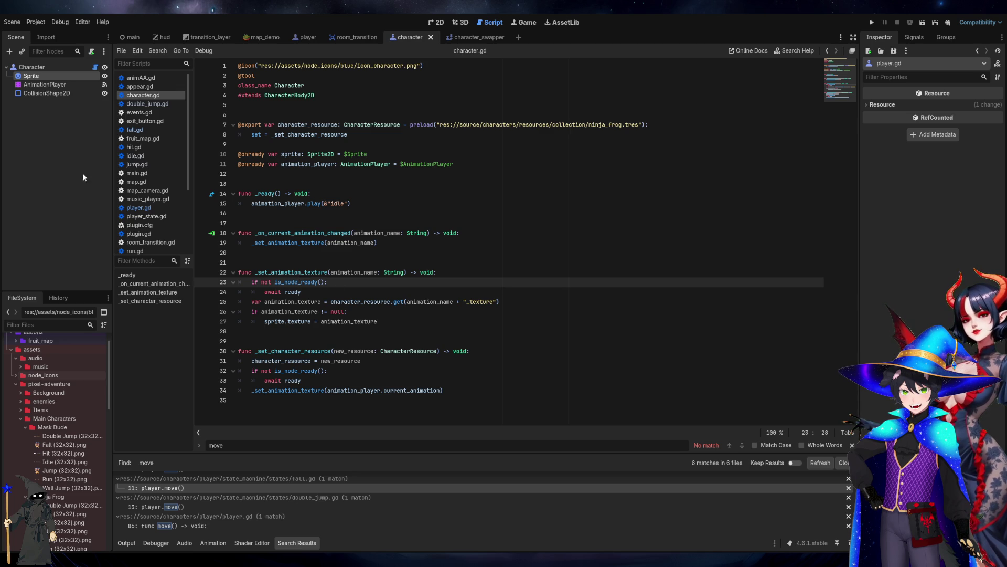
{"action": "left_click", "coordinate": [42, 83]}
- Check the Sprite node's texture sheet preview, then switch to the map_demo scene
{"action": "left_click", "coordinate": [31, 75]}
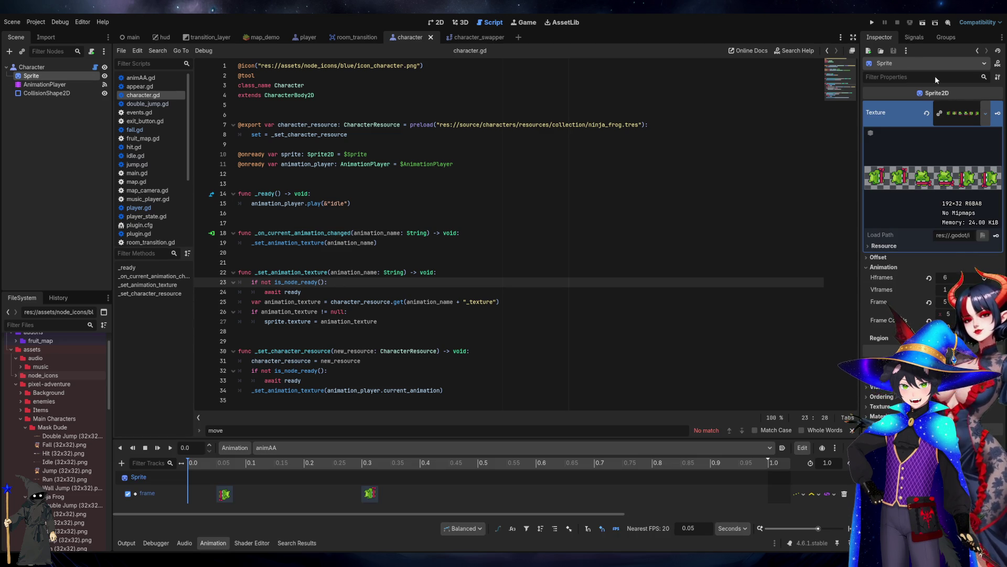
{"action": "left_click", "coordinate": [956, 111]}
{"action": "left_click", "coordinate": [955, 111]}
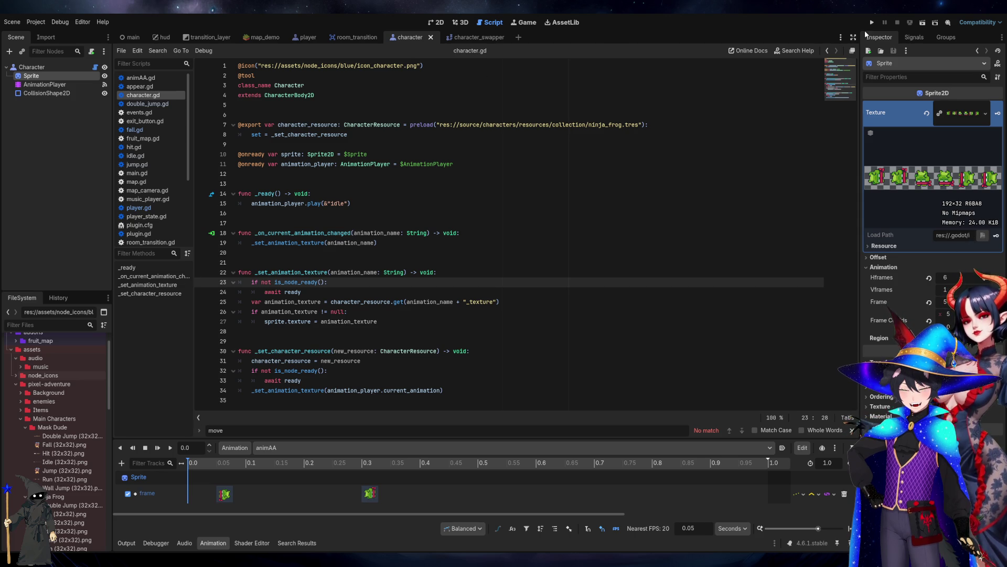
{"action": "left_click", "coordinate": [266, 38]}
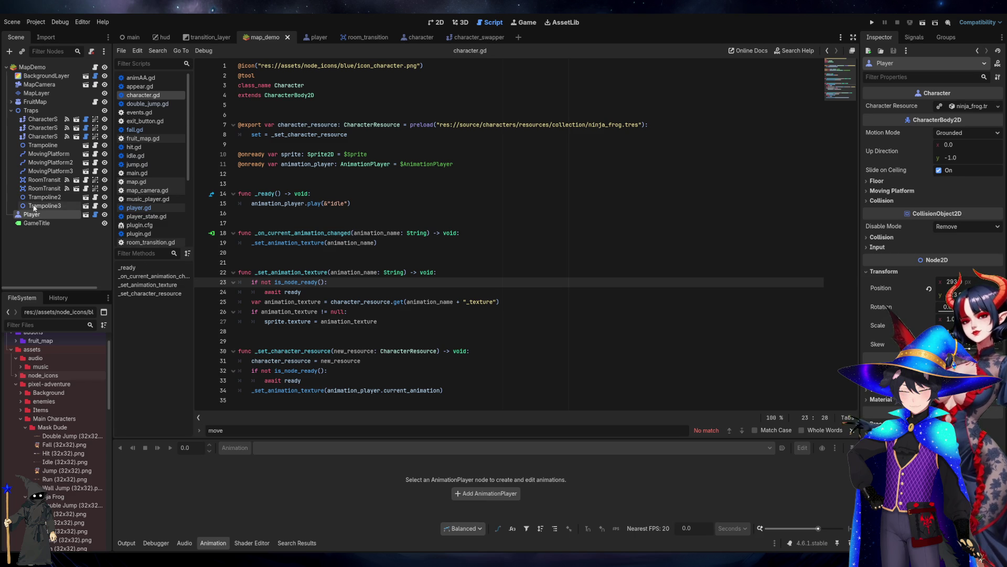
- Preview the ninja_frog resource's Idle Texture, then run the project with F5 and stop it
{"action": "left_click", "coordinate": [981, 107]}
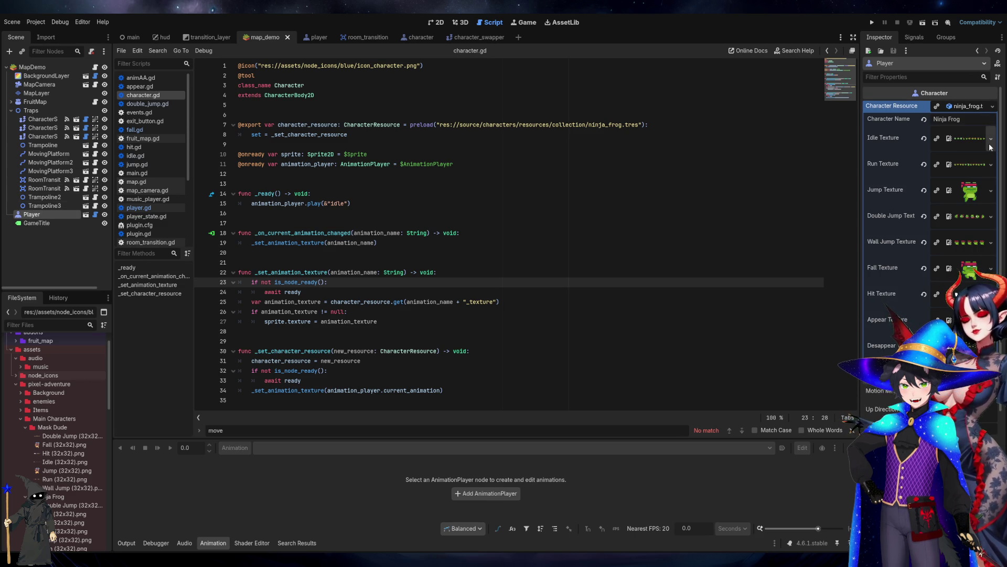
{"action": "left_click", "coordinate": [969, 141]}
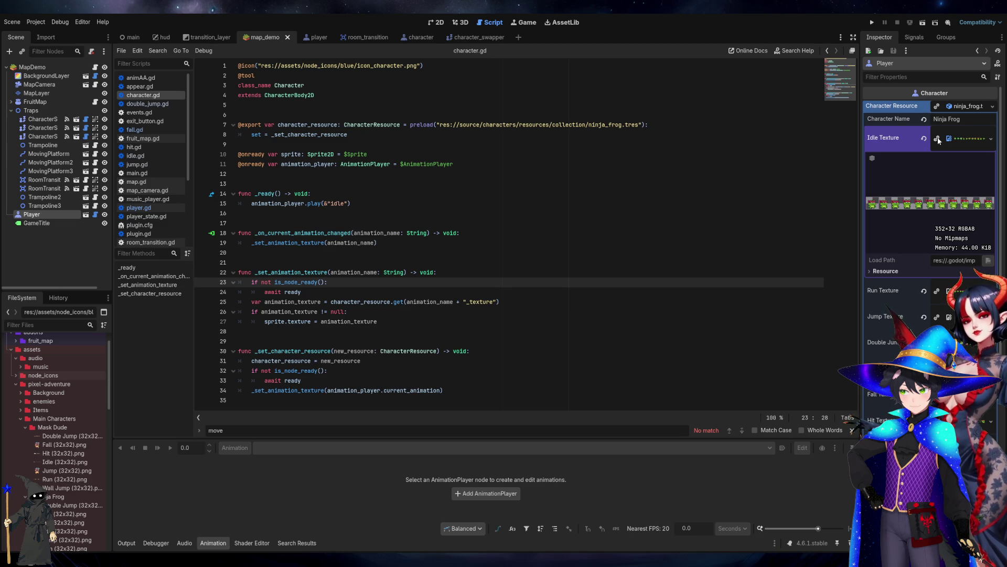
{"action": "left_click", "coordinate": [968, 138]}
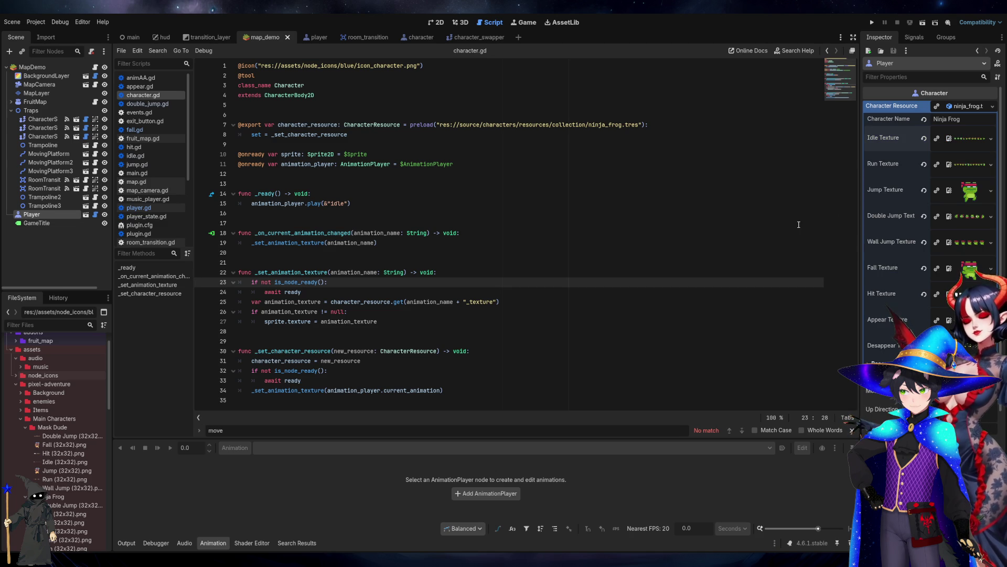
{"action": "key", "text": "F5"}
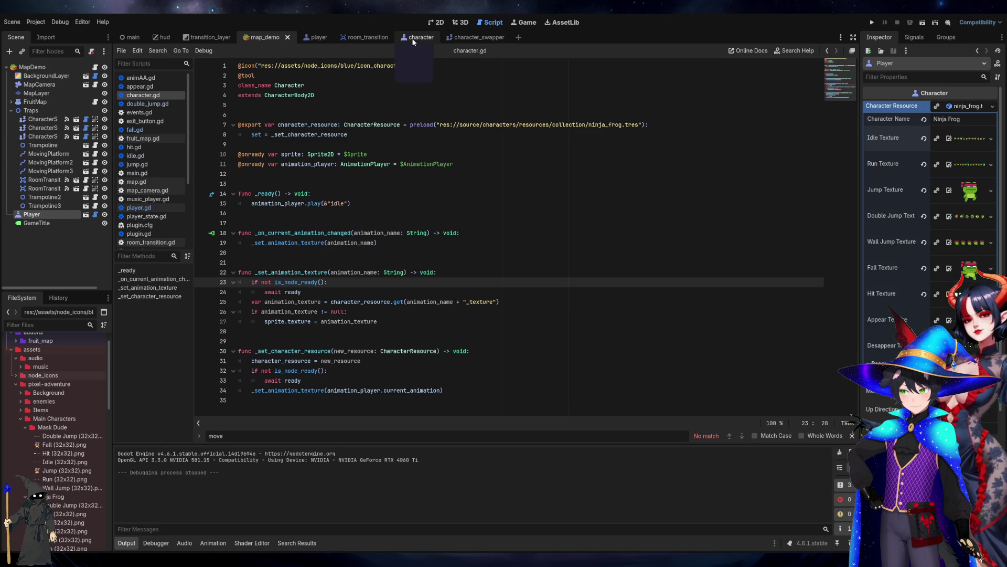
{"action": "left_click", "coordinate": [527, 22]}
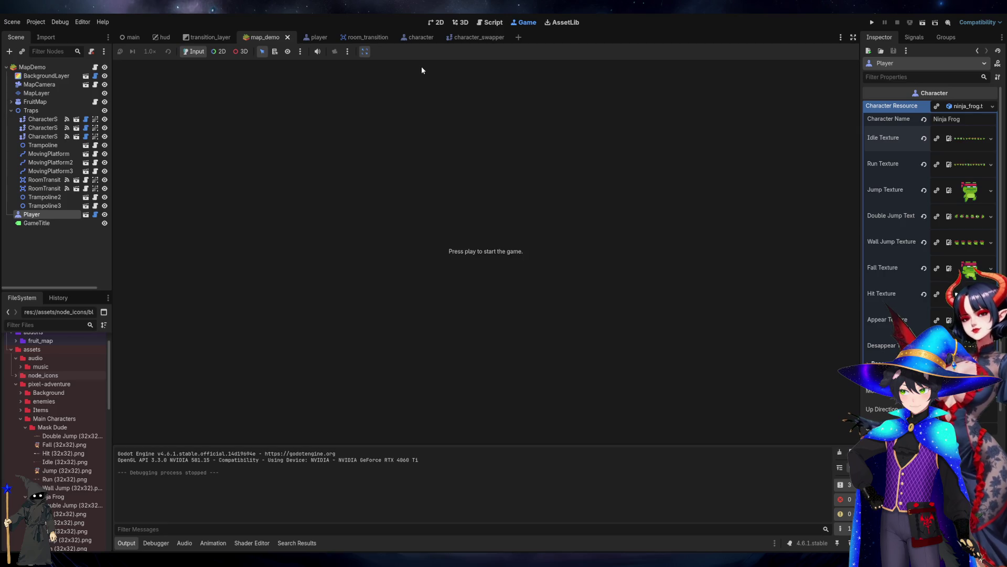
- Enable Embed Game and launch the game embedded in the editor's Game view
{"action": "left_click", "coordinate": [871, 23]}
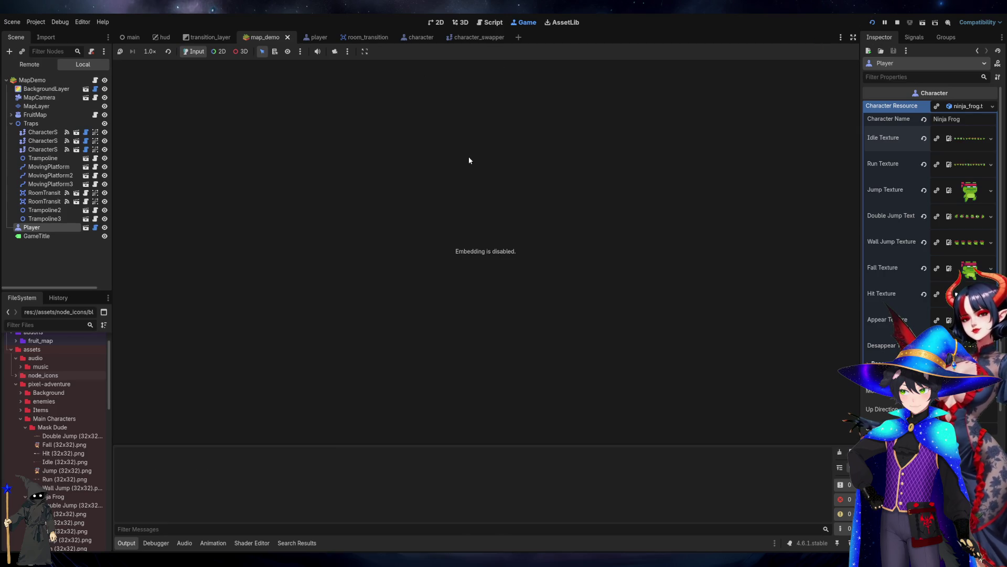
{"action": "key", "text": "F8"}
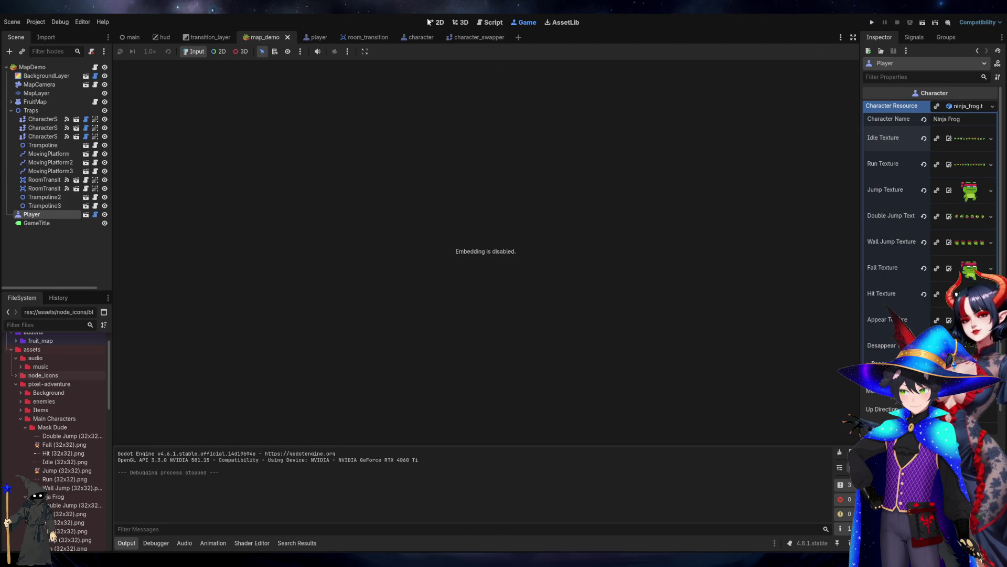
{"action": "left_click", "coordinate": [367, 52]}
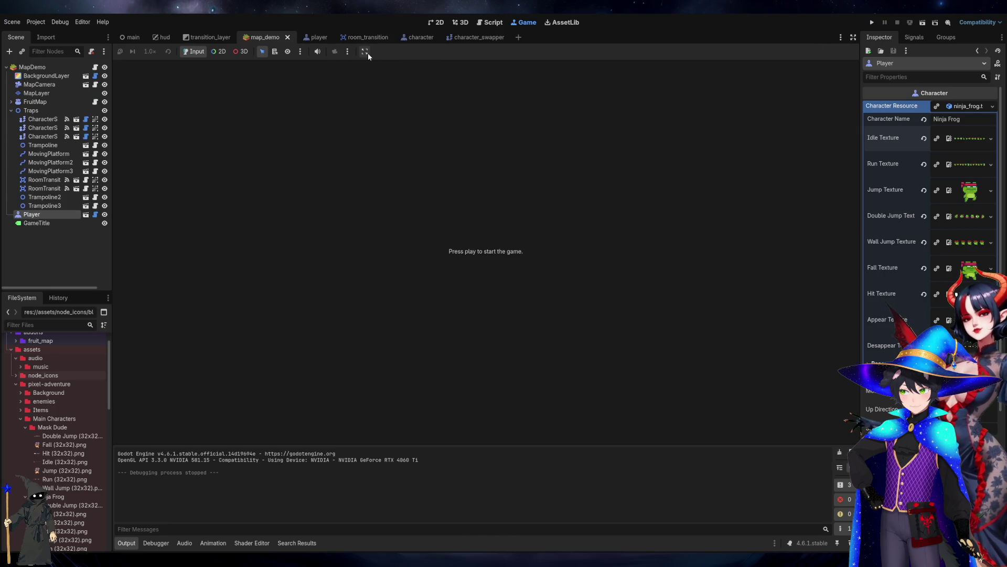
{"action": "left_click", "coordinate": [873, 21]}
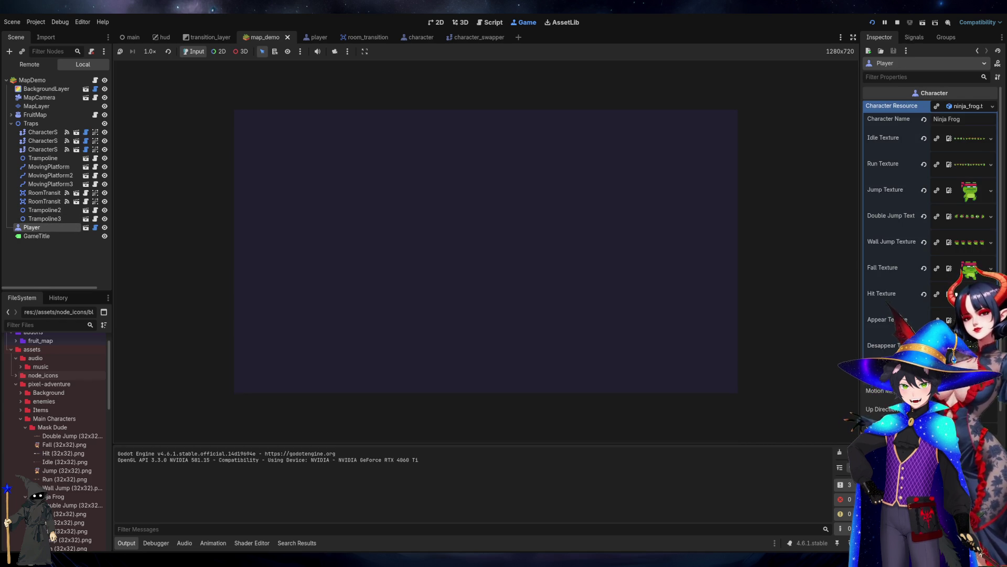
{"action": "left_click", "coordinate": [43, 218]}
{"action": "left_click", "coordinate": [32, 228]}
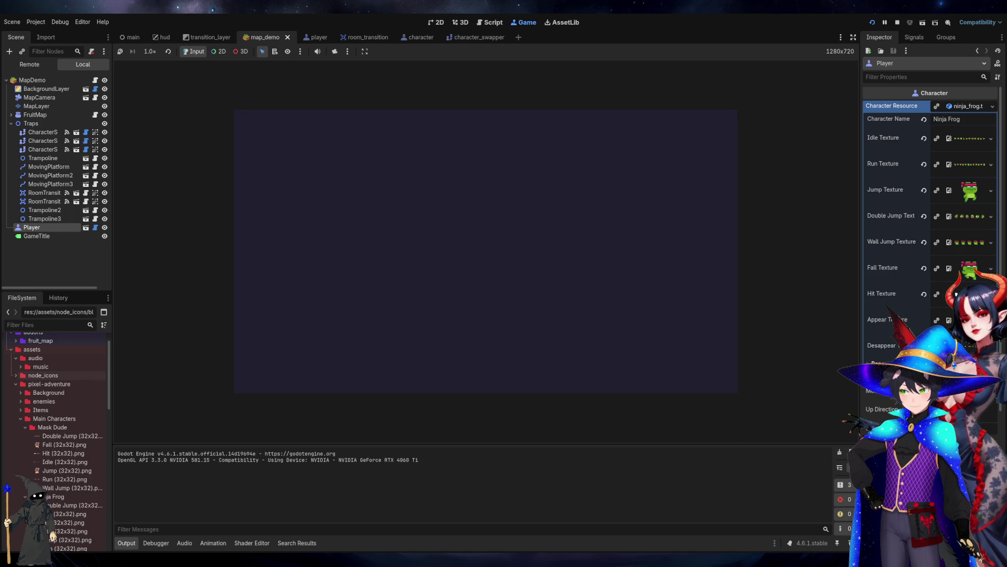
- In the player scene, expand Player's ninja_frog resource and show the Remote tree
{"action": "left_click", "coordinate": [478, 36]}
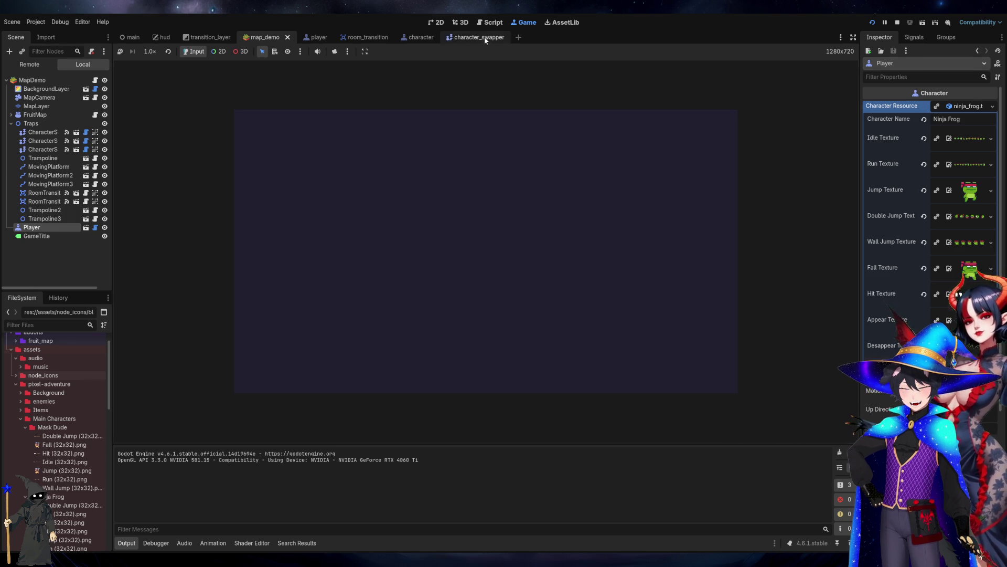
{"action": "left_click", "coordinate": [308, 37]}
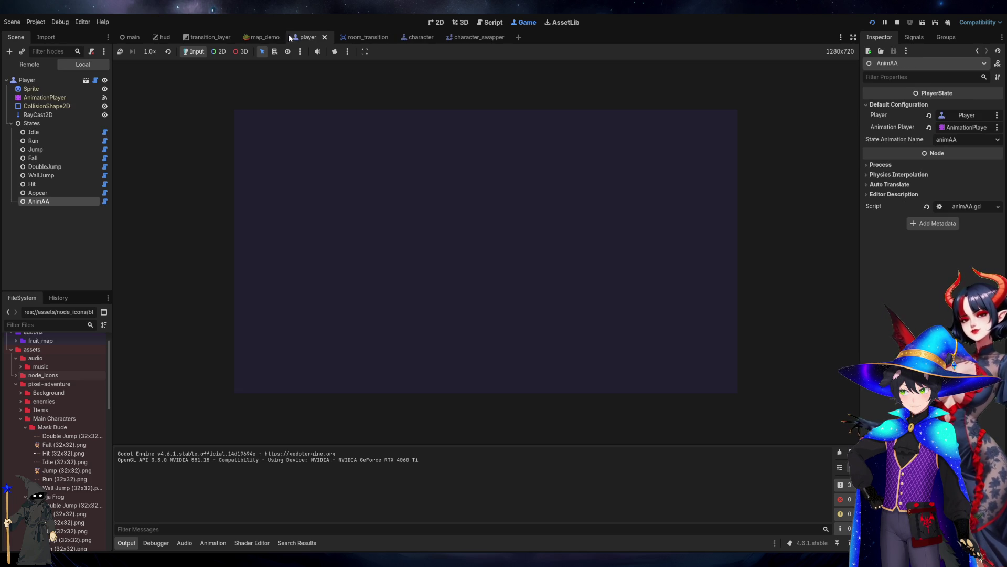
{"action": "left_click", "coordinate": [37, 88]}
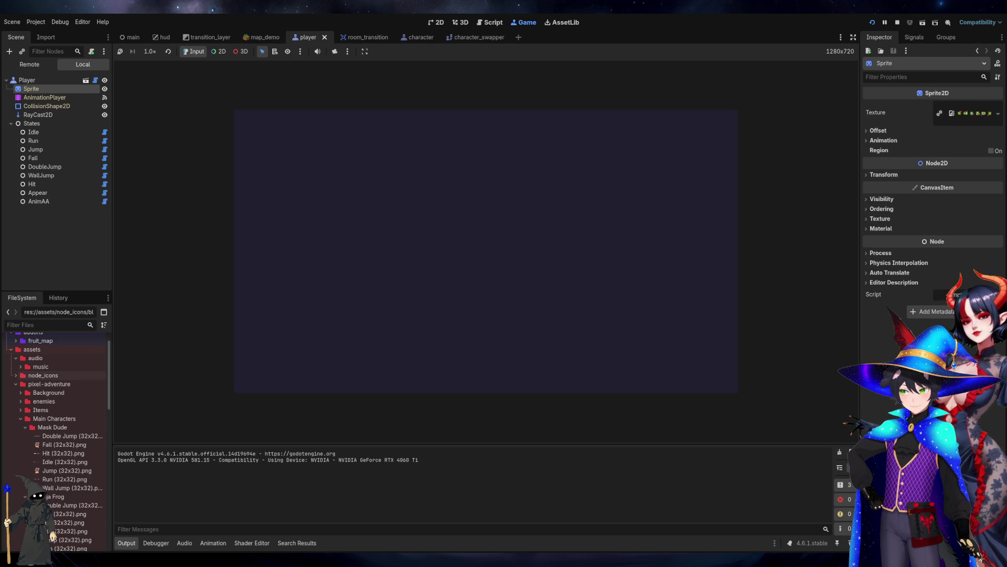
{"action": "left_click", "coordinate": [27, 80]}
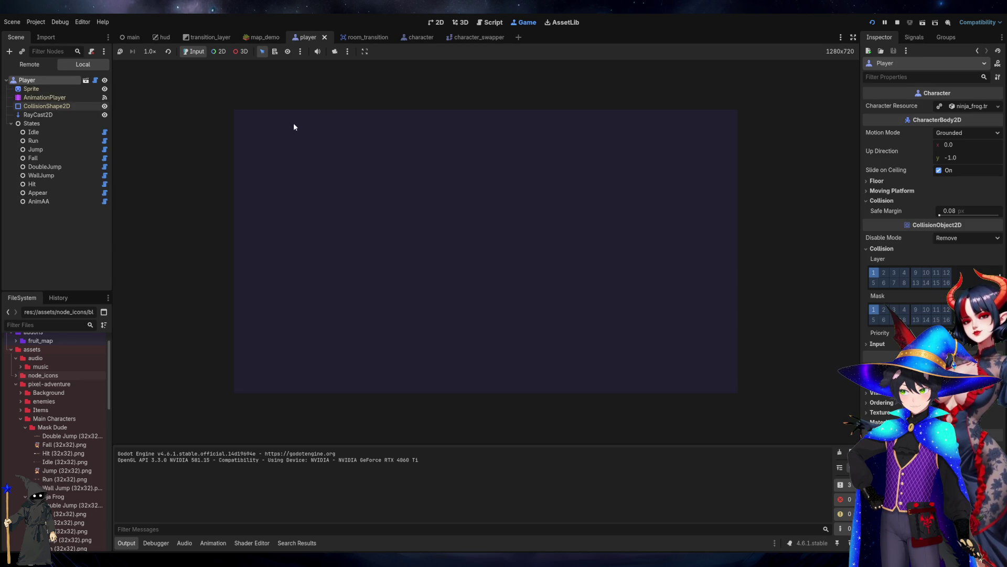
{"action": "left_click", "coordinate": [987, 110]}
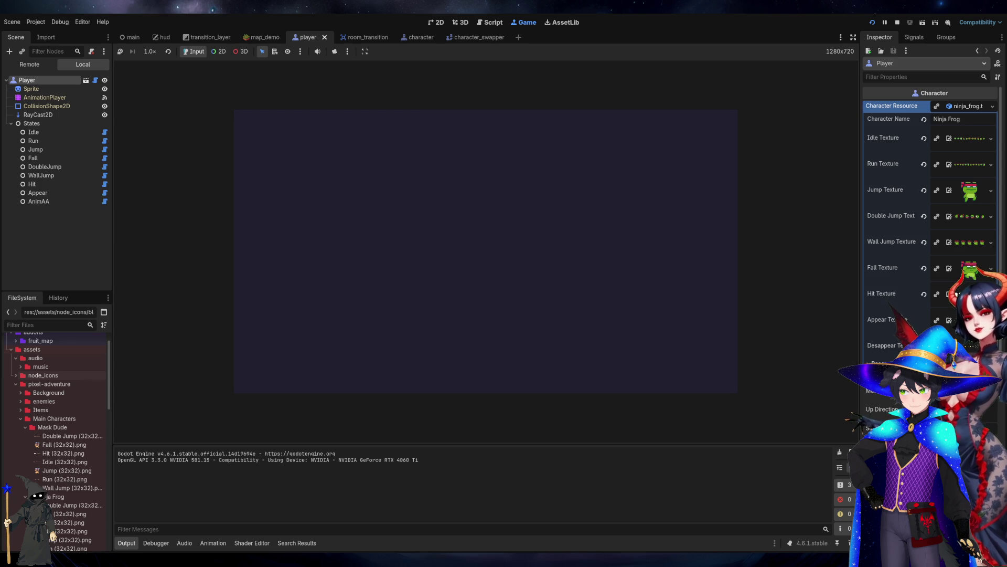
{"action": "left_click", "coordinate": [27, 64]}
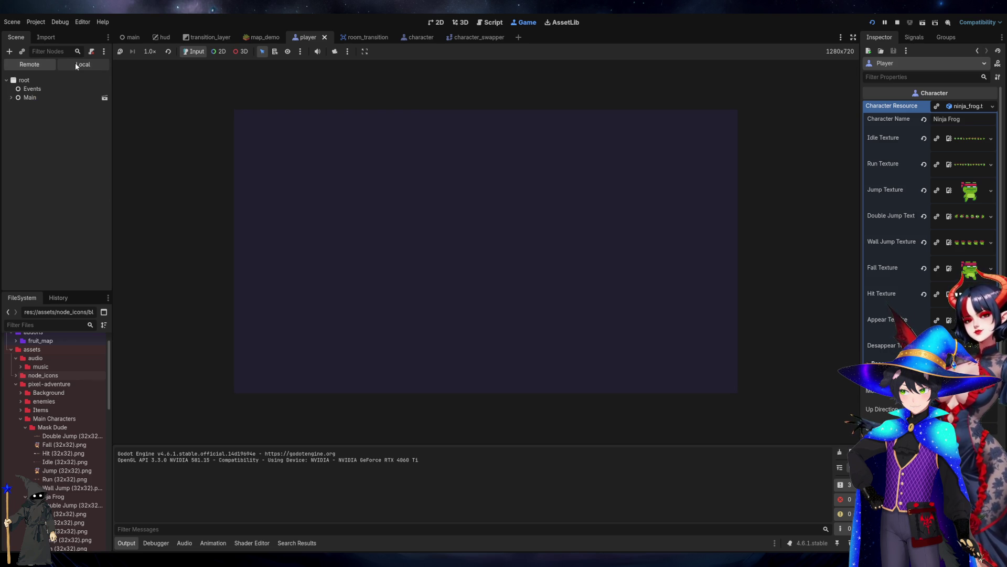
- Under Main > MapDemo in the Remote tree, inspect the live Player and Sprite properties
{"action": "left_click", "coordinate": [76, 65]}
{"action": "left_click", "coordinate": [32, 64]}
{"action": "left_click", "coordinate": [27, 97]}
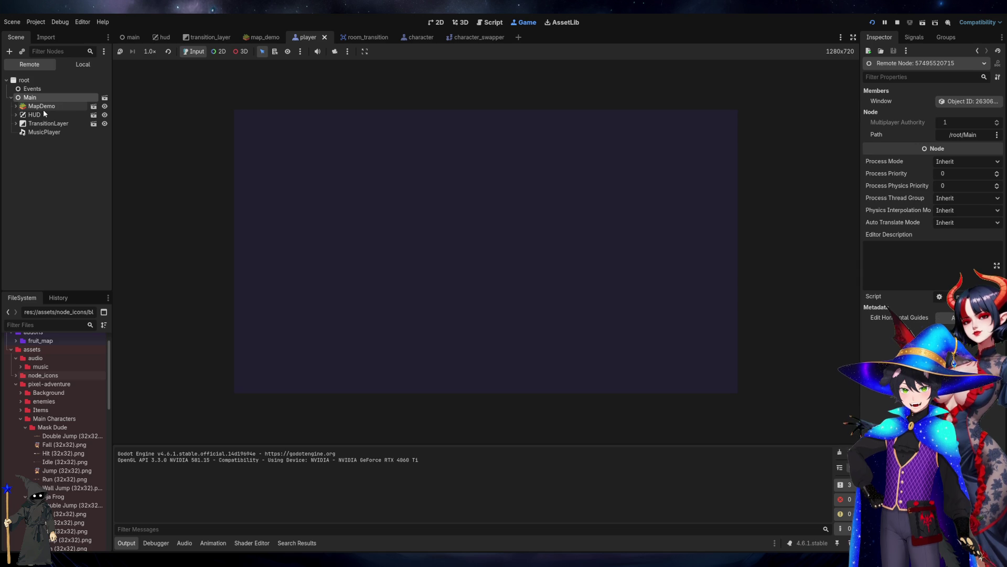
{"action": "left_click", "coordinate": [42, 109]}
{"action": "left_click", "coordinate": [55, 158]}
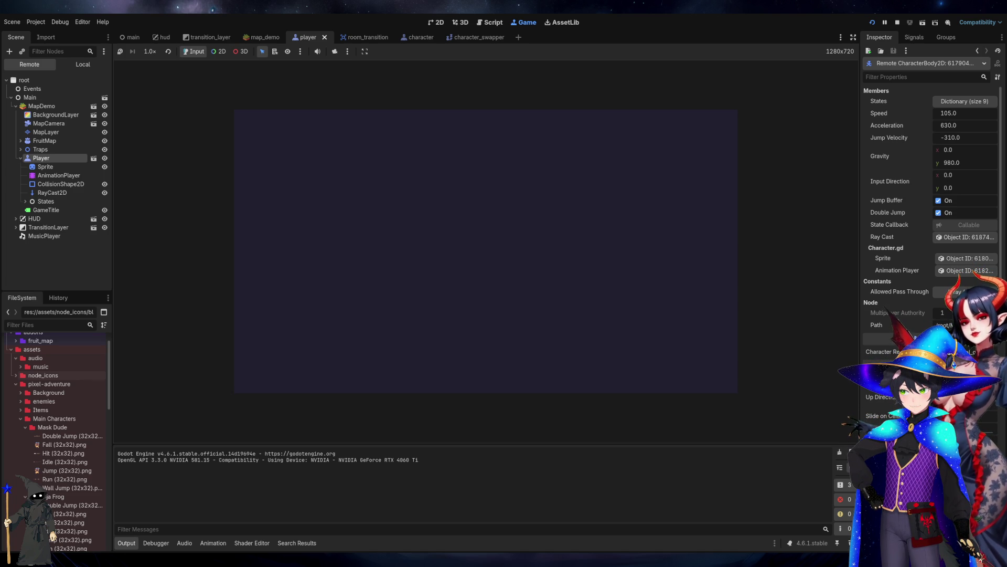
{"action": "left_click", "coordinate": [45, 166]}
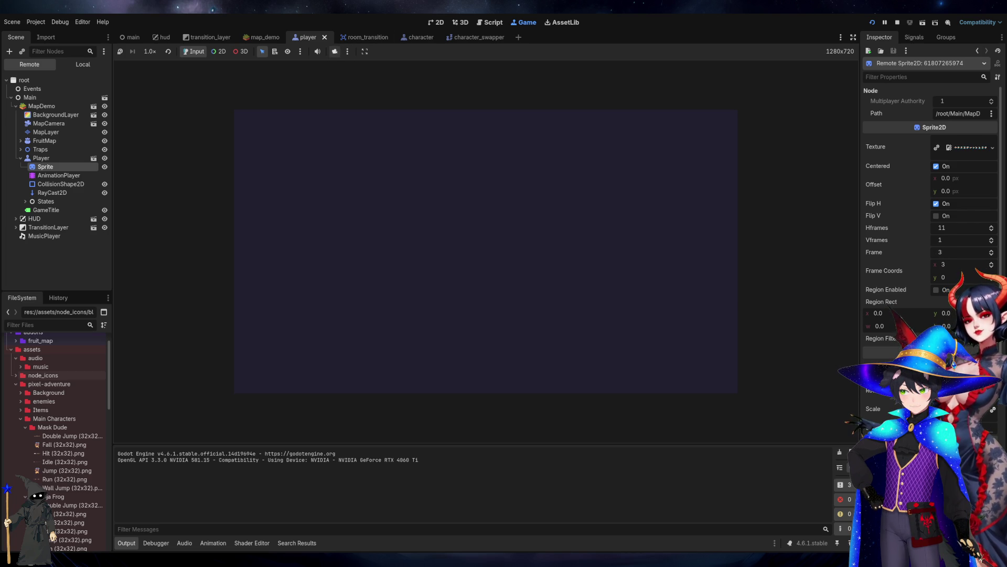
- Toggle the editor camera override on and off, then reload the running game
{"action": "left_click", "coordinate": [335, 51]}
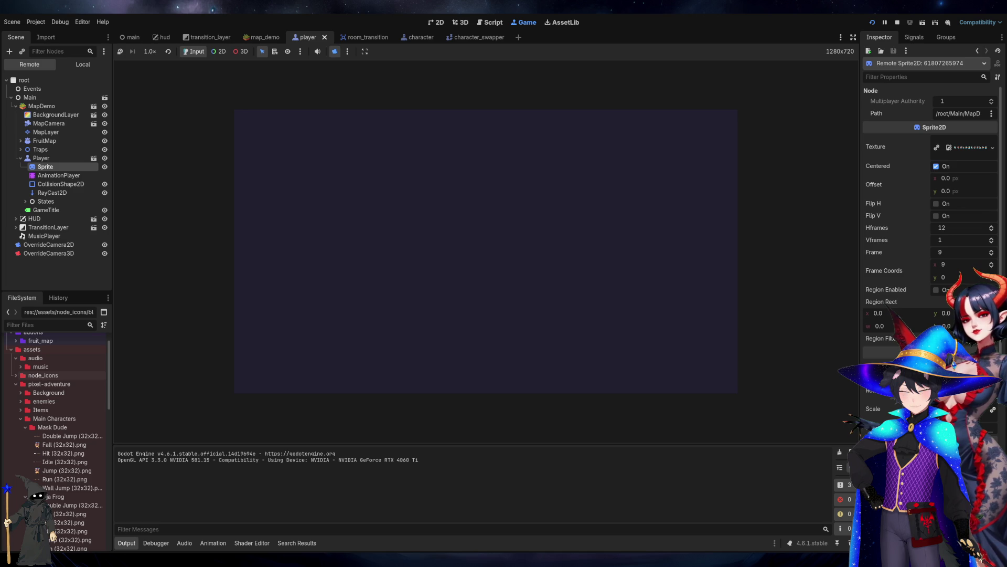
{"action": "left_click", "coordinate": [335, 52]}
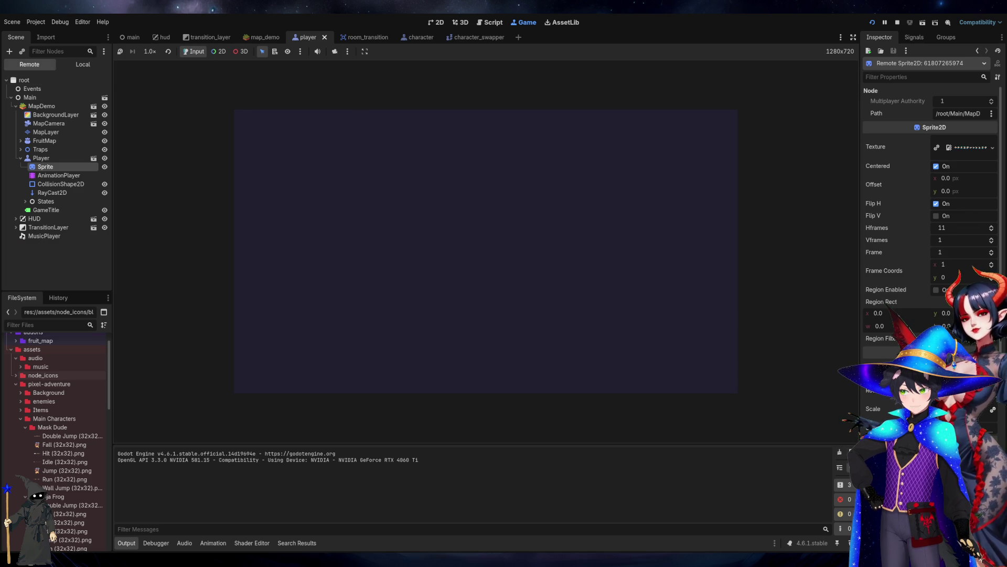
{"action": "left_click", "coordinate": [19, 65]}
{"action": "left_click", "coordinate": [18, 65]}
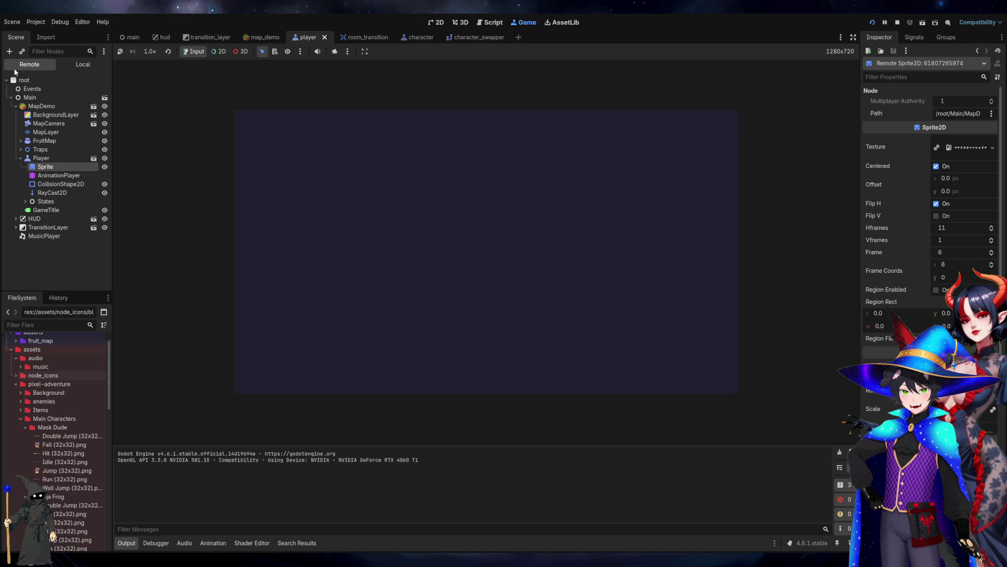
{"action": "left_click", "coordinate": [872, 22]}
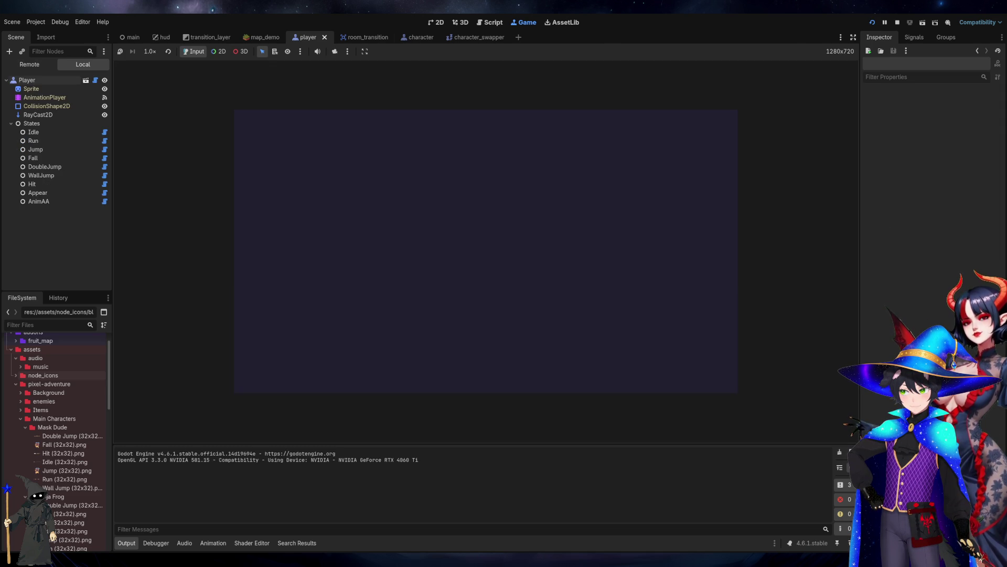
- Stop and rerun the game so it plays with character.gd showing
{"action": "left_click", "coordinate": [897, 22]}
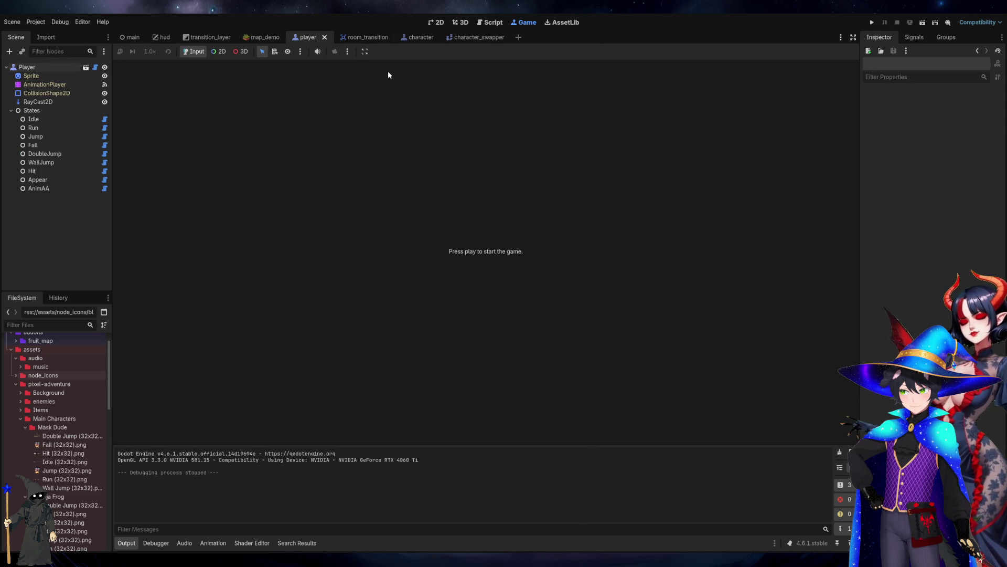
{"action": "left_click", "coordinate": [872, 22]}
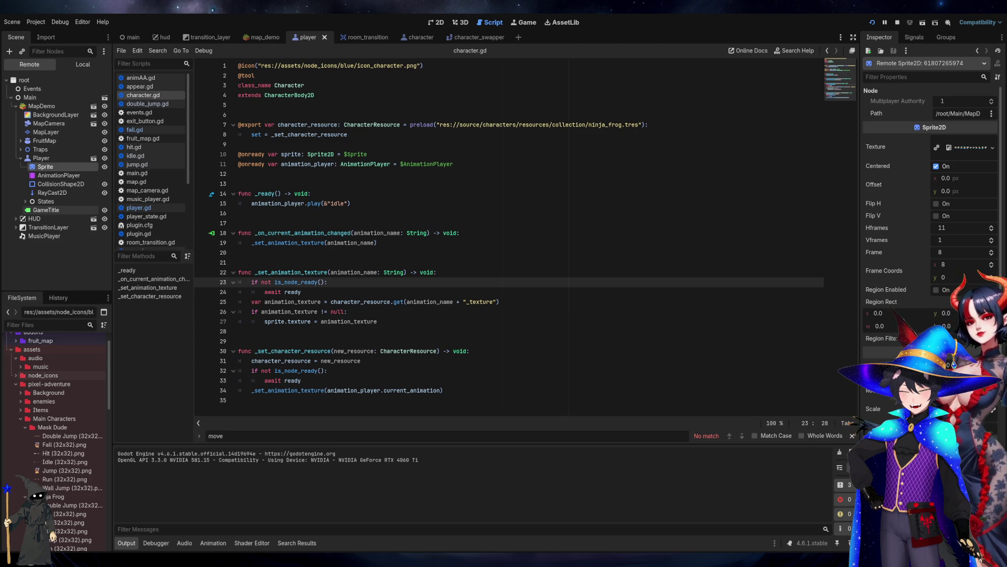
- Inspect the live TransitionLayer and the Idle, Run, DoubleJump, WallJump and Appear states
{"action": "left_click", "coordinate": [37, 227]}
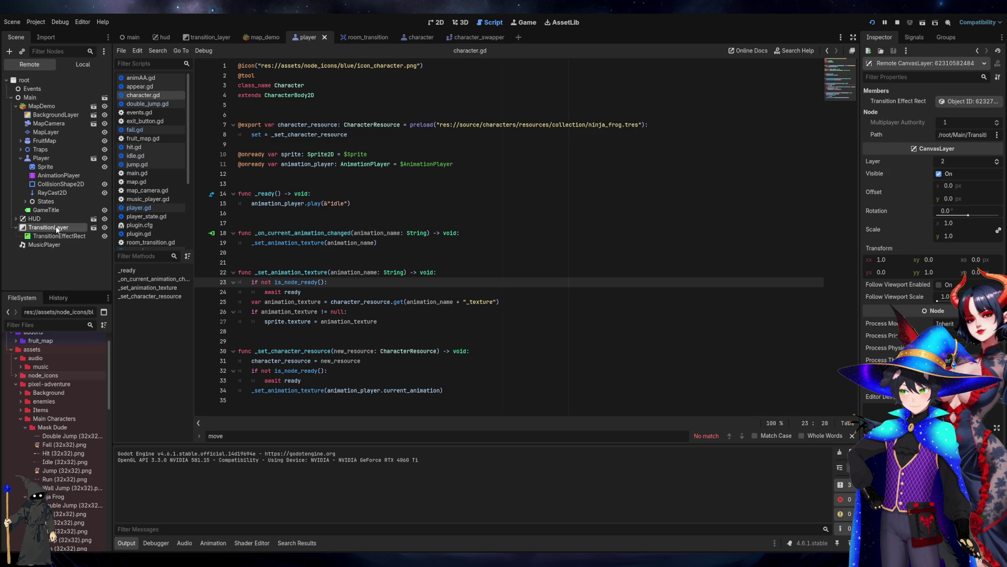
{"action": "left_click", "coordinate": [46, 203]}
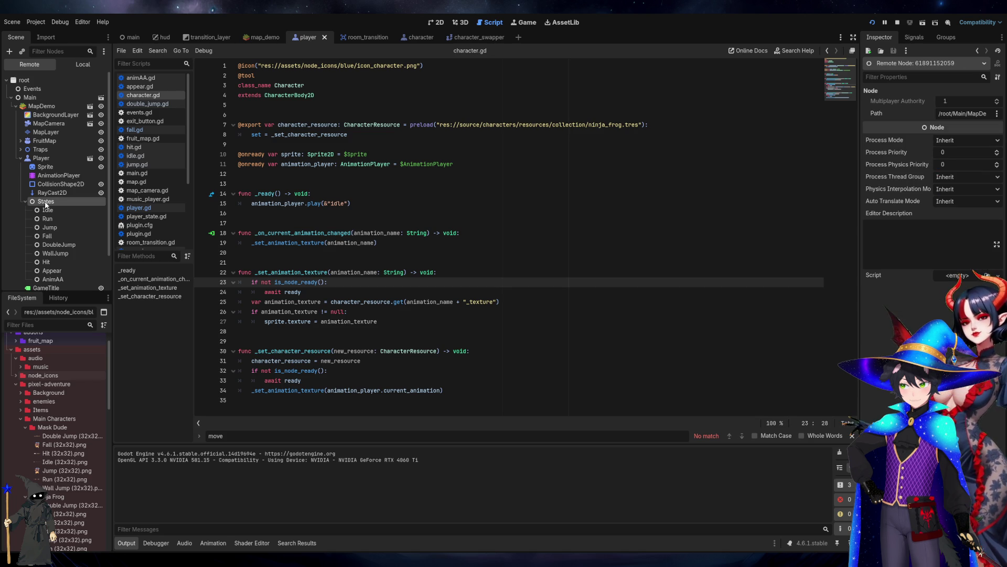
{"action": "left_click", "coordinate": [46, 211]}
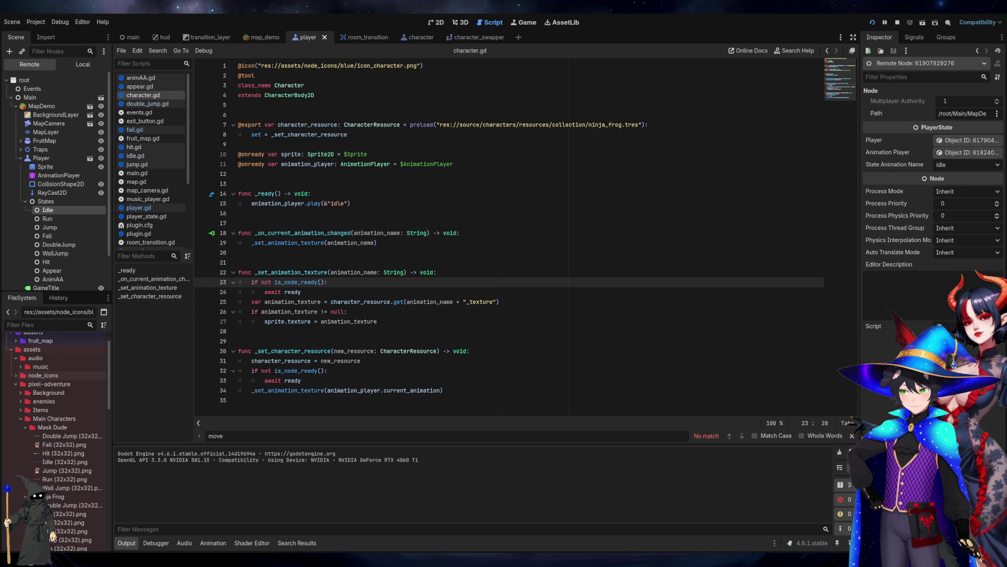
{"action": "left_click", "coordinate": [55, 219]}
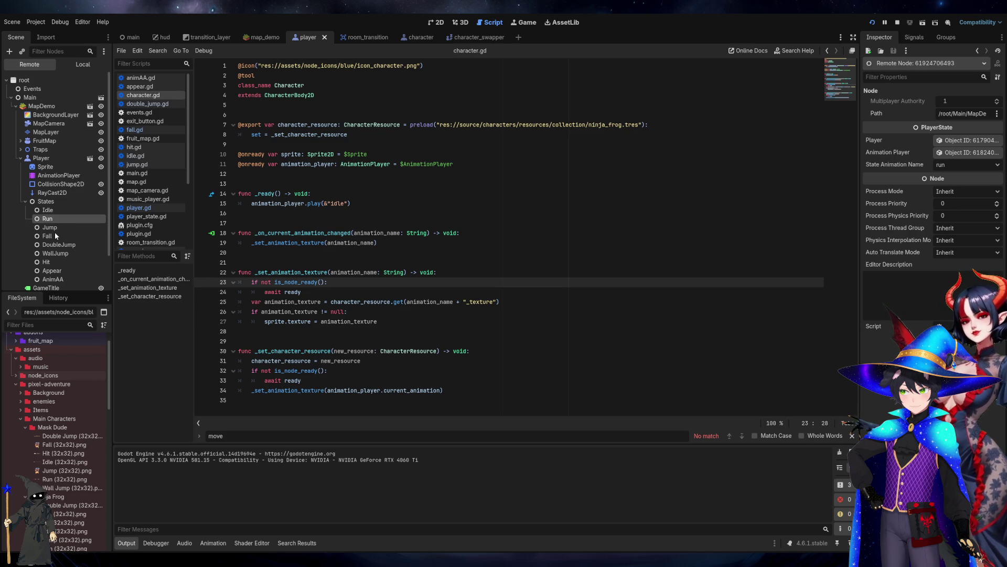
{"action": "left_click", "coordinate": [52, 244]}
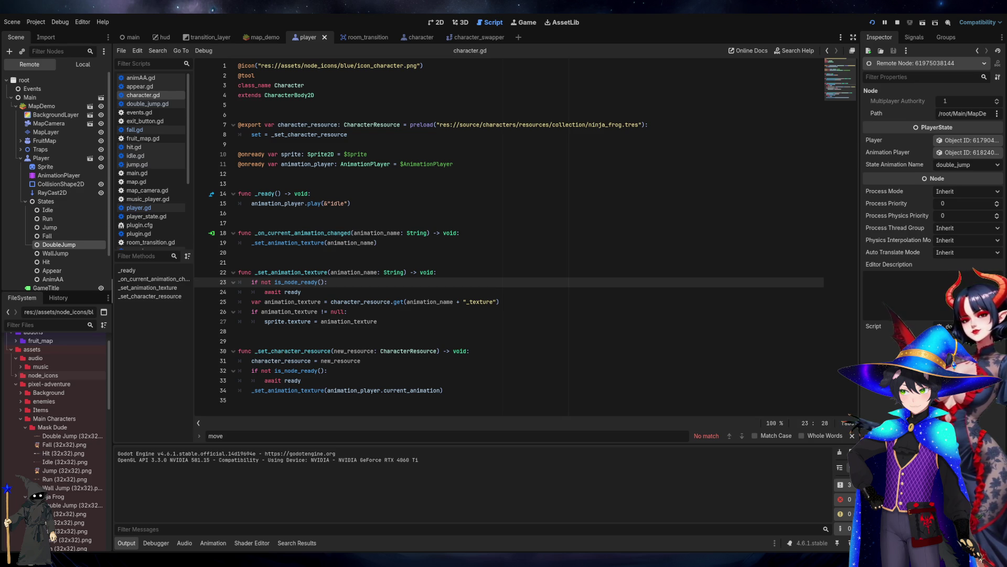
{"action": "left_click", "coordinate": [53, 253]}
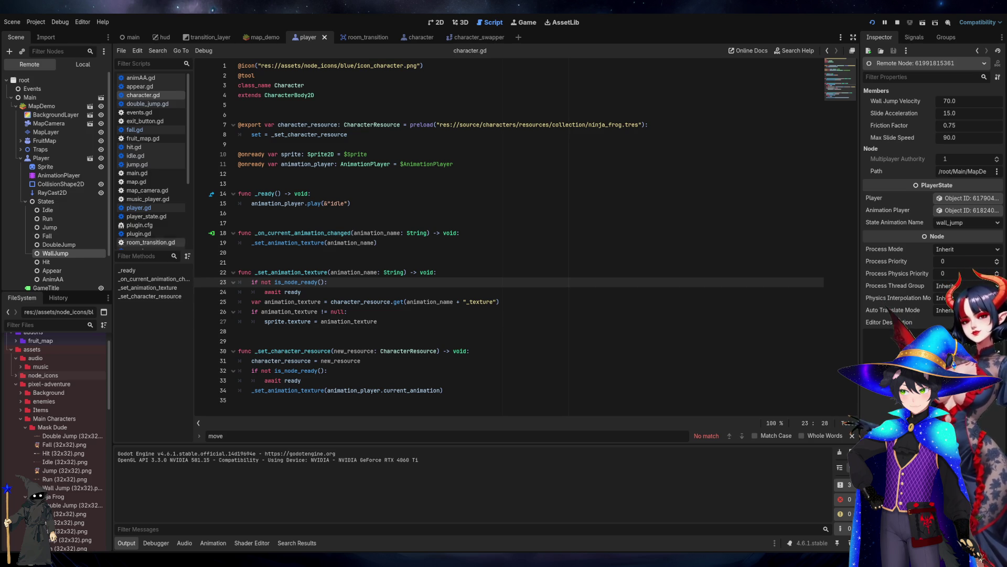
{"action": "left_click", "coordinate": [53, 271]}
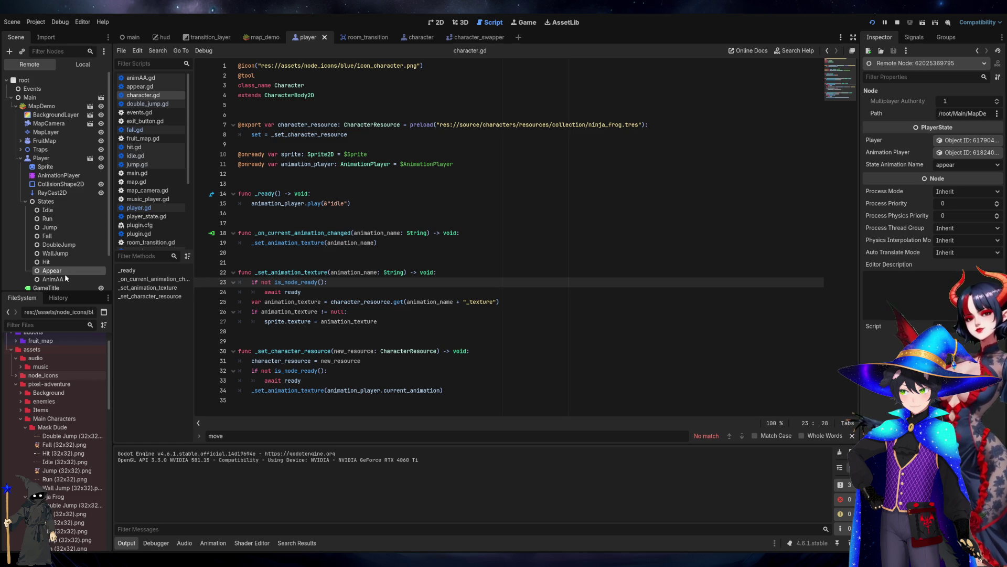
- Recheck Idle, inspect CollisionShape2D and RayCast2D, then move to the 2D workspace
{"action": "left_click", "coordinate": [68, 210]}
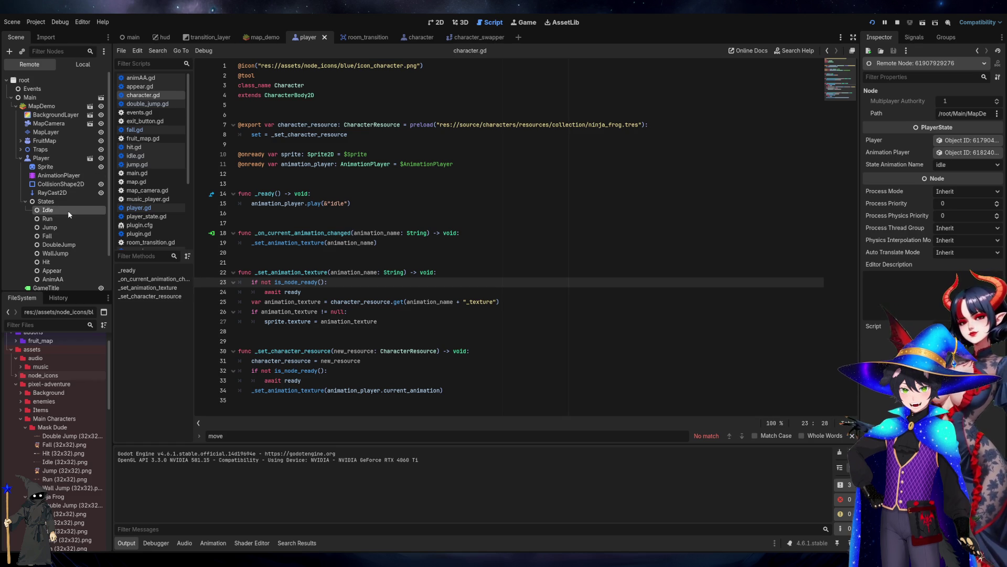
{"action": "left_click", "coordinate": [60, 184]}
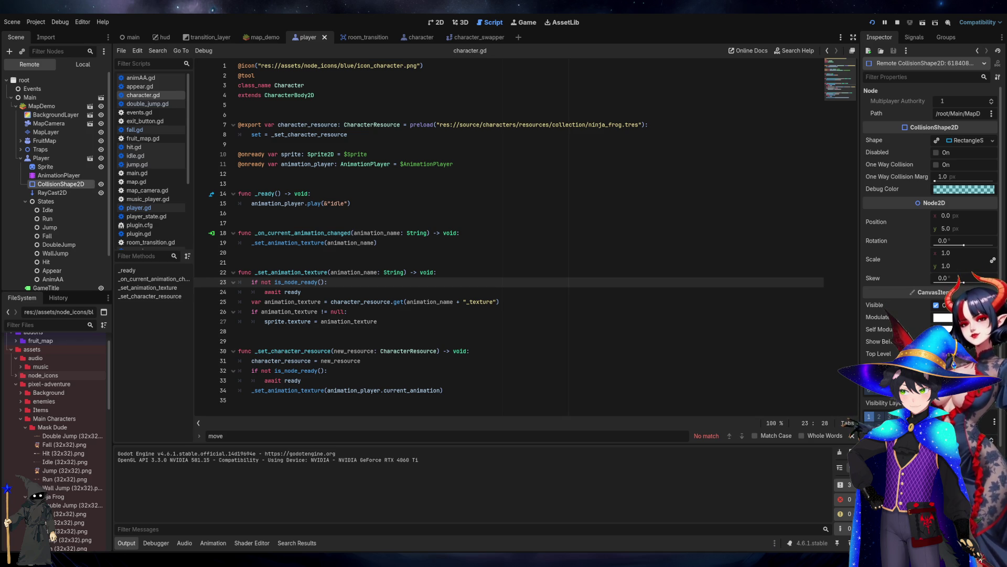
{"action": "left_click", "coordinate": [64, 193]}
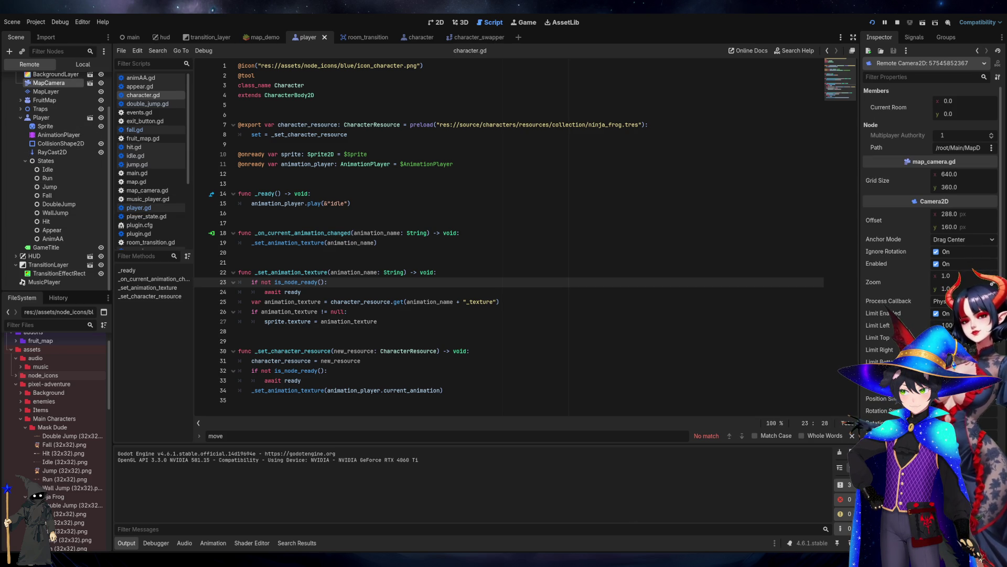
{"action": "left_click", "coordinate": [436, 23]}
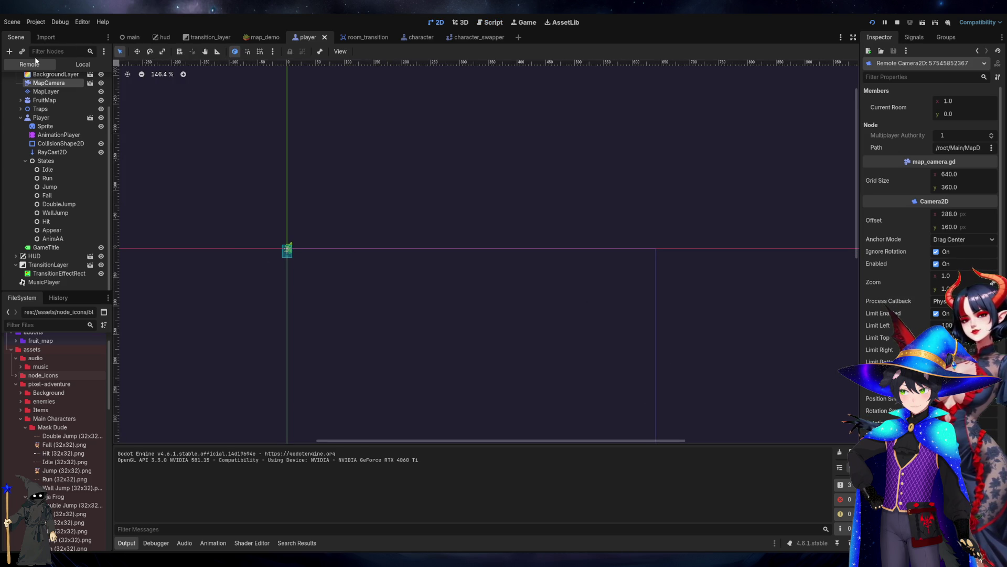
- Show map_demo, scroll through the live Player's movement properties, then stop the game with F8
{"action": "left_click", "coordinate": [19, 65]}
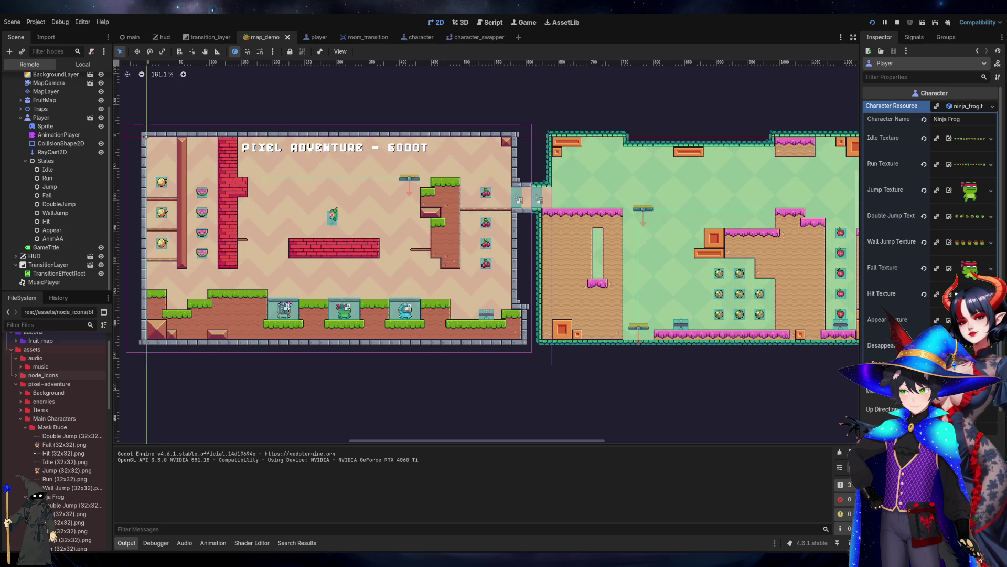
{"action": "left_click", "coordinate": [486, 115]}
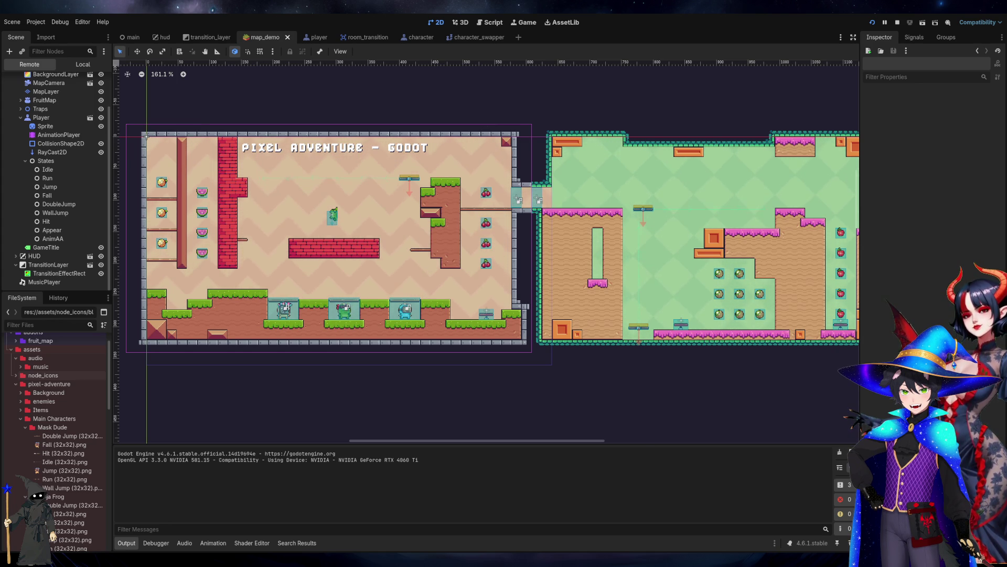
{"action": "left_click", "coordinate": [42, 117]}
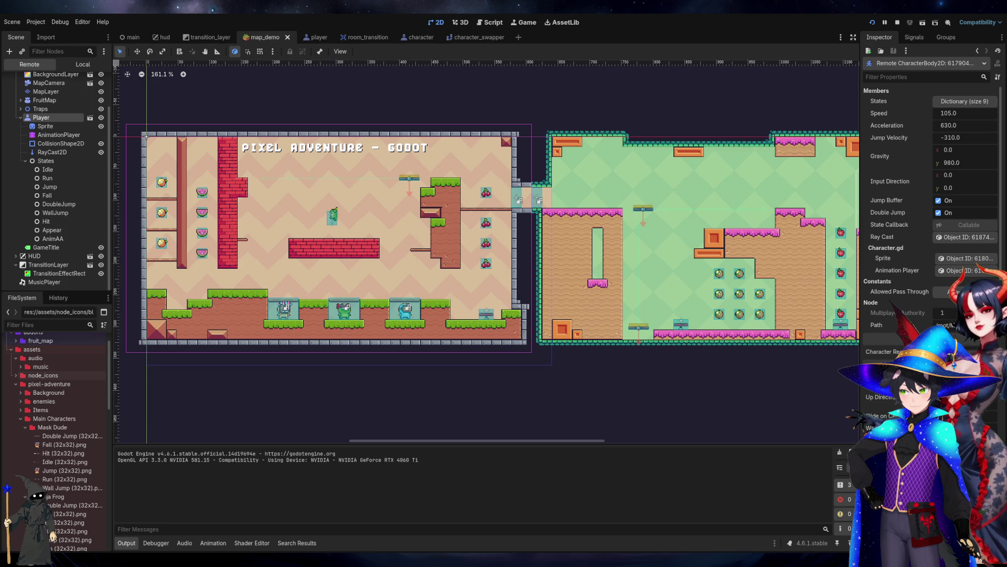
{"action": "scroll", "coordinate": [931, 236], "scroll_direction": "down", "scroll_amount": 5}
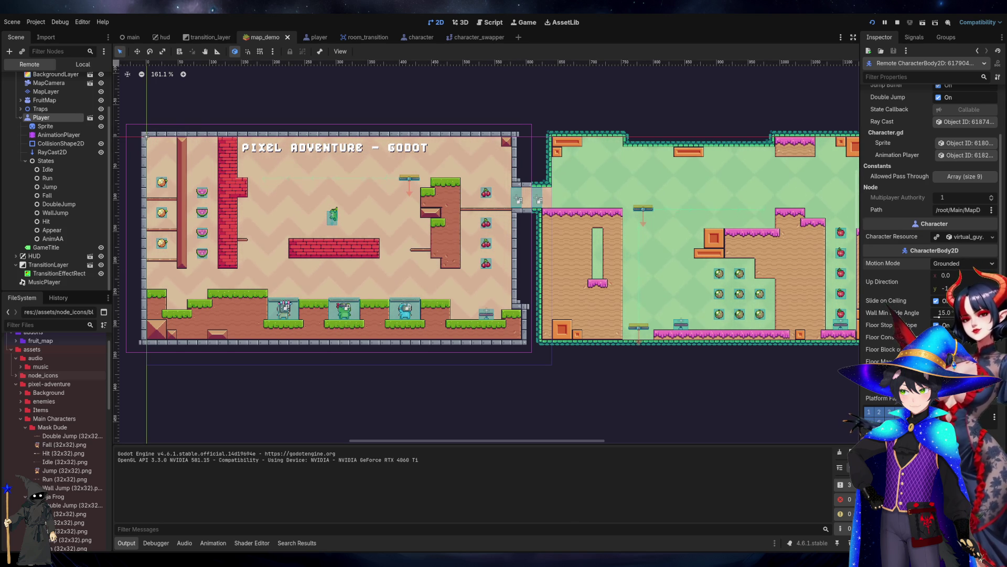
{"action": "key", "text": "F8"}
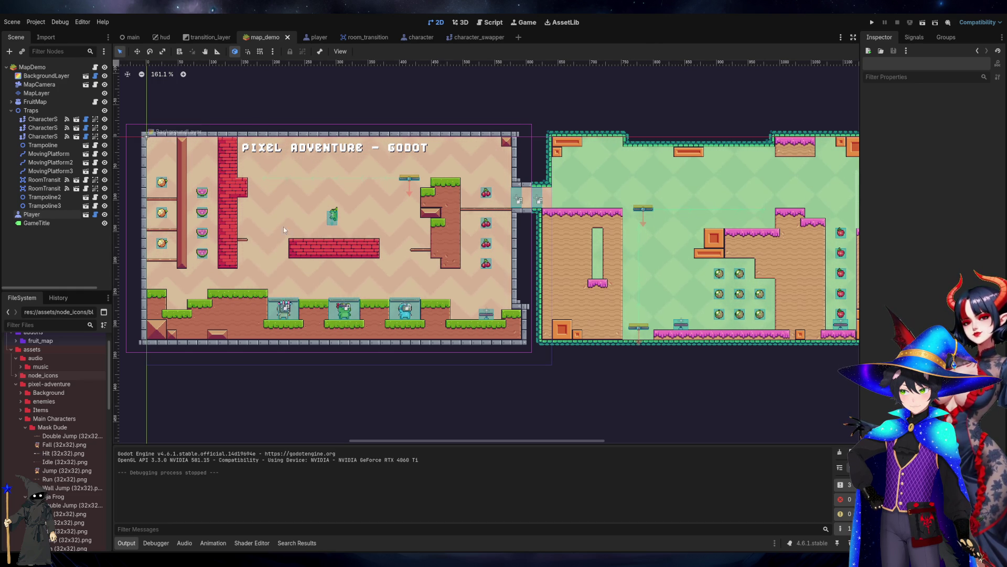
- Open character_swapper.gd and walk through _on_body_entered's early return, comparison and assignment
{"action": "left_click", "coordinate": [43, 127]}
{"action": "left_click", "coordinate": [43, 119]}
{"action": "left_click", "coordinate": [86, 120]}
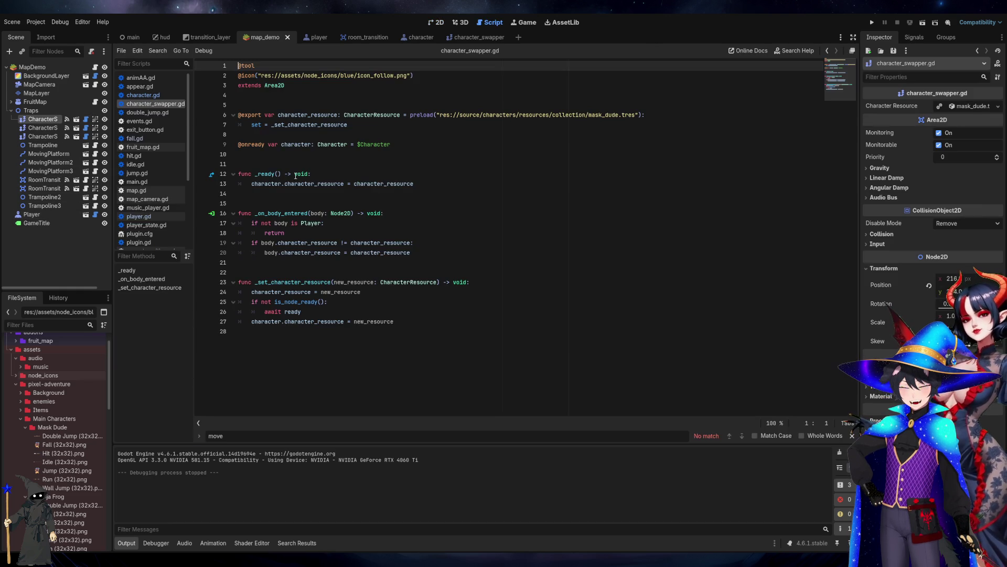
{"action": "left_click", "coordinate": [446, 183]}
{"action": "left_click", "coordinate": [258, 214]}
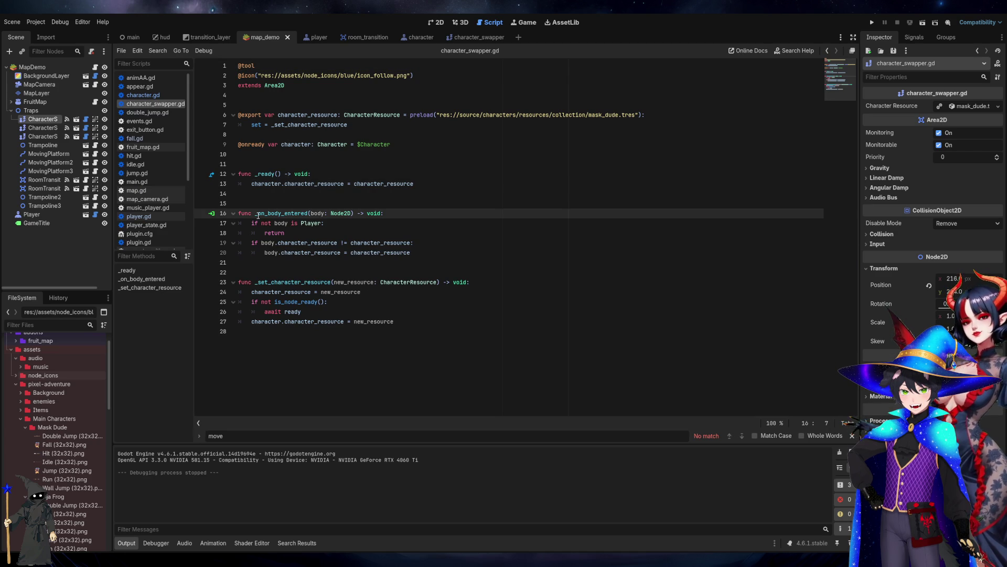
{"action": "left_click", "coordinate": [294, 233]}
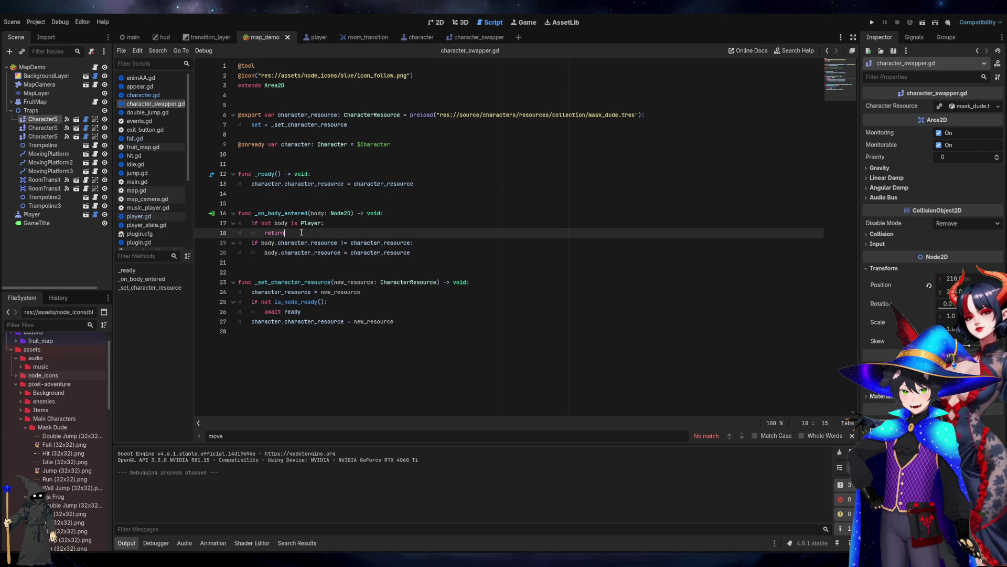
{"action": "left_click", "coordinate": [289, 243]}
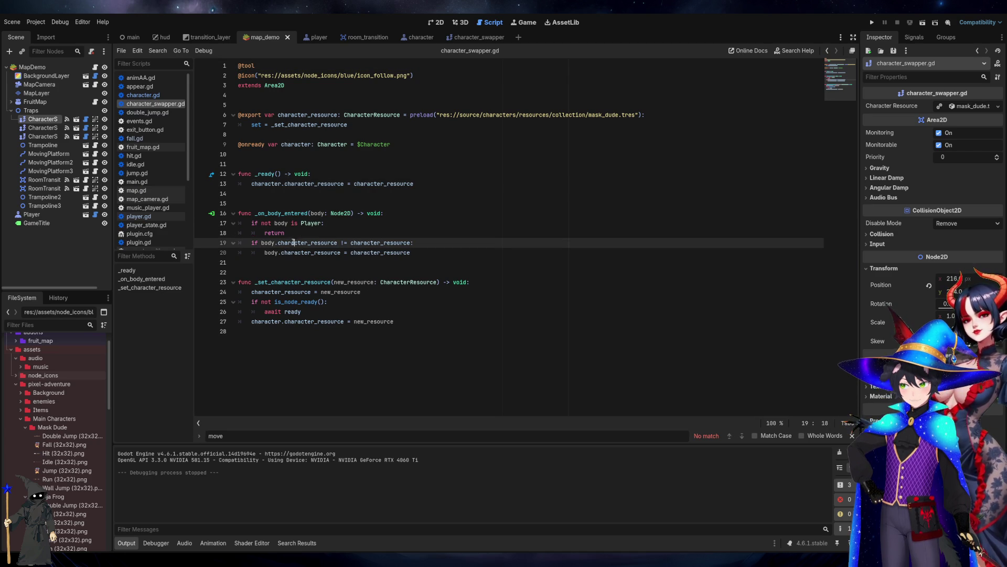
{"action": "left_click", "coordinate": [355, 253]}
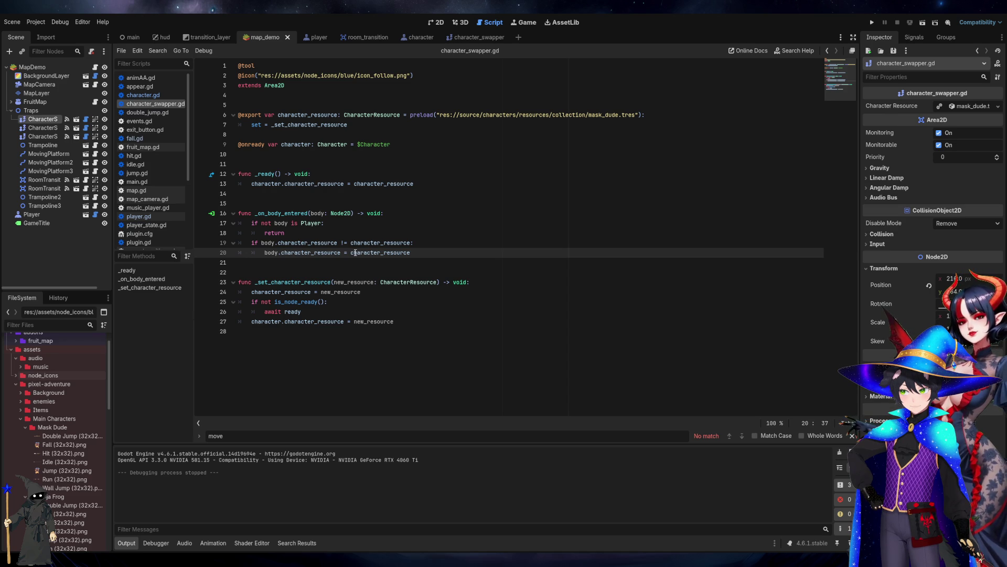
- Review _set_character_resource's lines and the export line preloading mask_dude.tres
{"action": "left_click", "coordinate": [466, 321]}
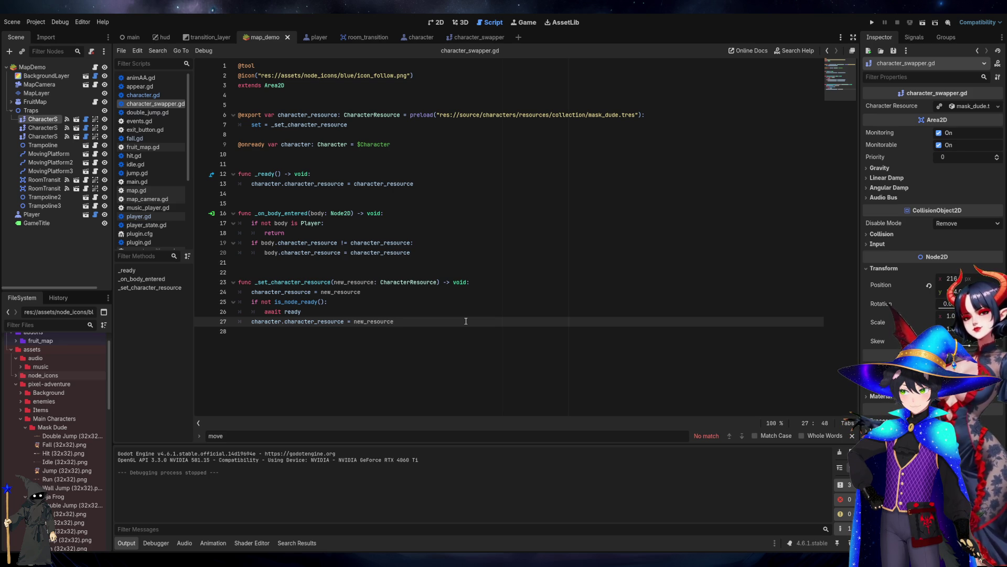
{"action": "left_click", "coordinate": [505, 292]}
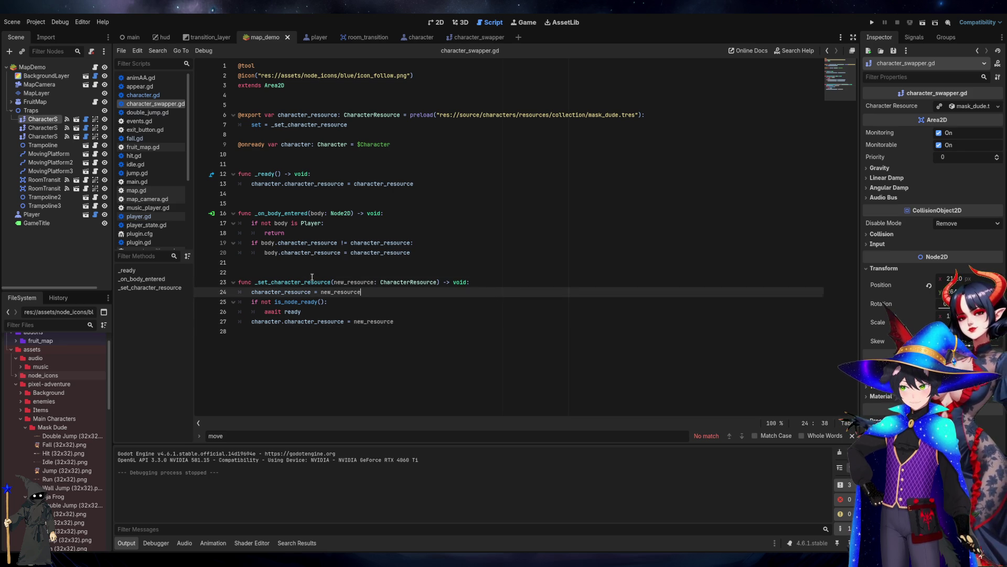
{"action": "left_click", "coordinate": [290, 282]}
{"action": "double_click", "coordinate": [291, 282]}
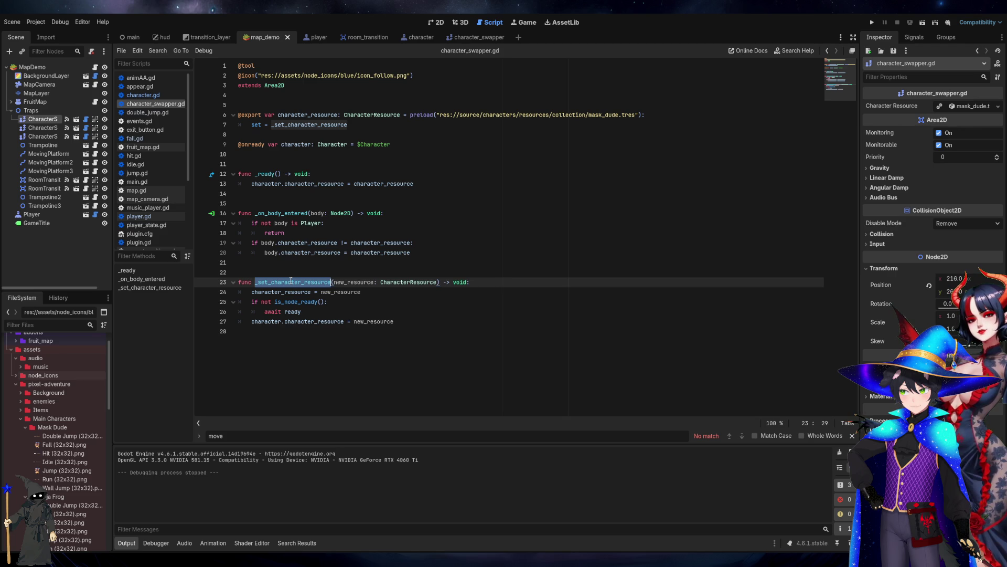
{"action": "left_click", "coordinate": [583, 116]}
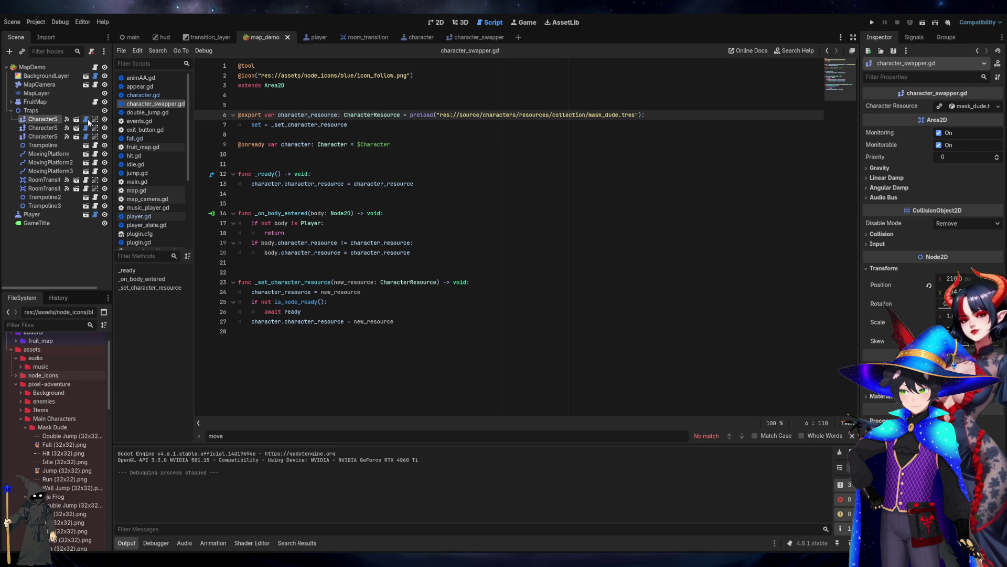
- Select CharacterSwaper3 in the Scene dock after briefly checking the first swapper
{"action": "left_click", "coordinate": [33, 128]}
{"action": "left_click", "coordinate": [33, 138]}
{"action": "left_click", "coordinate": [40, 127]}
{"action": "left_click", "coordinate": [39, 120]}
{"action": "left_click", "coordinate": [43, 145]}
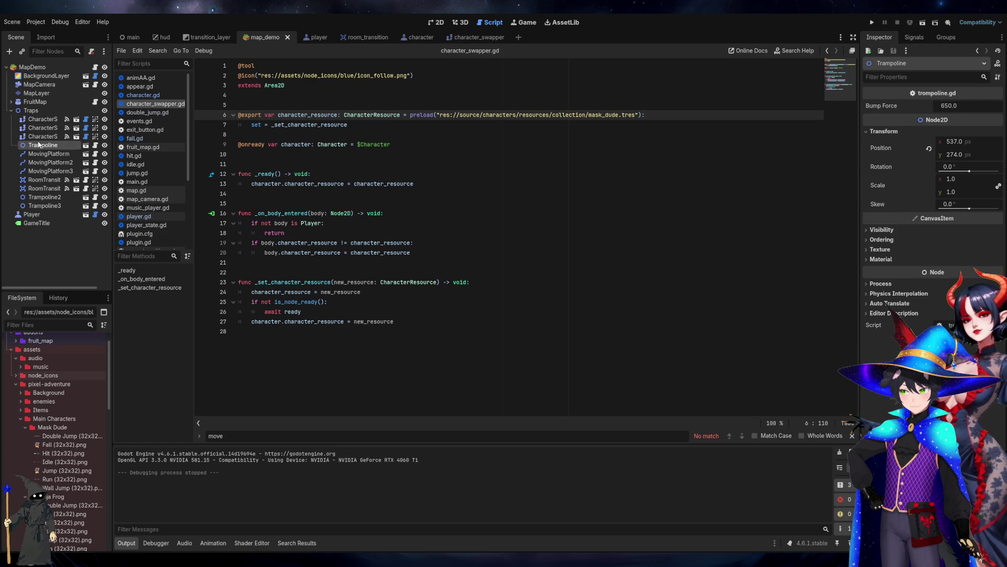
{"action": "left_click", "coordinate": [43, 136]}
- Highlight line 6's preload expression, then expand the Character Resource showing Virtual Guy's textures
{"action": "left_click", "coordinate": [411, 115]}
{"action": "left_click_drag", "start_coordinate": [411, 116], "coordinate": [644, 116]}
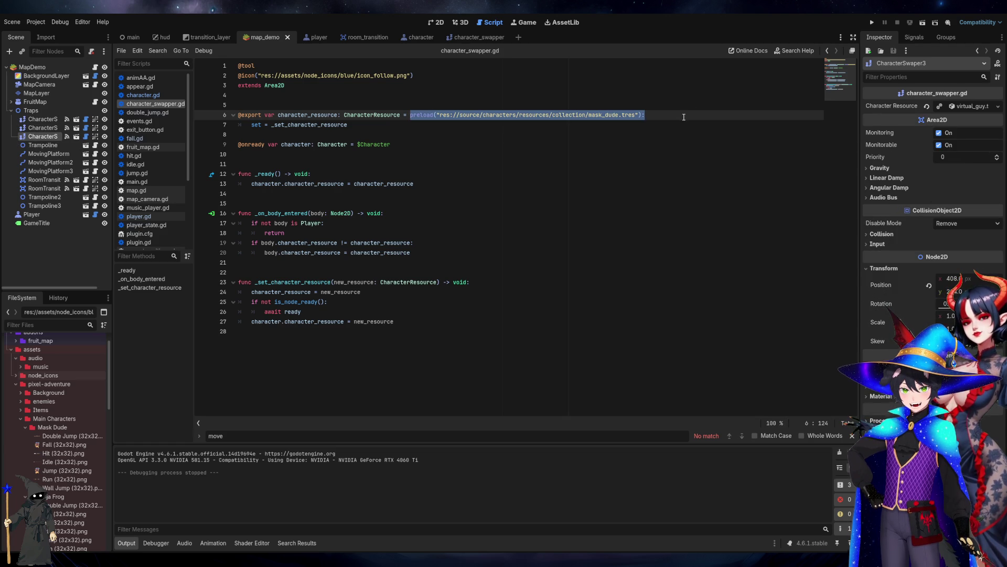
{"action": "left_click", "coordinate": [677, 121]}
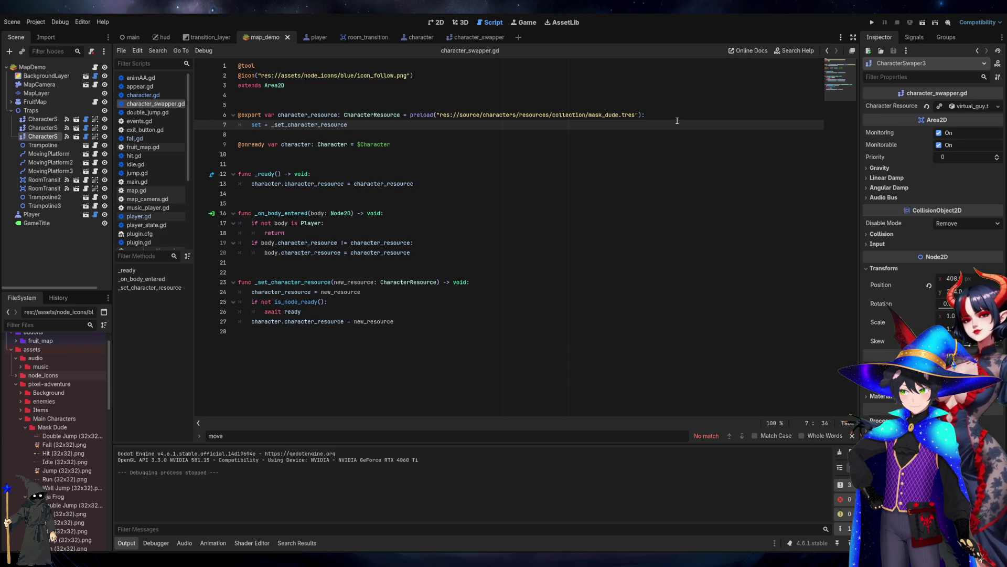
{"action": "left_click", "coordinate": [968, 106]}
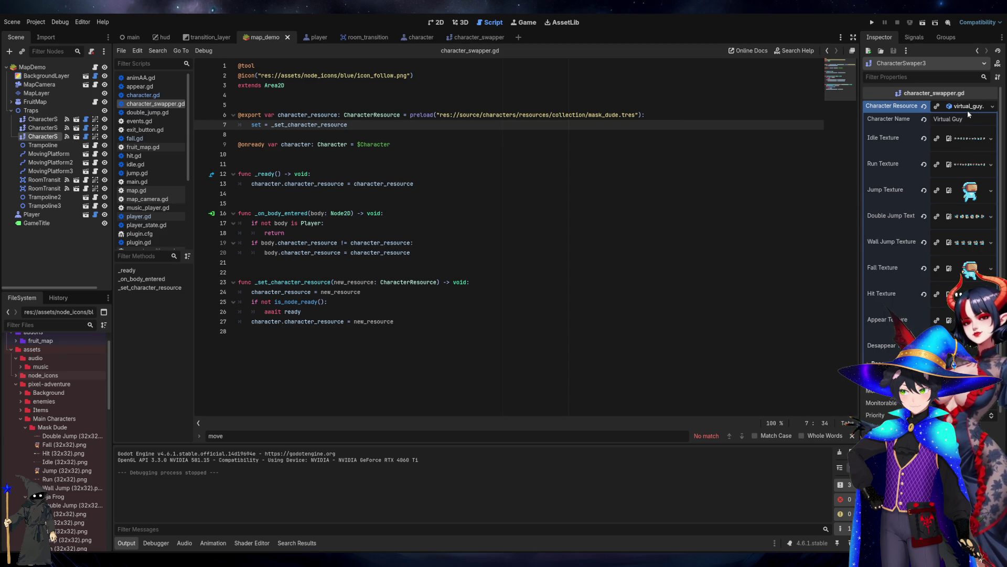
{"action": "left_click", "coordinate": [973, 108]}
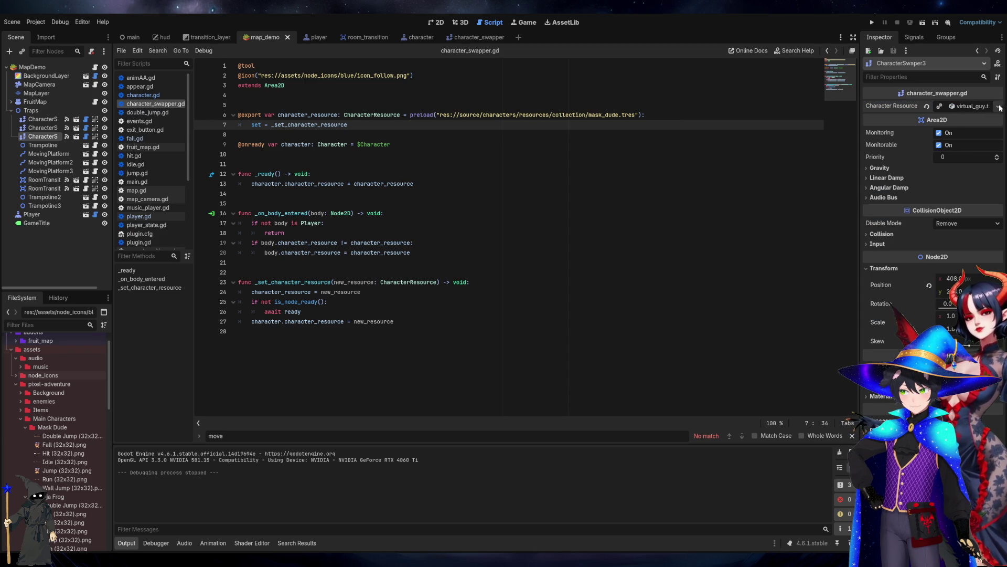
{"action": "left_click", "coordinate": [998, 107]}
{"action": "left_click", "coordinate": [983, 125]}
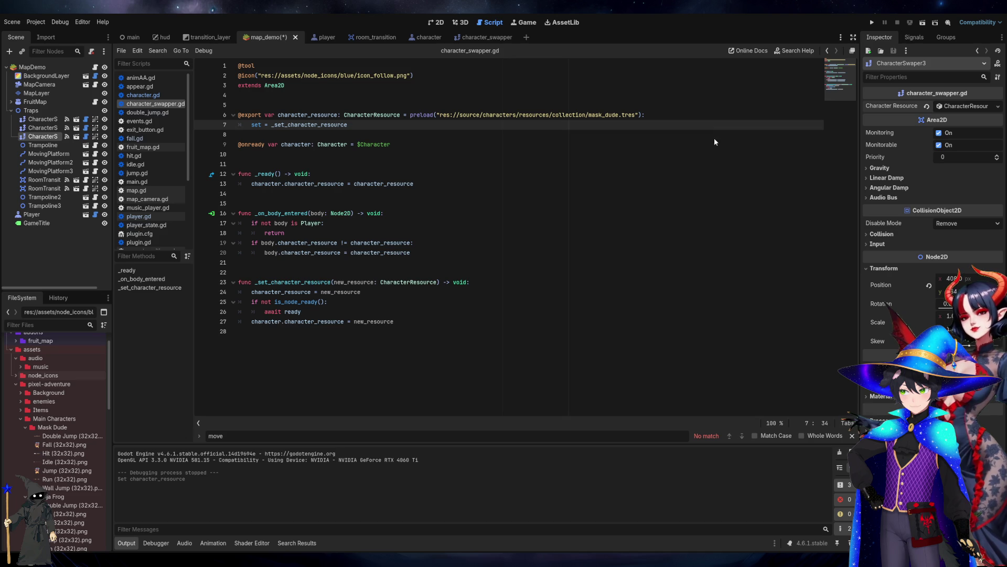
{"action": "left_click", "coordinate": [965, 106]}
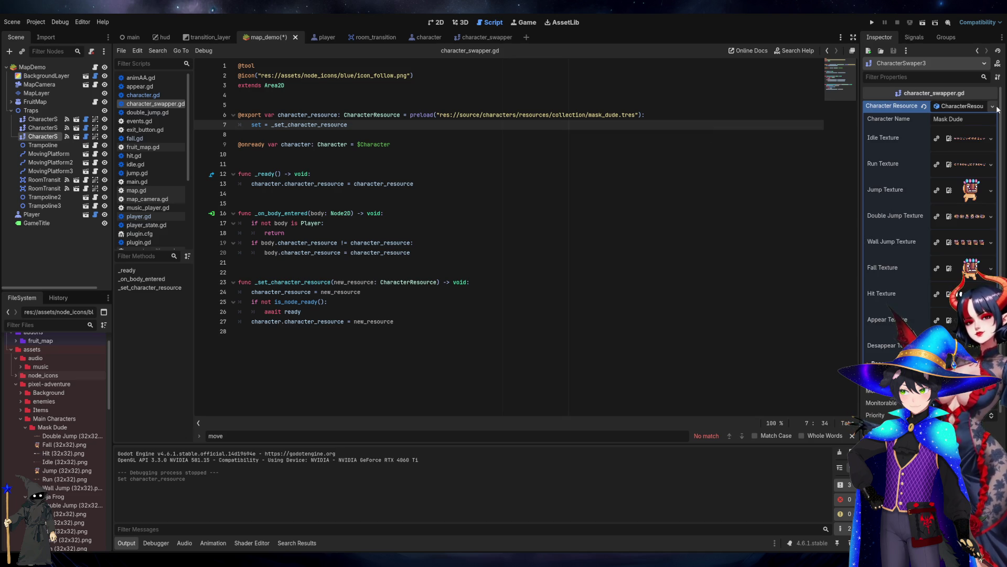
{"action": "left_click", "coordinate": [974, 119]}
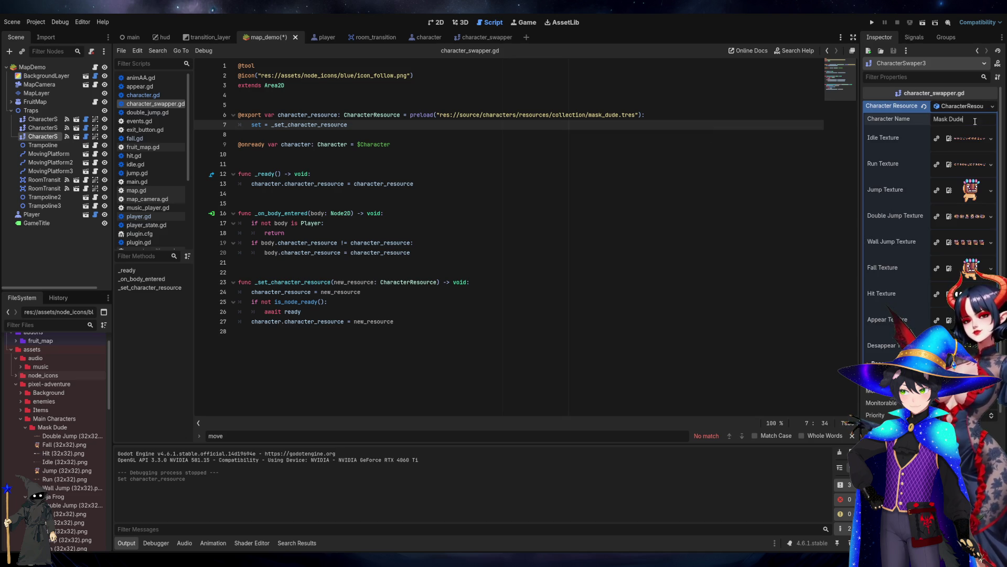
{"action": "left_click_drag", "start_coordinate": [754, 158], "coordinate": [755, 159]}
{"action": "left_click", "coordinate": [755, 157]}
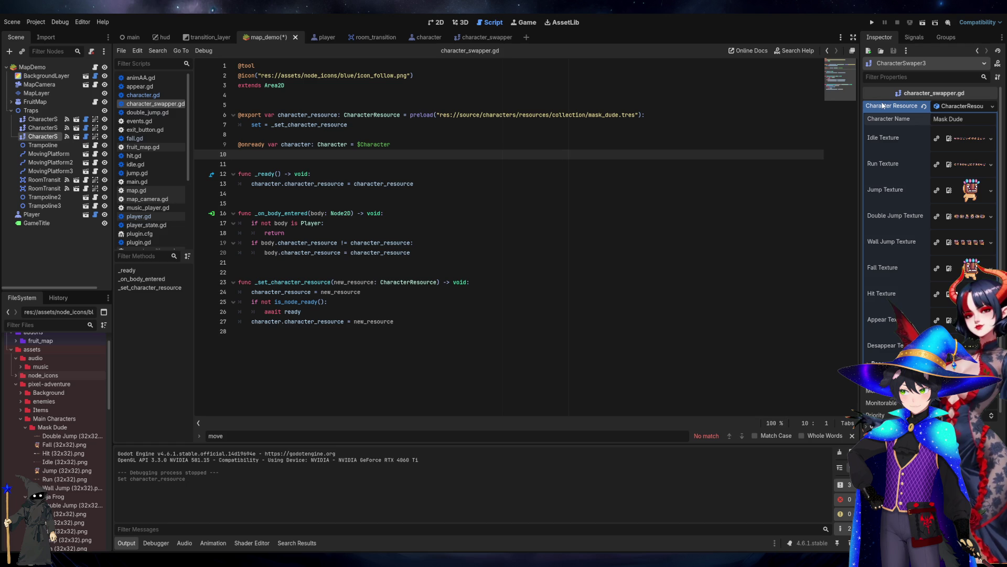
{"action": "left_click", "coordinate": [924, 106]}
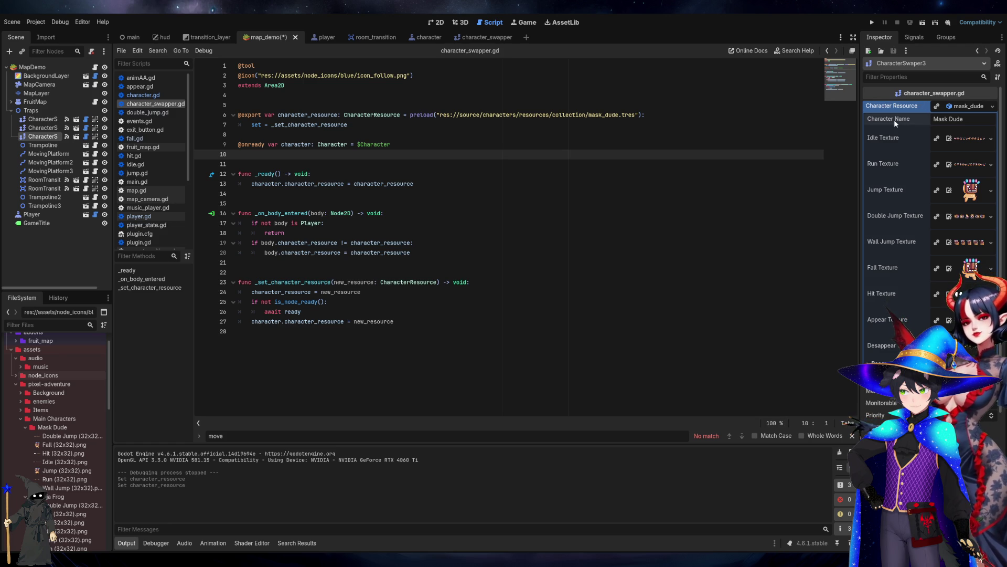
{"action": "left_click", "coordinate": [488, 135]}
{"action": "left_click", "coordinate": [43, 145]}
{"action": "left_click", "coordinate": [43, 136]}
{"action": "key", "text": "ctrl+z"}
{"action": "key", "text": "ctrl+z"}
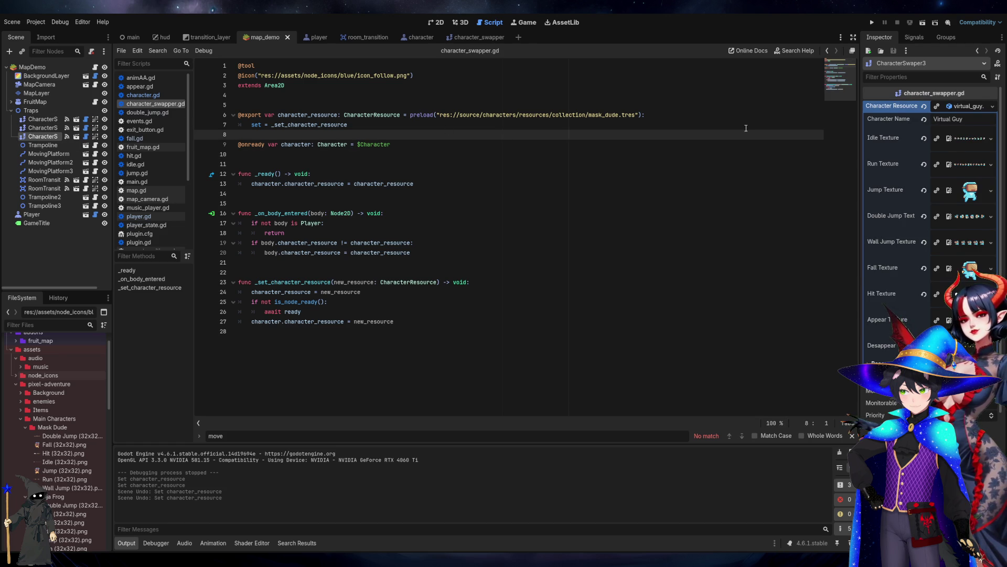
{"action": "left_click", "coordinate": [949, 106]}
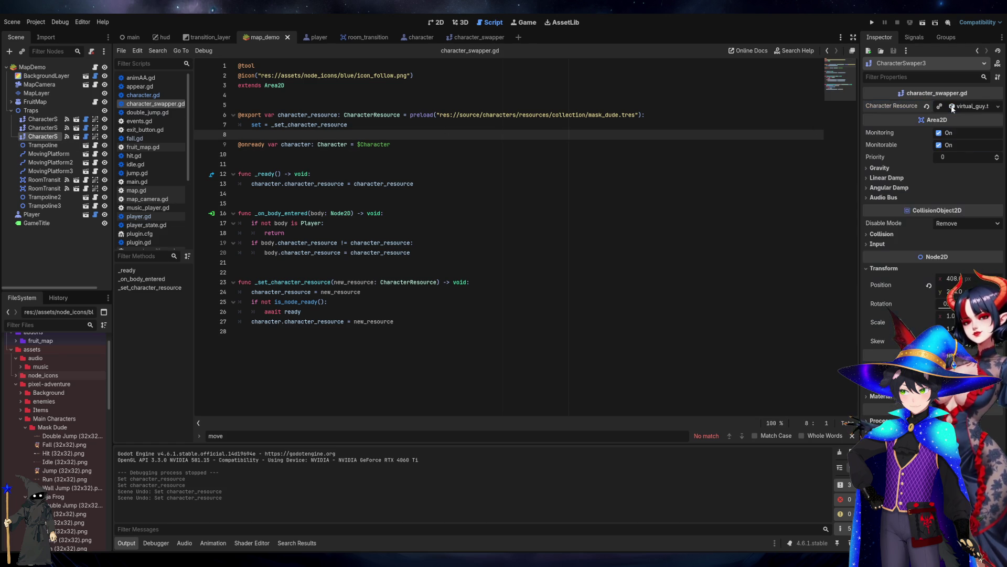
{"action": "left_click", "coordinate": [952, 106]}
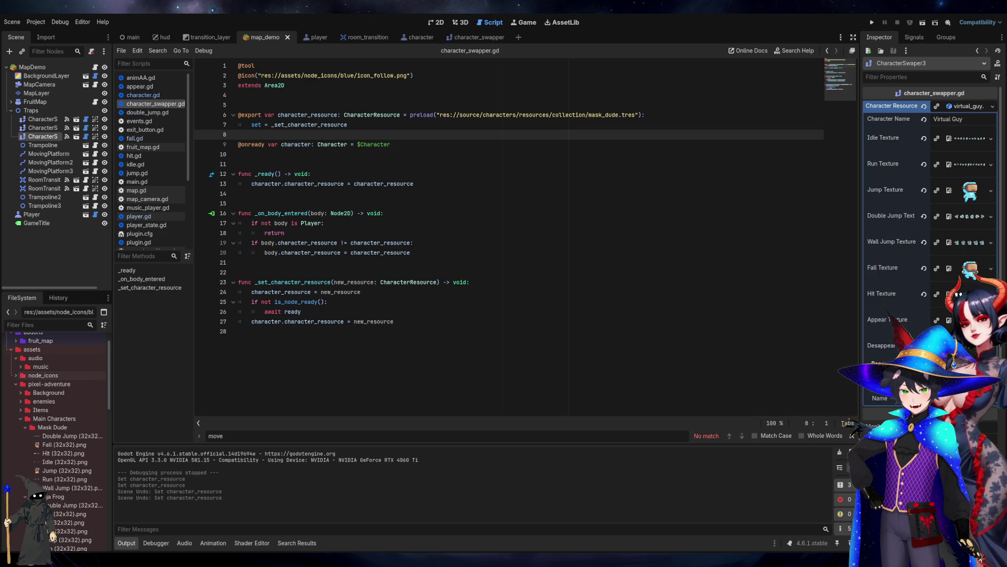
{"action": "left_click", "coordinate": [960, 107]}
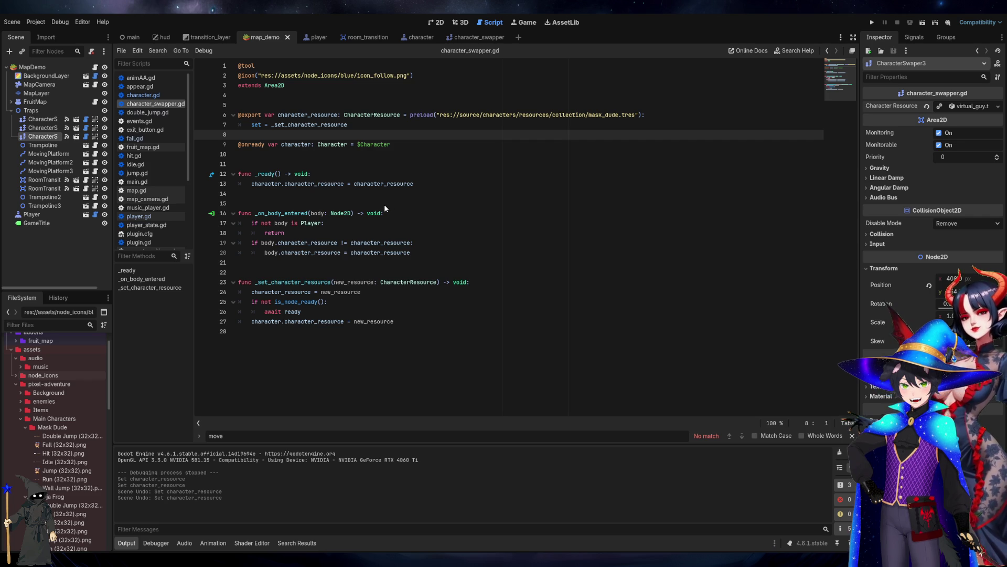
- Browse the FileSystem dock, briefly expanding the folder below transition_layer
{"action": "scroll", "coordinate": [61, 398], "scroll_direction": "down", "scroll_amount": 2}
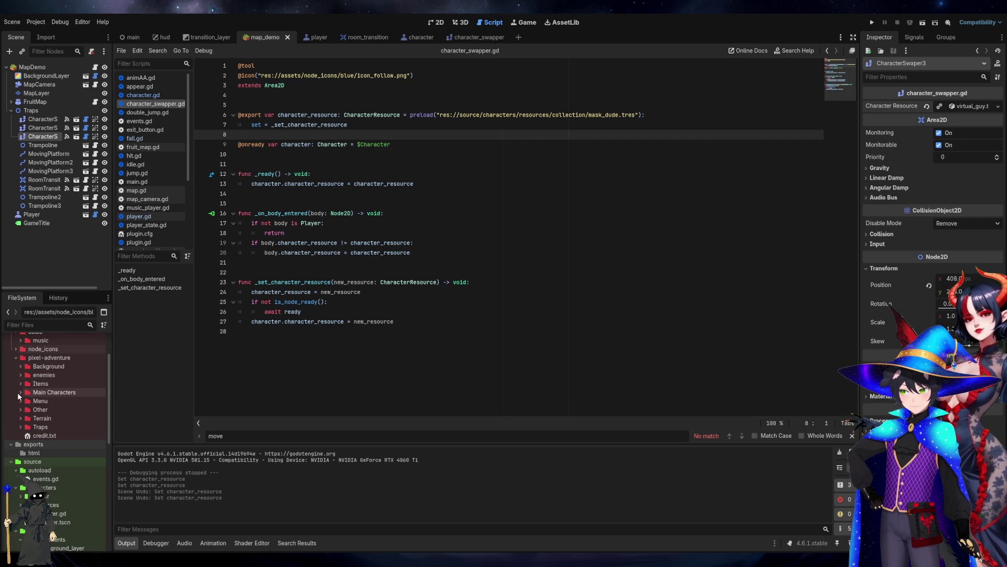
{"action": "scroll", "coordinate": [46, 420], "scroll_direction": "down", "scroll_amount": 8}
{"action": "scroll", "coordinate": [46, 418], "scroll_direction": "up", "scroll_amount": 3}
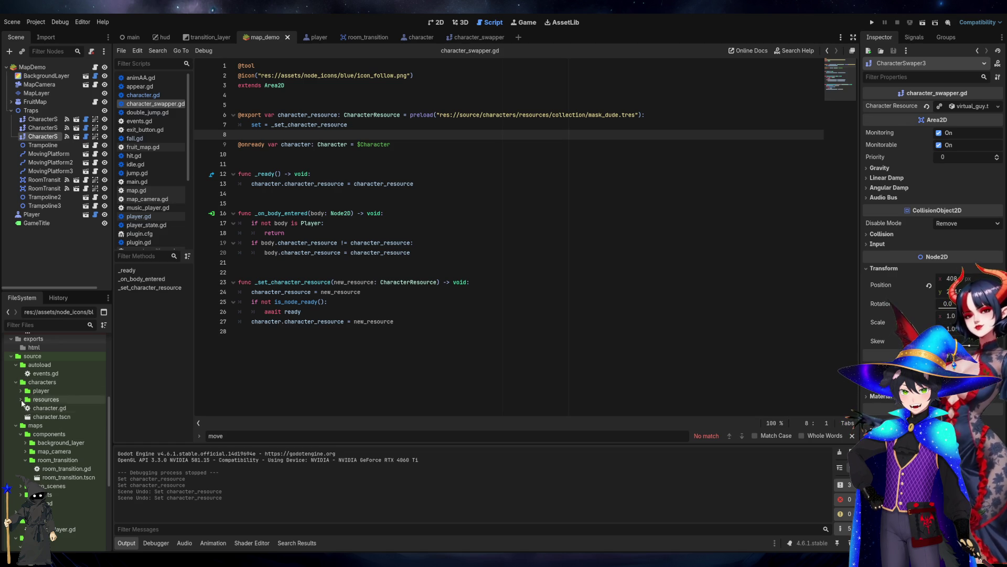
{"action": "scroll", "coordinate": [18, 366], "scroll_direction": "down", "scroll_amount": 5}
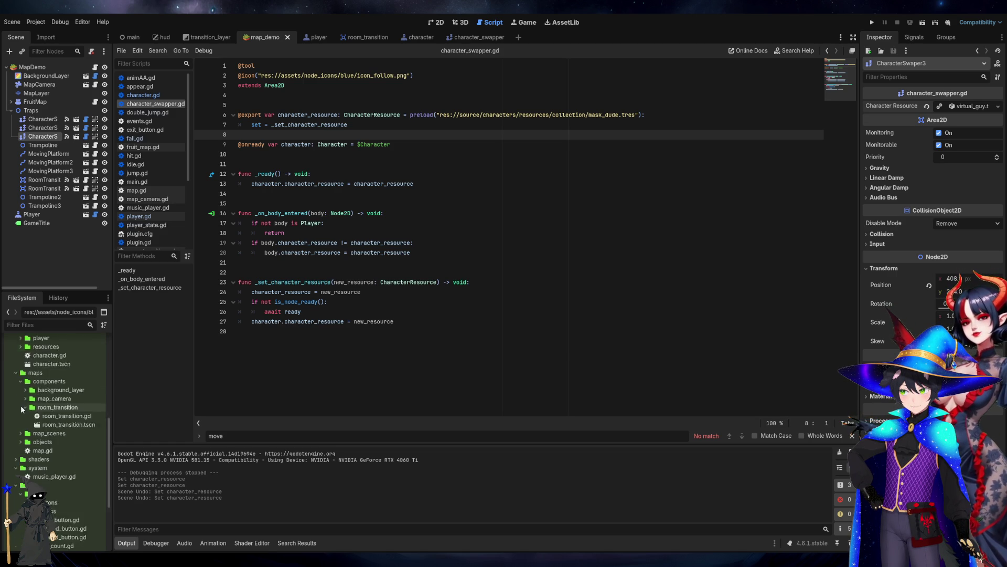
{"action": "scroll", "coordinate": [20, 442], "scroll_direction": "up", "scroll_amount": 5}
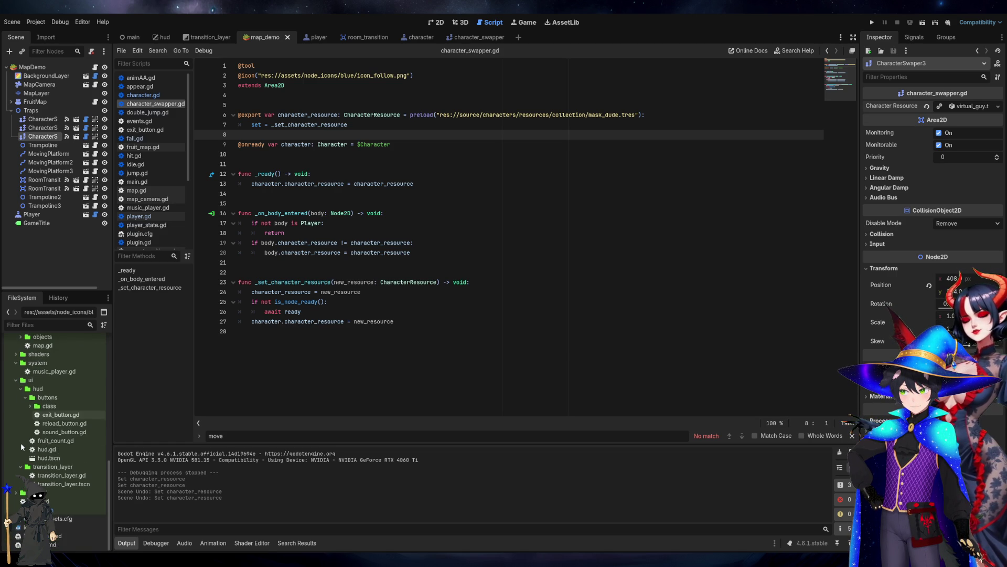
{"action": "scroll", "coordinate": [21, 446], "scroll_direction": "down", "scroll_amount": 6}
{"action": "left_click", "coordinate": [17, 492]}
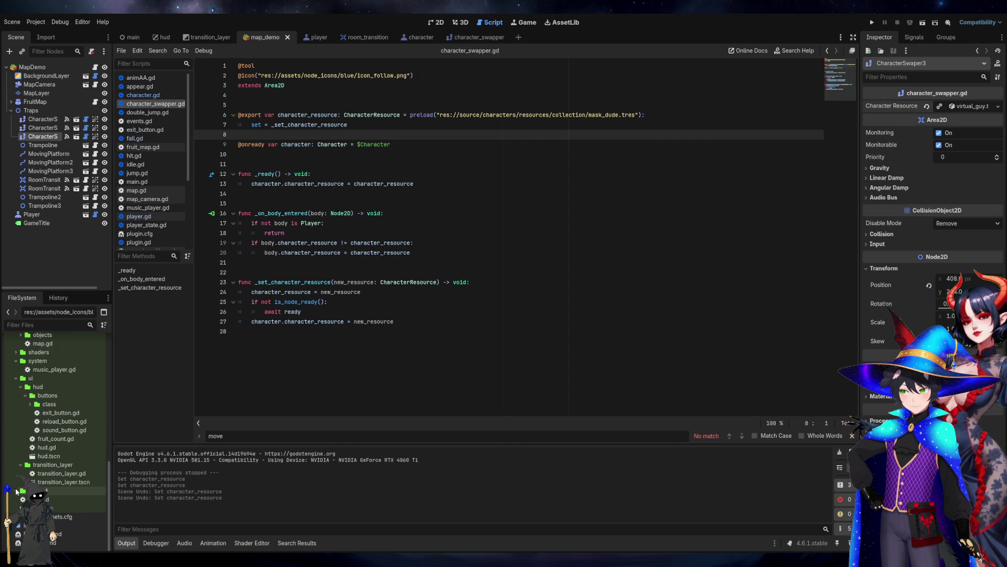
{"action": "left_click", "coordinate": [17, 491]}
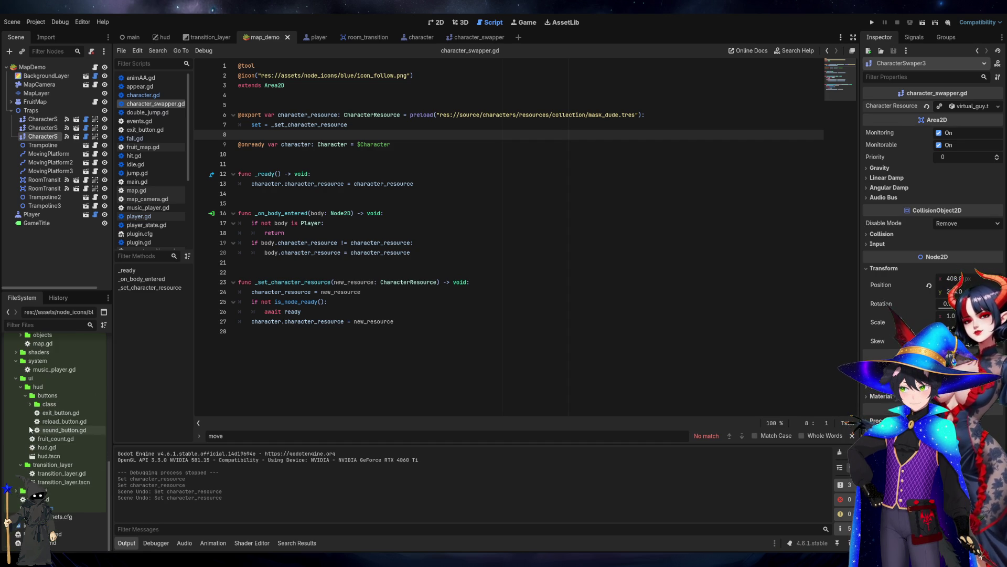
- Collapse maps, expand characters/resources and its collection folder, and open character_resource.gd
{"action": "scroll", "coordinate": [29, 425], "scroll_direction": "up", "scroll_amount": 2}
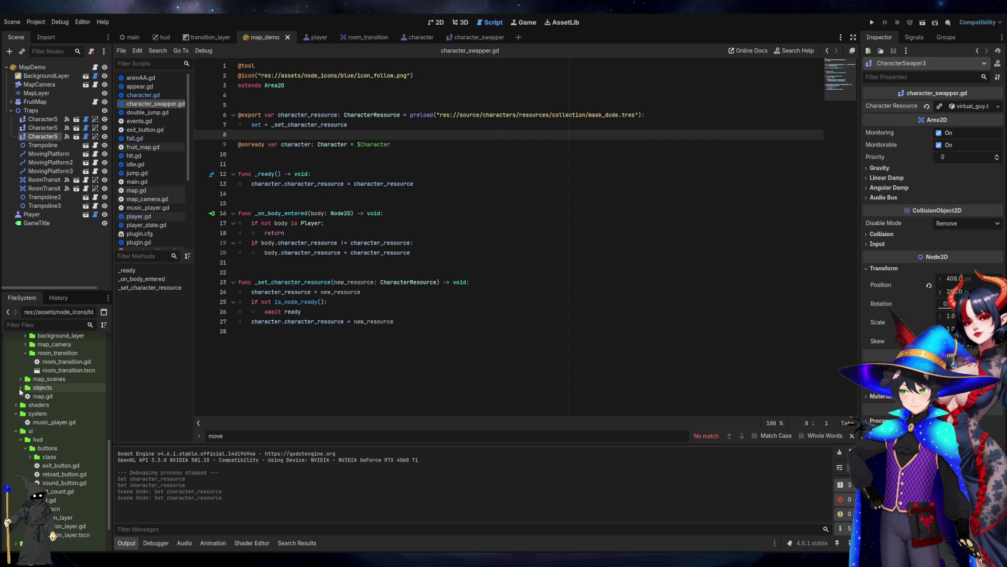
{"action": "scroll", "coordinate": [20, 392], "scroll_direction": "up", "scroll_amount": 2}
{"action": "left_click", "coordinate": [18, 398]}
{"action": "left_click", "coordinate": [20, 371]}
{"action": "left_click", "coordinate": [29, 382]}
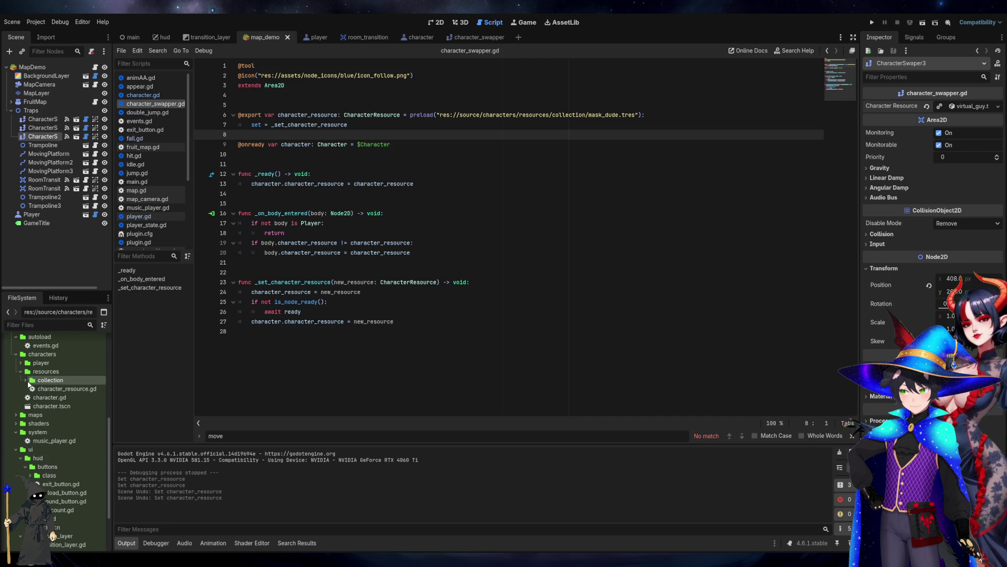
{"action": "left_click", "coordinate": [25, 380]}
{"action": "double_click", "coordinate": [66, 415]}
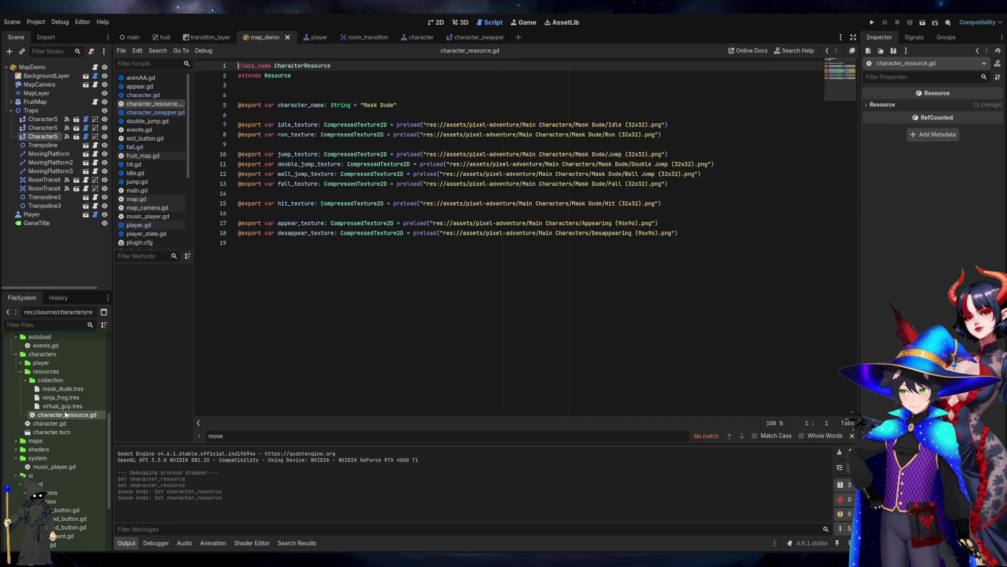
- Read character_resource.gd's texture exports, then show mask_dude.tres and virtual_guy.tres in the Inspector
{"action": "left_click", "coordinate": [665, 140]}
{"action": "left_click", "coordinate": [674, 158]}
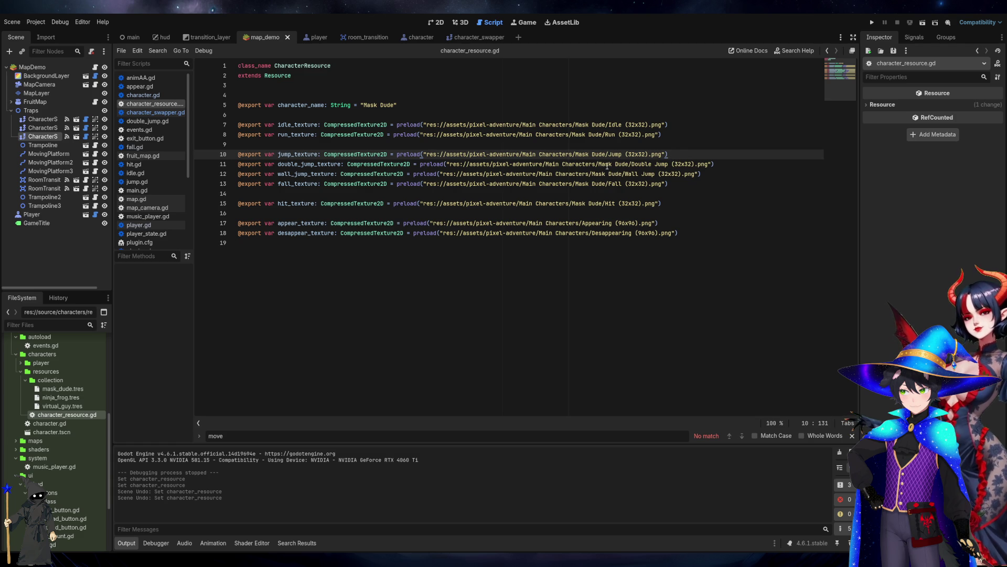
{"action": "left_click", "coordinate": [533, 124]}
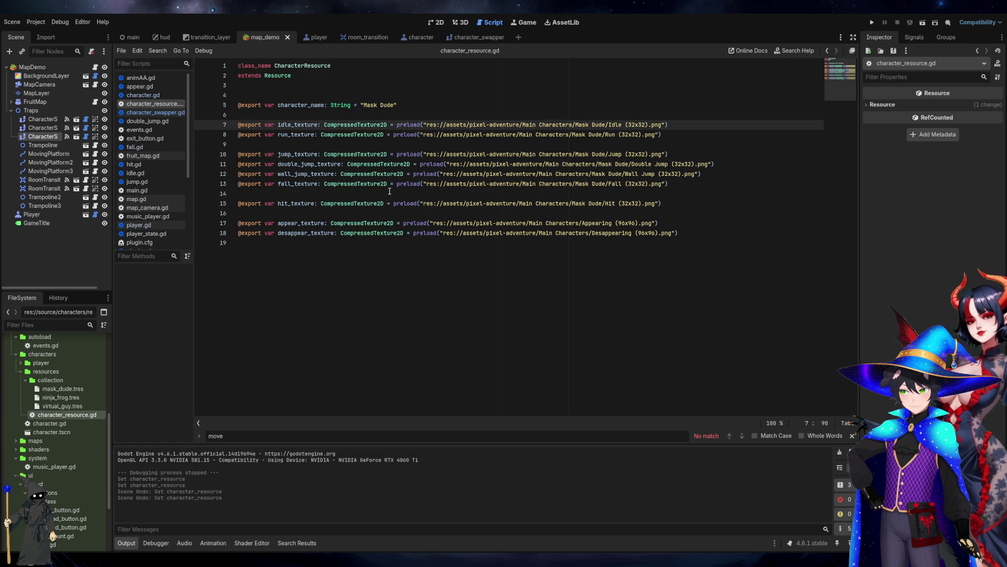
{"action": "left_click", "coordinate": [378, 84]}
{"action": "left_click", "coordinate": [48, 388]}
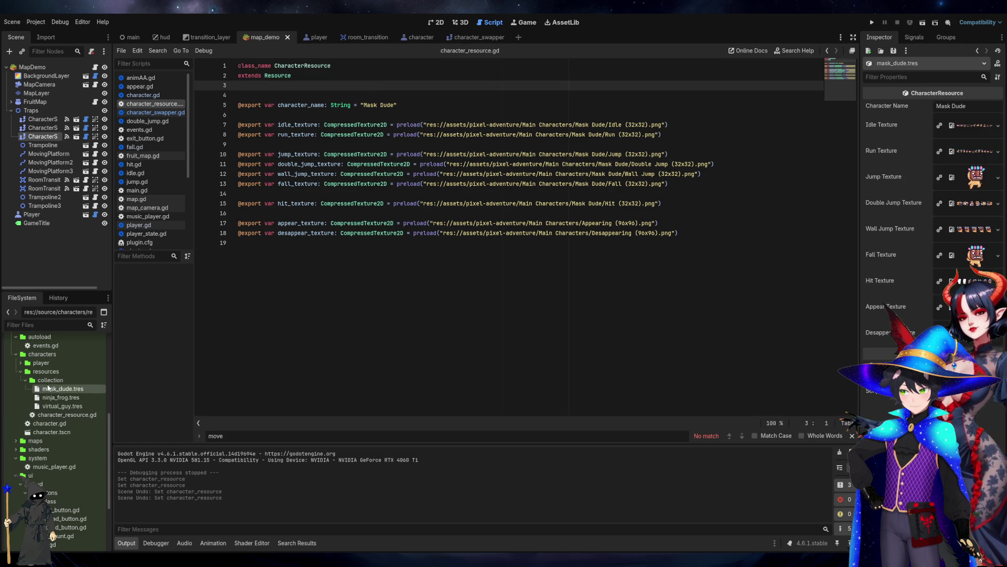
{"action": "left_click", "coordinate": [53, 406], "text": "ctrl"}
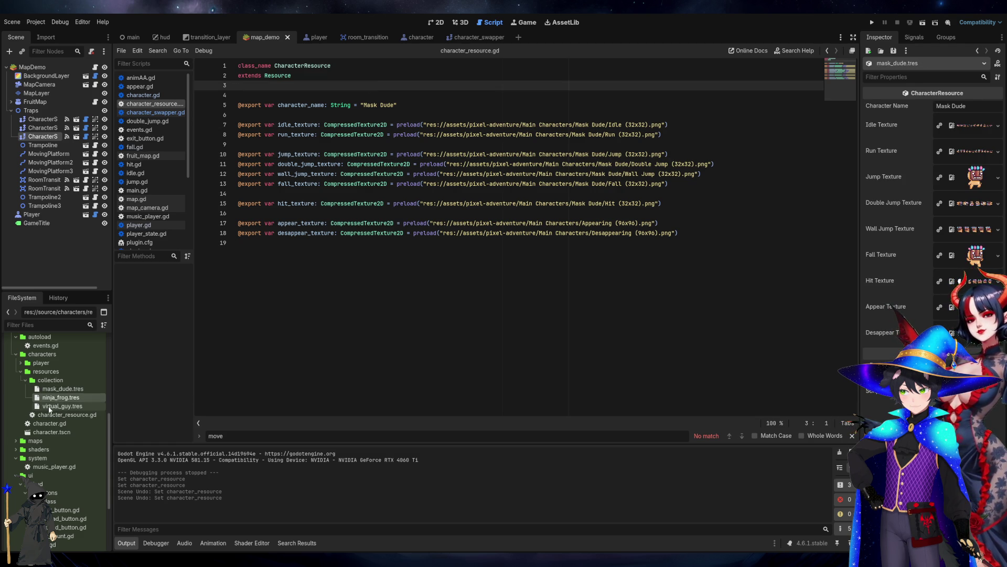
- Switch between pink_guy.tres and virtual_guy.tres in the Inspector, toggling the Resource section to compare
{"action": "left_click", "coordinate": [60, 380]}
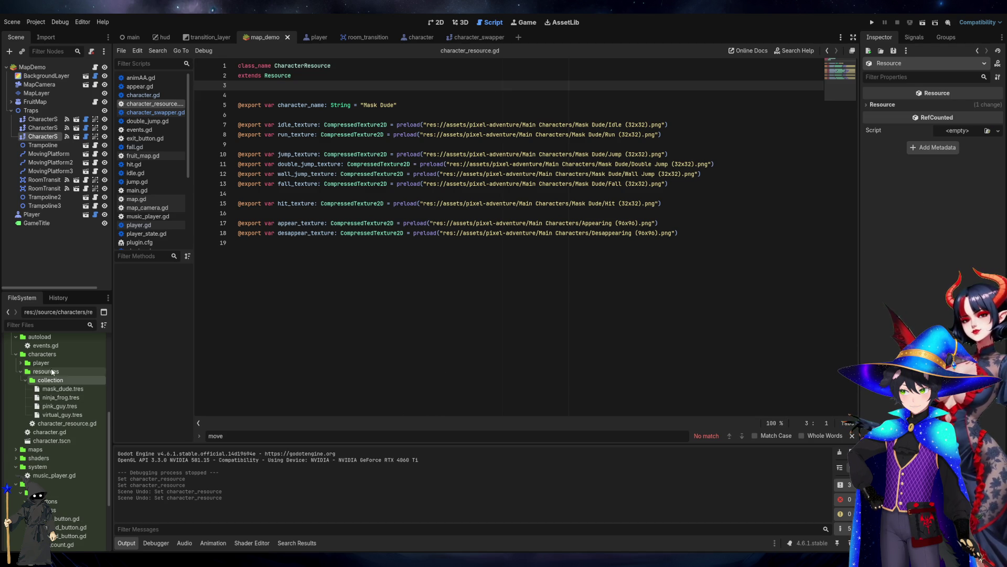
{"action": "left_click", "coordinate": [48, 406]}
{"action": "left_click", "coordinate": [65, 415]}
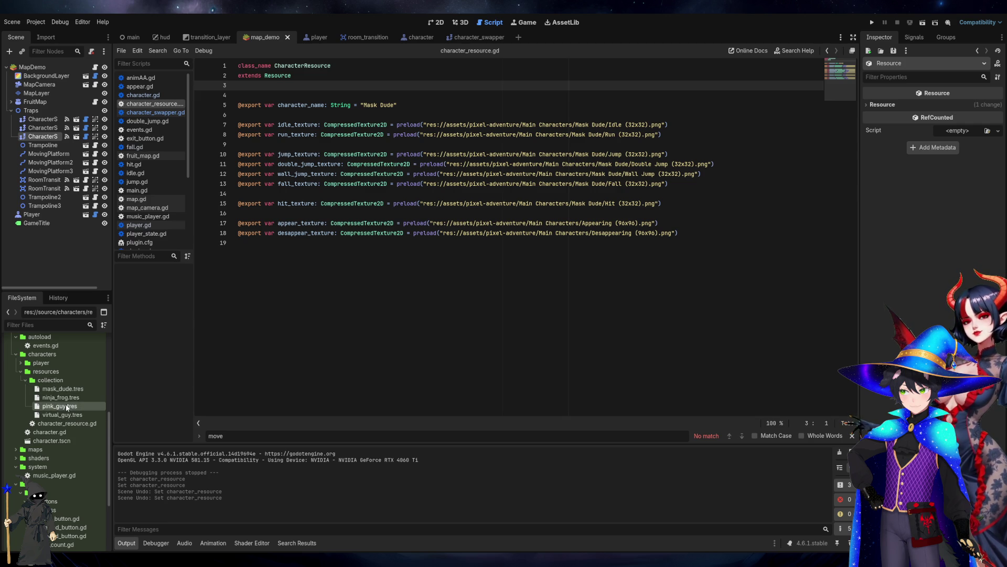
{"action": "left_click", "coordinate": [63, 406]}
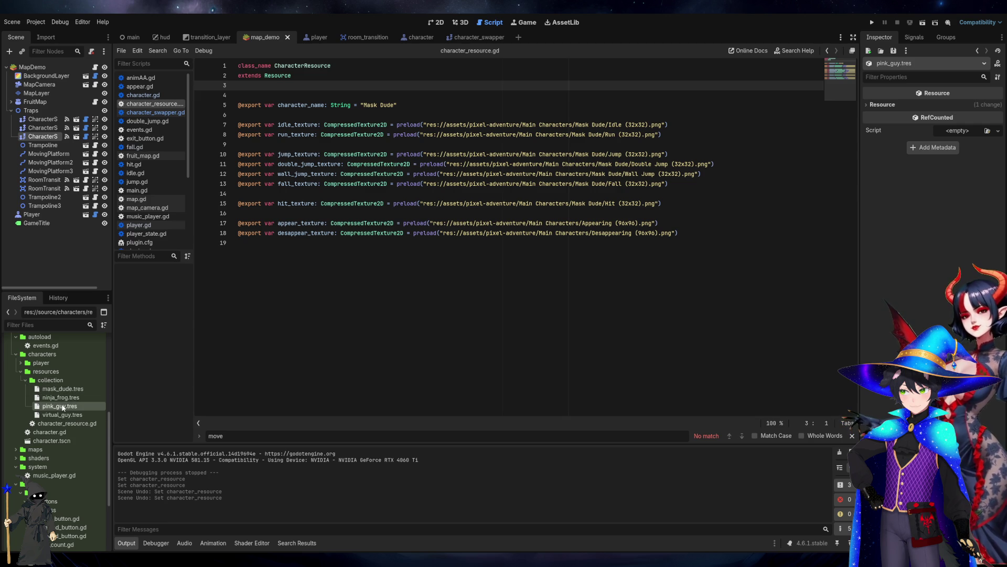
{"action": "left_click", "coordinate": [57, 415]}
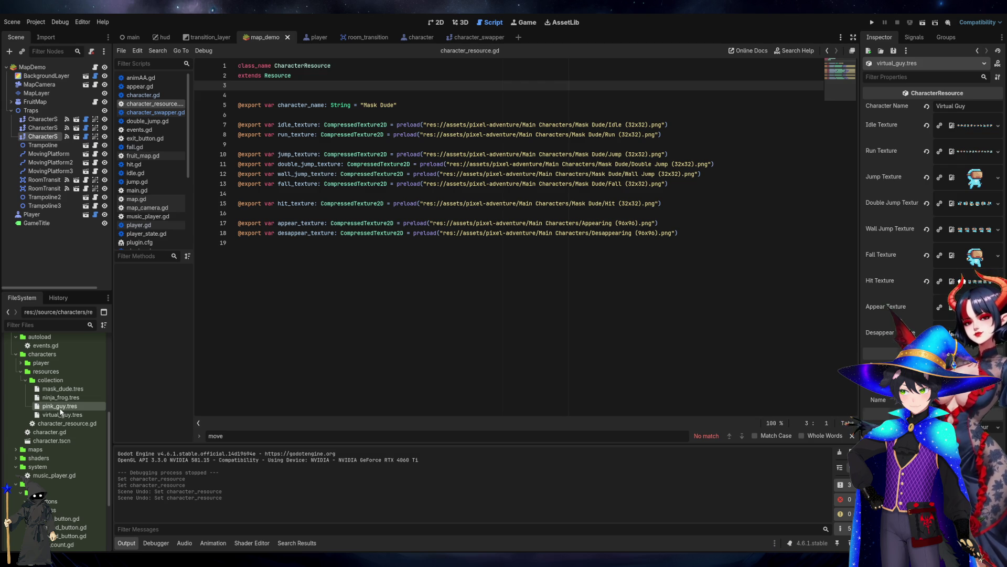
{"action": "left_click", "coordinate": [56, 415]}
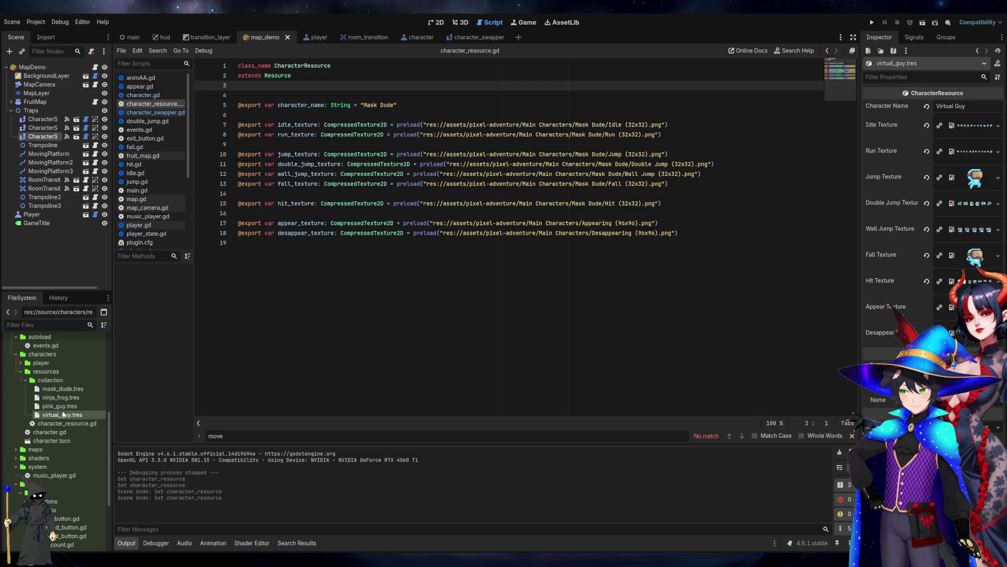
{"action": "left_click", "coordinate": [59, 406]}
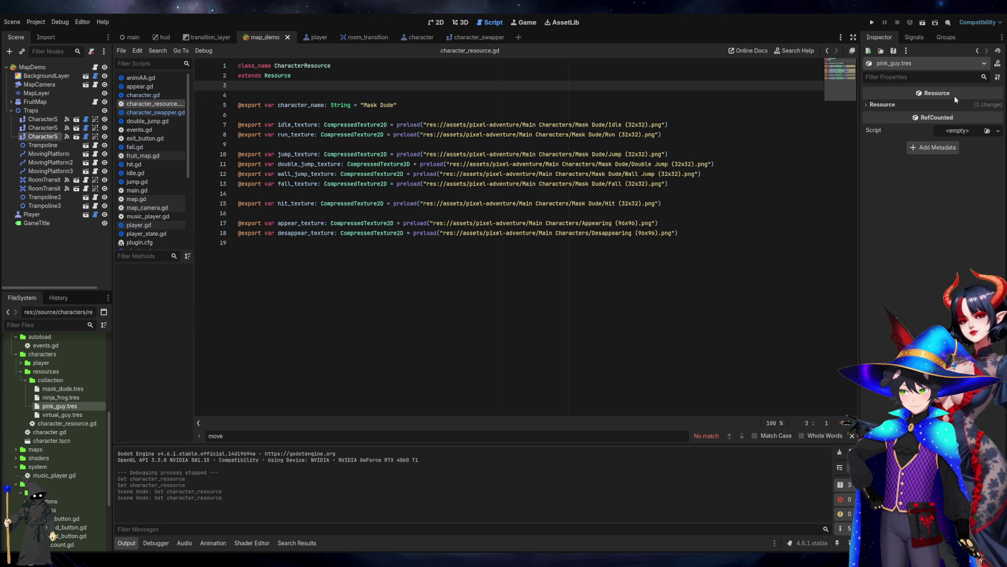
{"action": "left_click", "coordinate": [877, 105]}
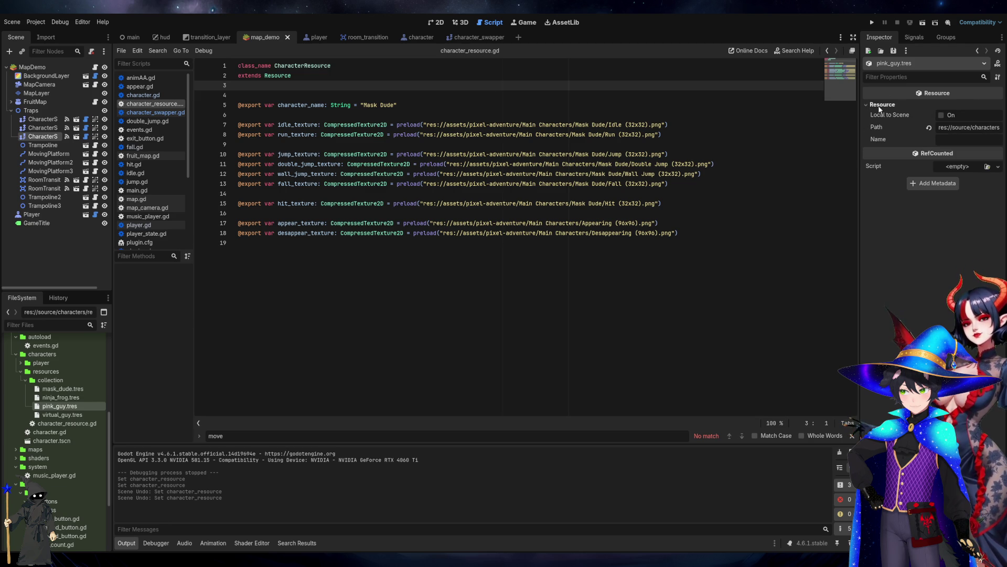
{"action": "left_click", "coordinate": [879, 105]}
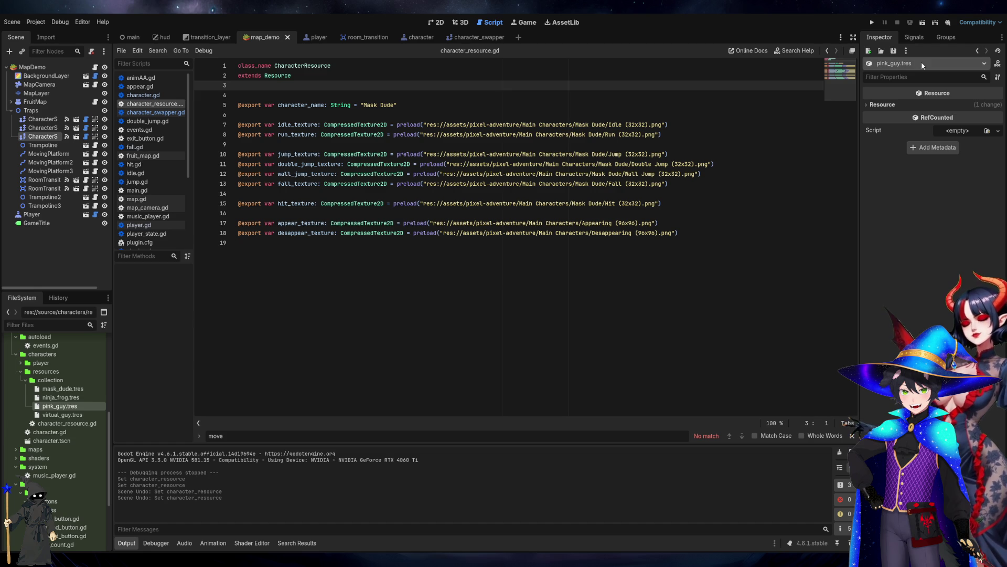
{"action": "left_click", "coordinate": [65, 414]}
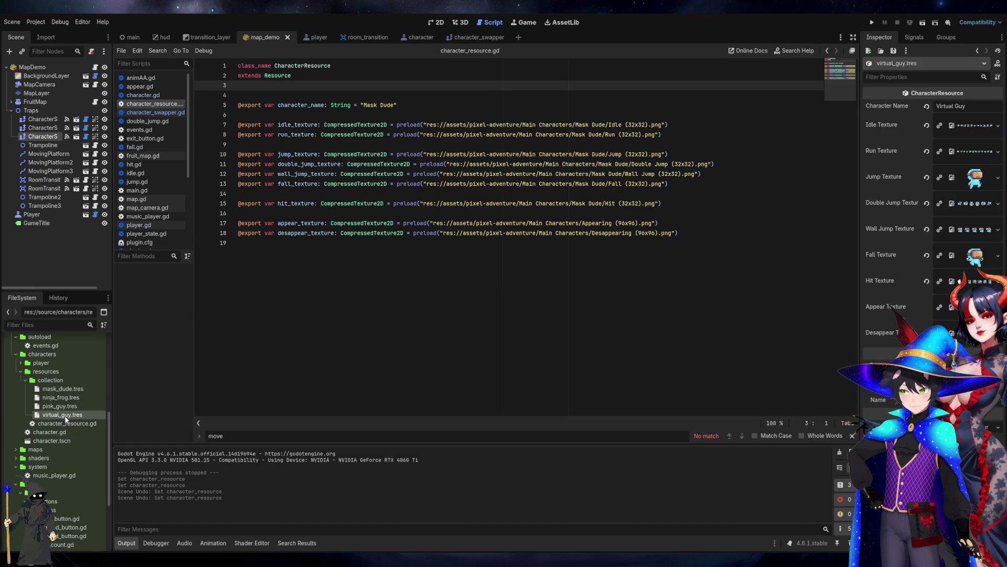
{"action": "left_click", "coordinate": [72, 407]}
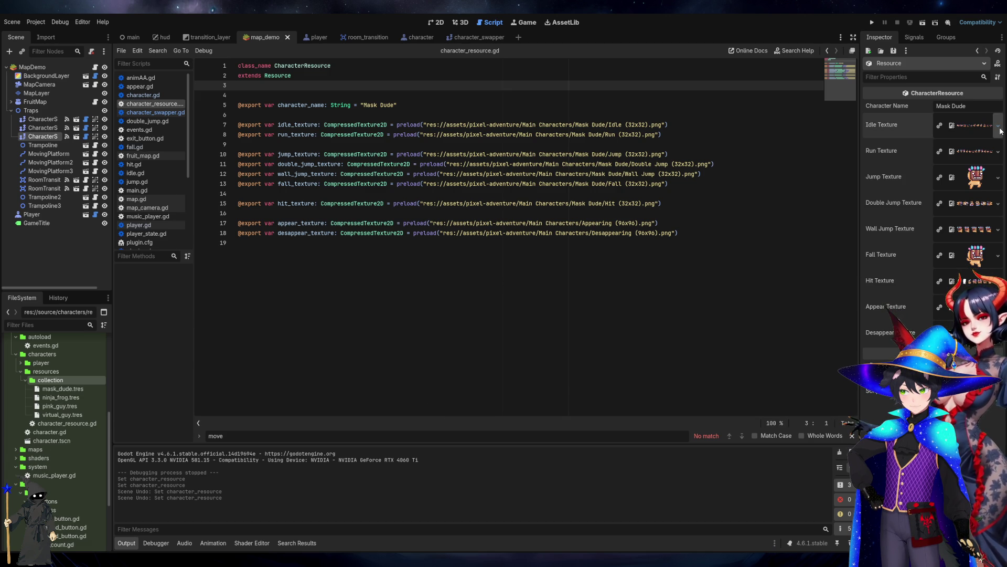
- Rename the character to Pink Guy and assign Pink Guy sprites to its textures
{"action": "double_click", "coordinate": [981, 107]}
{"action": "type", "text": "Pink Guy"}
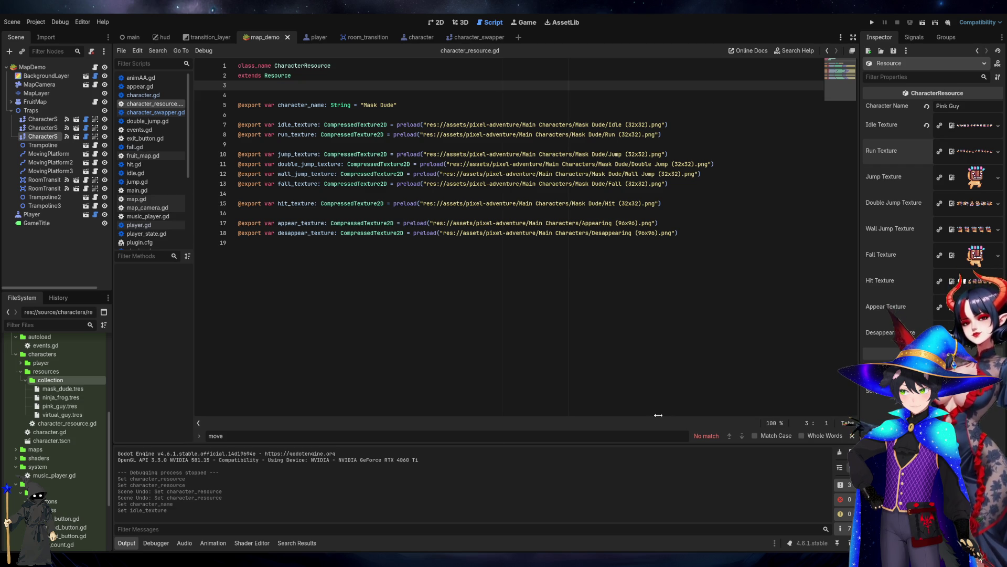
{"action": "left_click", "coordinate": [493, 213]}
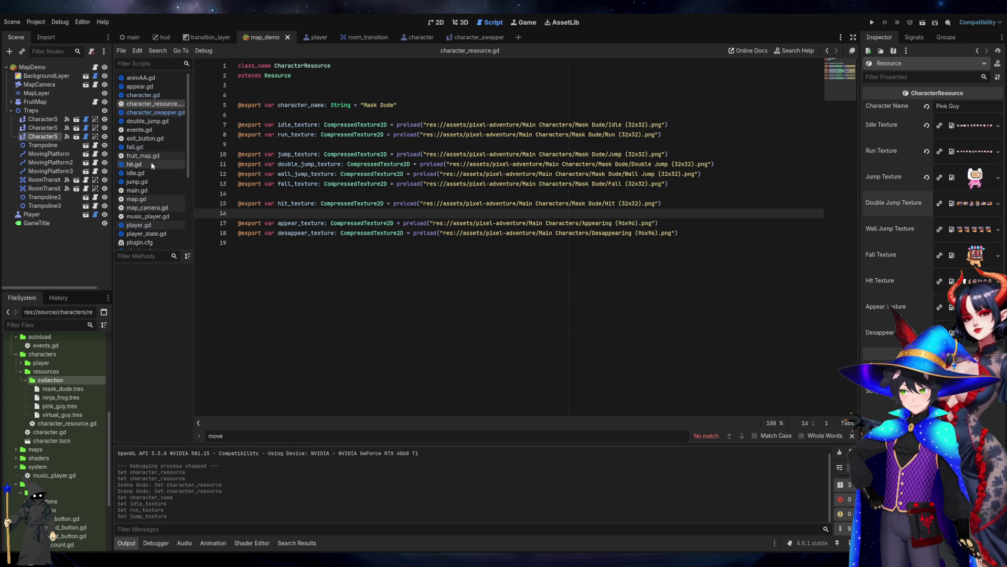
{"action": "left_click", "coordinate": [44, 136]}
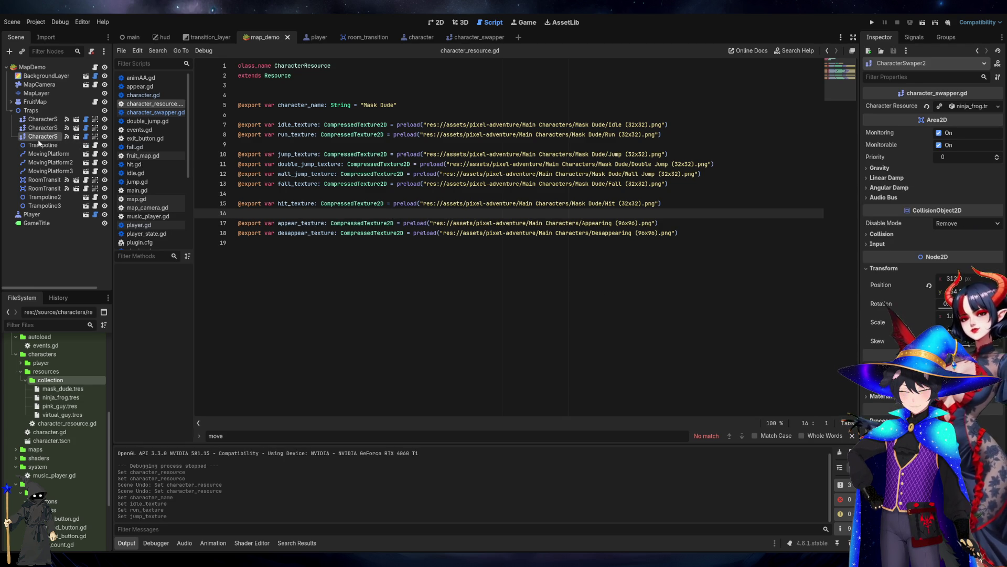
- Assign pink_guy.tres to CharacterSwaper3's Character Resource and save map_demo
{"action": "left_click", "coordinate": [971, 106]}
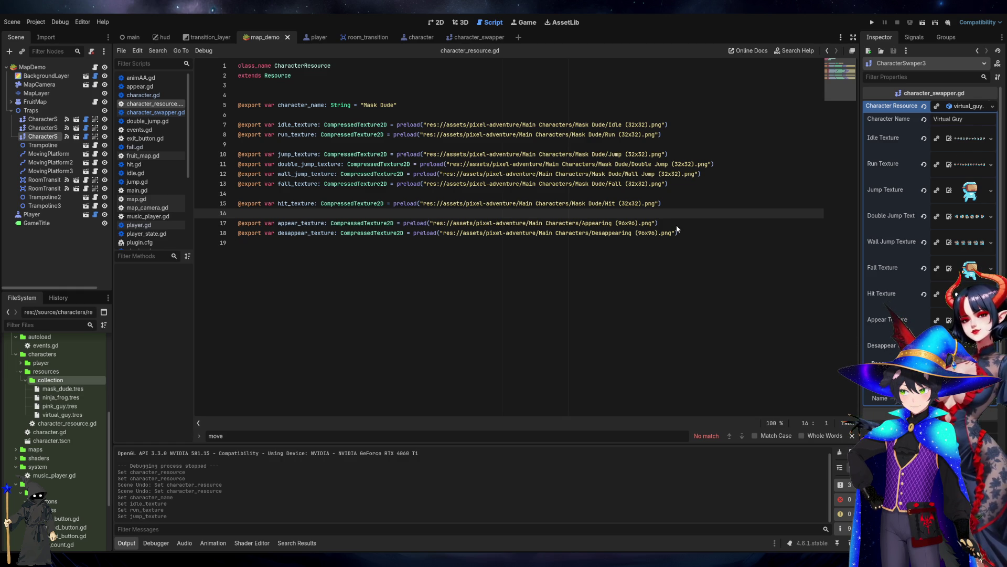
{"action": "left_click", "coordinate": [504, 193]}
{"action": "key", "text": "ctrl+s"}
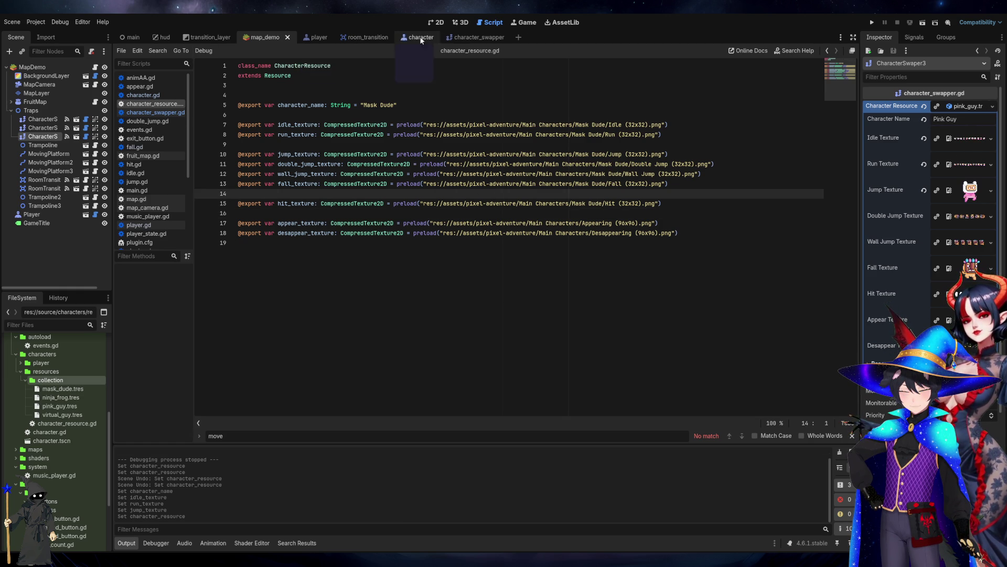
- Switch to the 2D view, select BackgroundLayer, then bring up the Game workspace
{"action": "left_click", "coordinate": [435, 23]}
{"action": "left_click", "coordinate": [405, 283]}
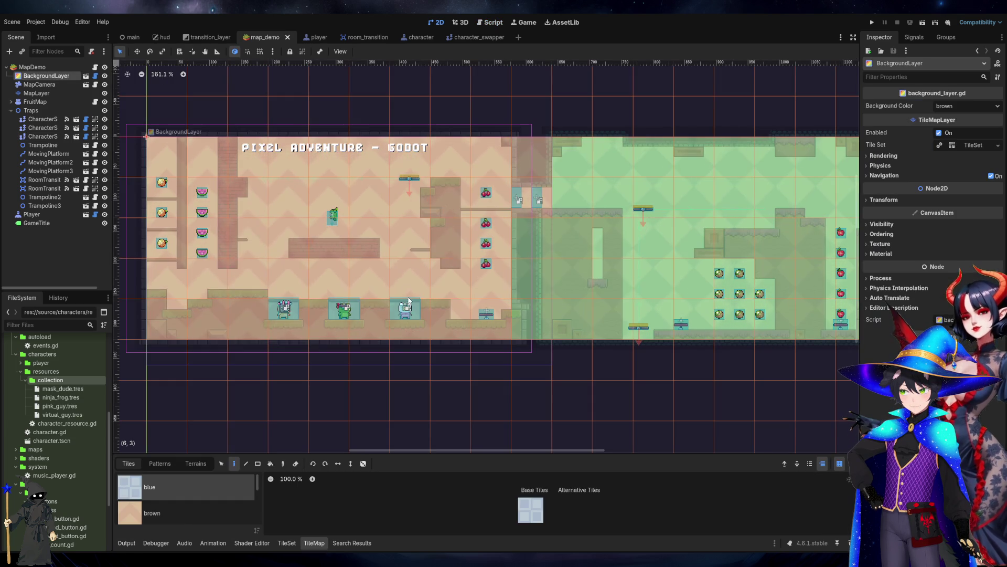
{"action": "left_click", "coordinate": [519, 23]}
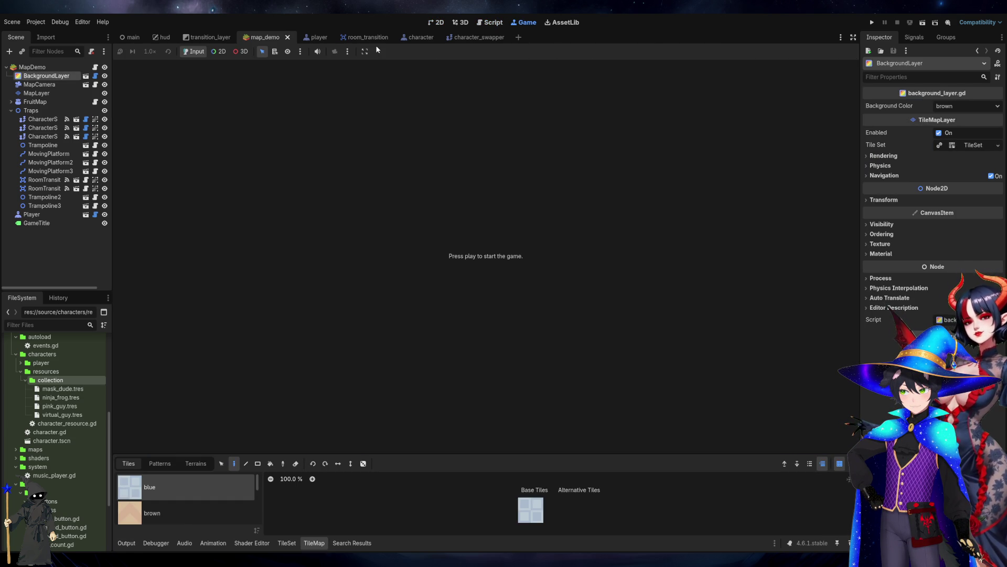
- Run the game, playtest the level with the Pink Guy swapper, then stop it
{"action": "left_click", "coordinate": [869, 23]}
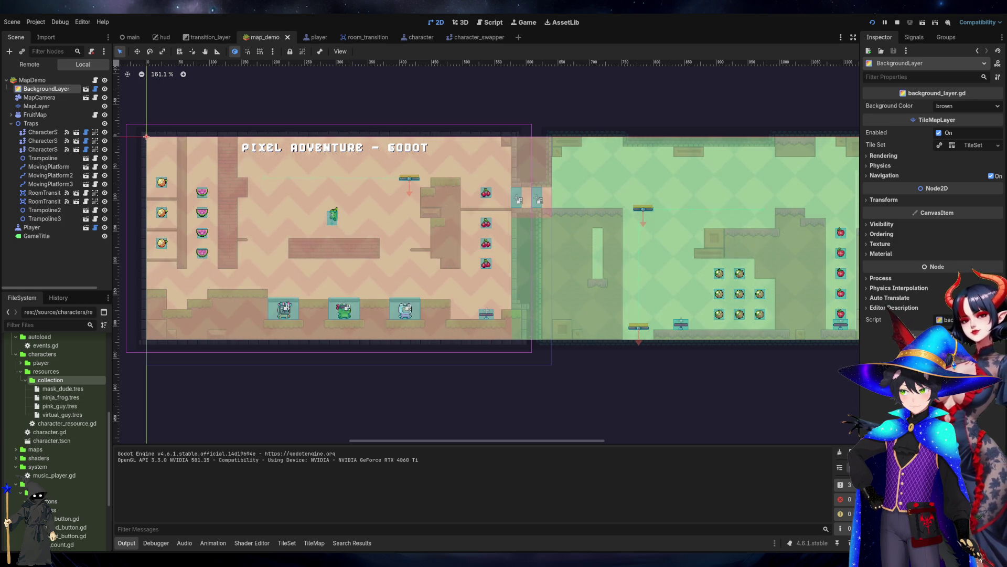
{"action": "key", "text": "F6"}
{"action": "key", "text": "F8"}
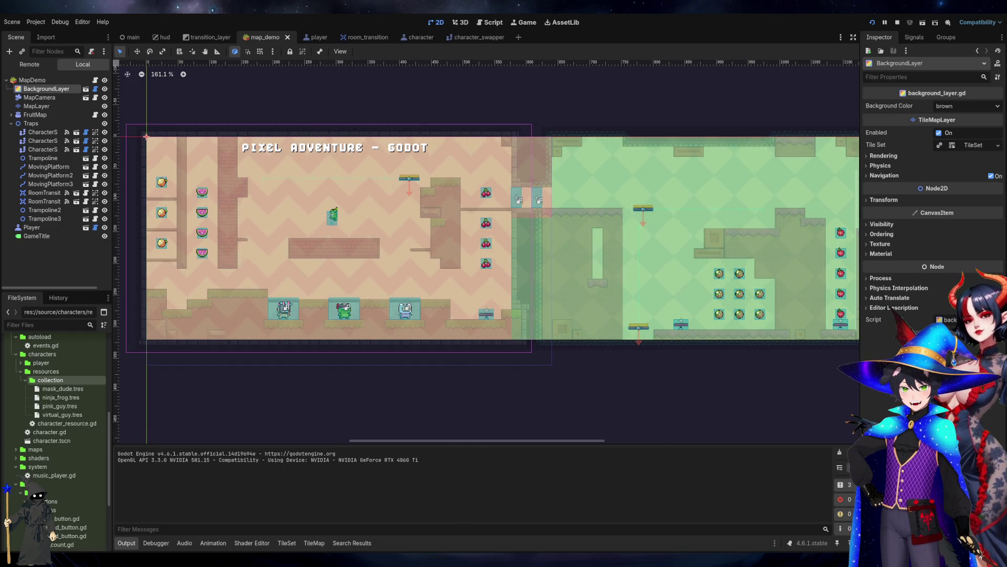
{"action": "key", "text": "F6"}
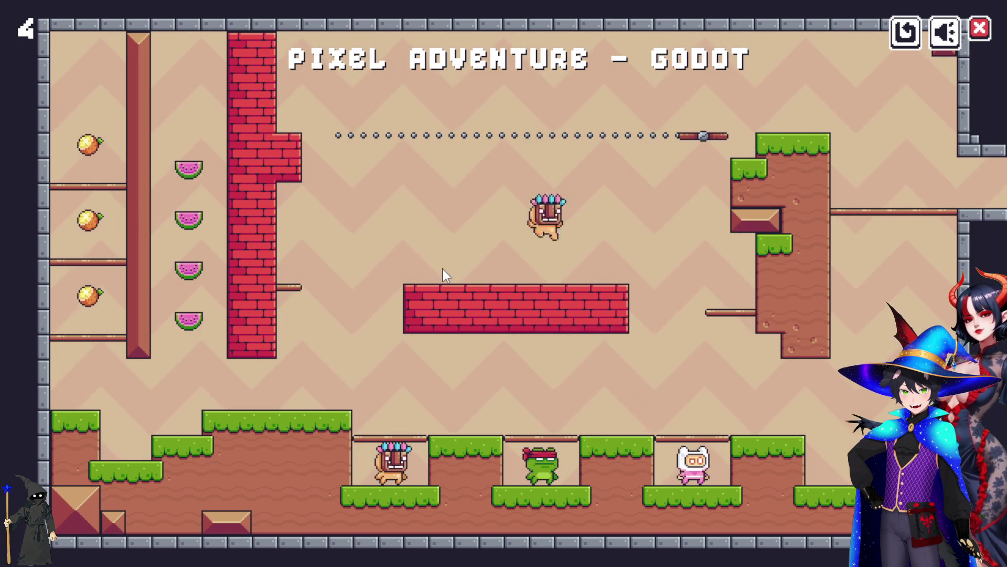
{"action": "key", "text": "F8"}
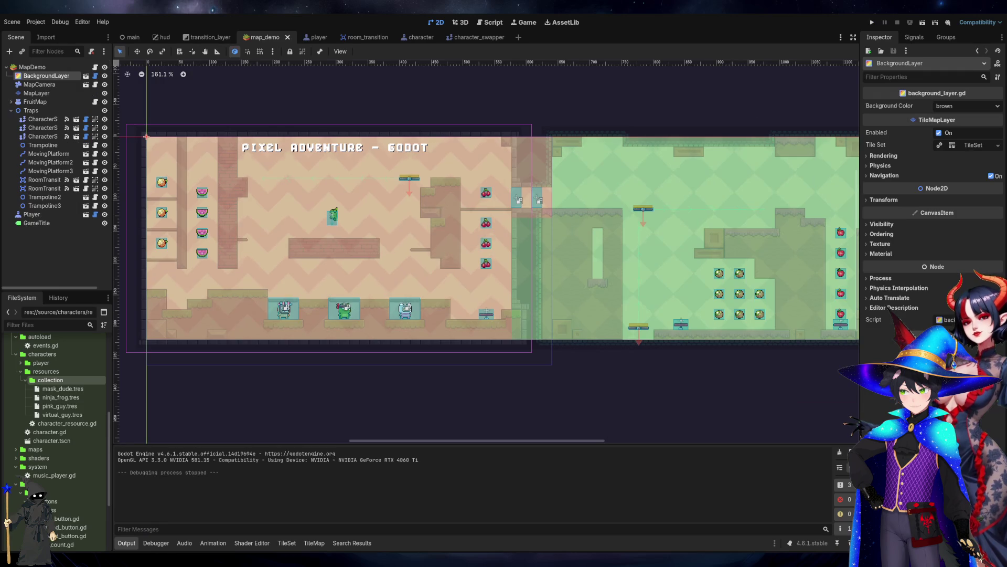
- Select MovingPlatform3 and open its moving_platform.gd script
{"action": "left_click", "coordinate": [475, 112]}
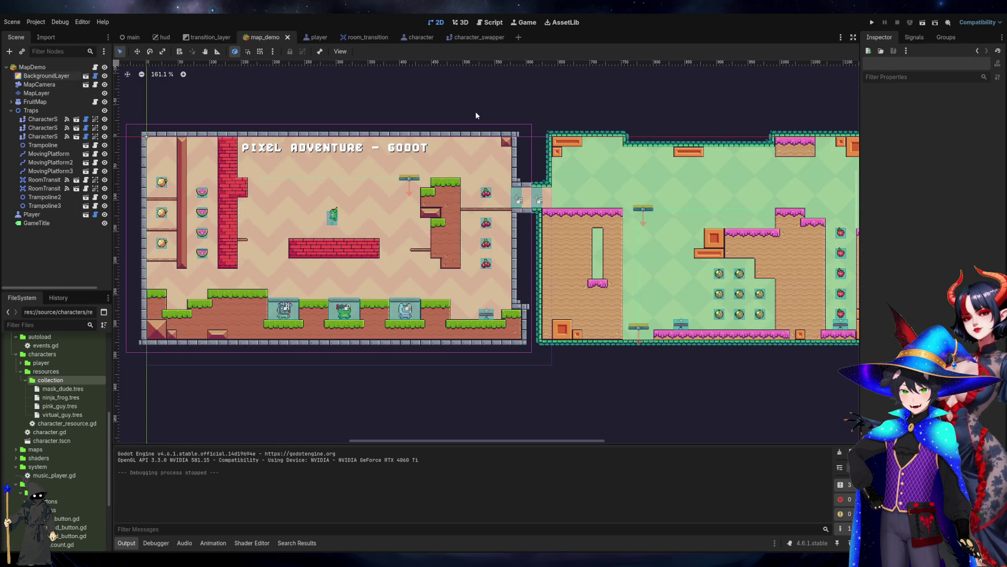
{"action": "left_click", "coordinate": [52, 171]}
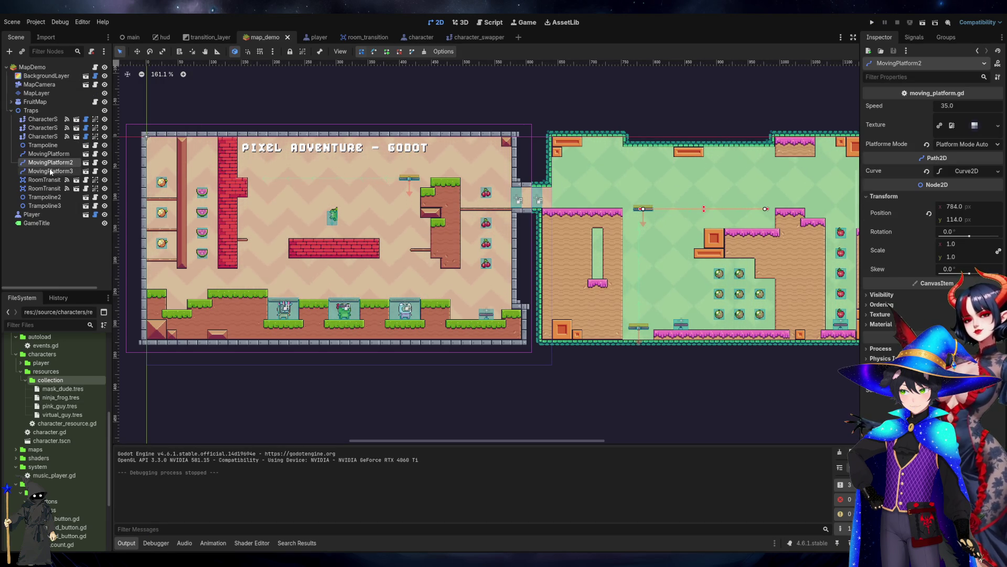
{"action": "left_click", "coordinate": [95, 162]}
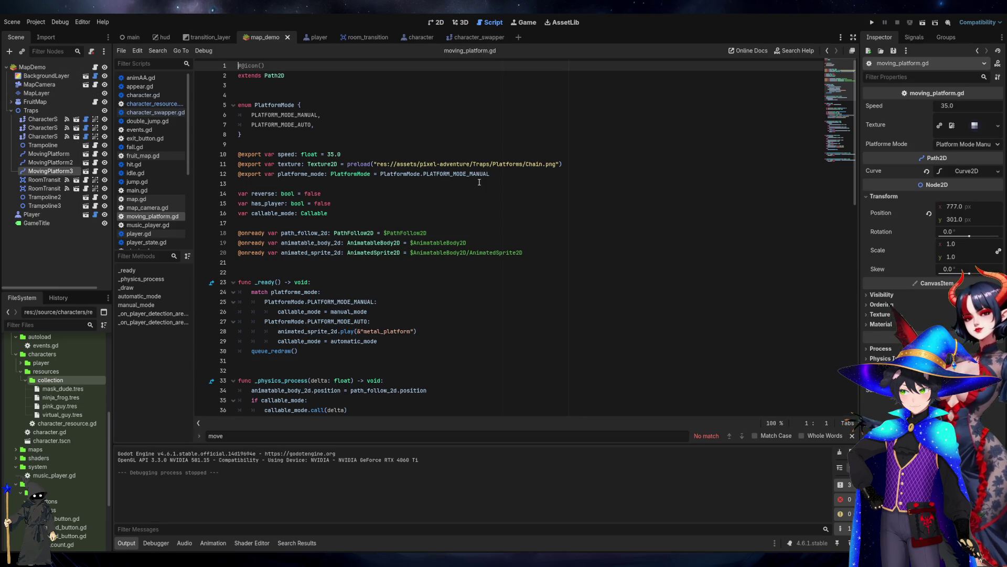
- Highlight moving_platform.gd's header exports down to line 31 and its _physics_process function
{"action": "scroll", "coordinate": [479, 182], "scroll_direction": "down", "scroll_amount": 10}
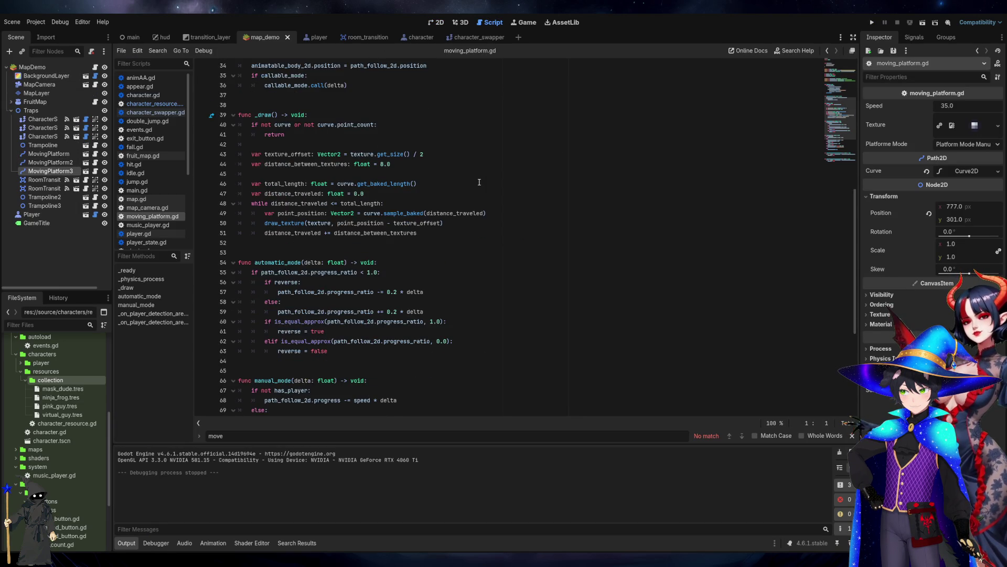
{"action": "scroll", "coordinate": [479, 182], "scroll_direction": "up", "scroll_amount": 7}
{"action": "scroll", "coordinate": [370, 133], "scroll_direction": "up", "scroll_amount": 4}
{"action": "mouse_move", "coordinate": [260, 75]}
{"action": "left_mouse_down"}
{"action": "mouse_move", "coordinate": [482, 206]}
{"action": "mouse_move", "coordinate": [490, 333]}
{"action": "mouse_move", "coordinate": [505, 365]}
{"action": "mouse_move", "coordinate": [619, 173]}
{"action": "mouse_move", "coordinate": [623, 336]}
{"action": "mouse_move", "coordinate": [619, 234]}
{"action": "left_mouse_up"}
{"action": "left_click", "coordinate": [619, 234]}
{"action": "scroll", "coordinate": [620, 234], "scroll_direction": "down", "scroll_amount": 5}
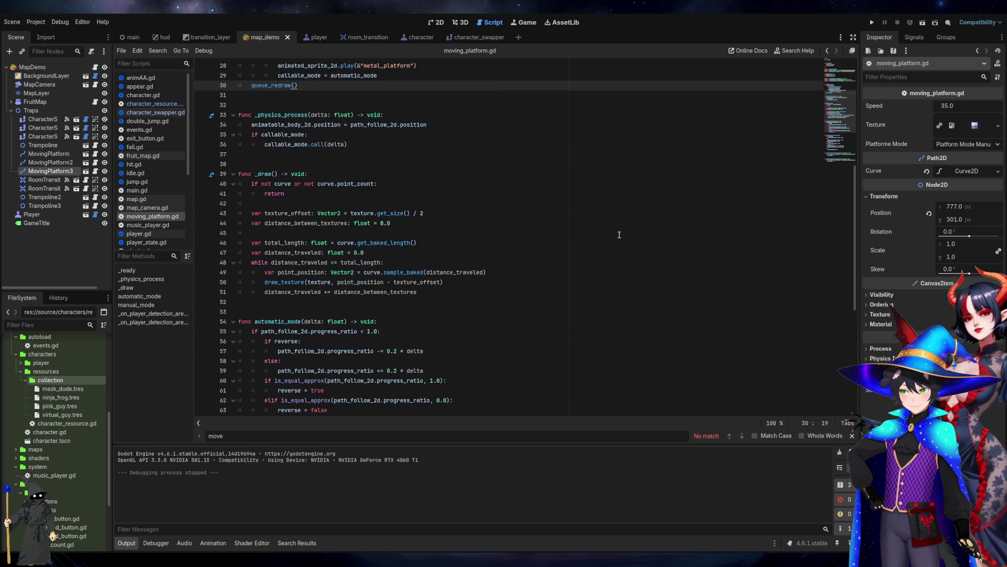
{"action": "left_click_drag", "start_coordinate": [455, 105], "coordinate": [455, 153]}
{"action": "scroll", "coordinate": [455, 154], "scroll_direction": "down", "scroll_amount": 6}
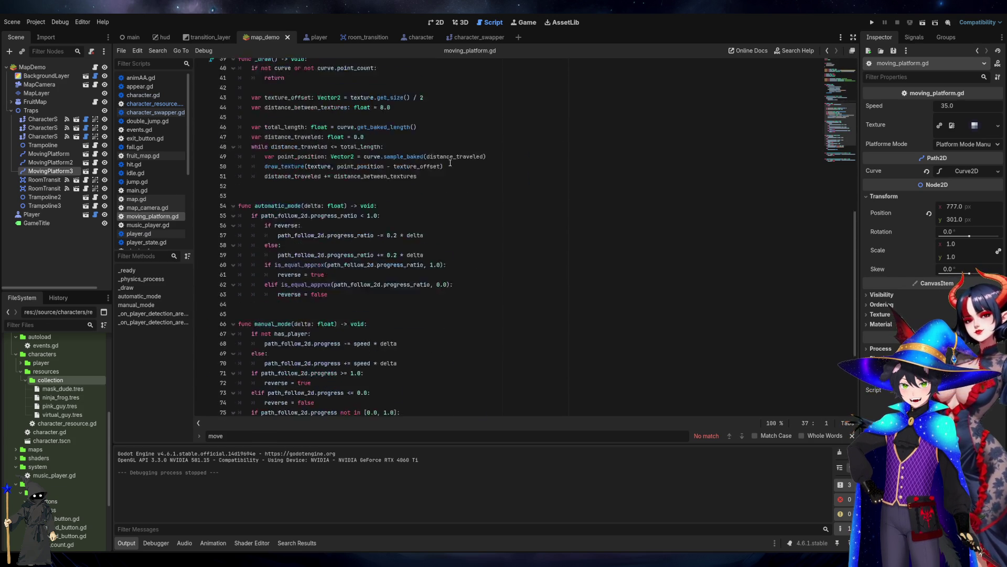
{"action": "scroll", "coordinate": [303, 170], "scroll_direction": "up", "scroll_amount": 3}
- Highlight the _draw function spanning lines 40–51
{"action": "mouse_move", "coordinate": [238, 114]}
{"action": "left_mouse_down"}
{"action": "mouse_move", "coordinate": [315, 126]}
{"action": "mouse_move", "coordinate": [419, 168]}
{"action": "mouse_move", "coordinate": [468, 207]}
{"action": "left_mouse_up"}
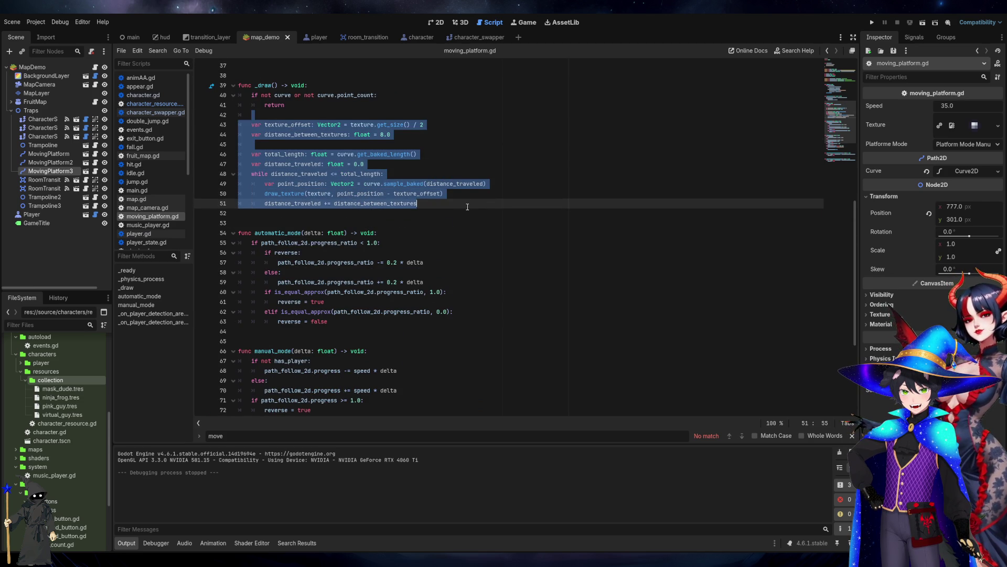
{"action": "left_click", "coordinate": [467, 207]}
{"action": "scroll", "coordinate": [468, 207], "scroll_direction": "down", "scroll_amount": 2}
{"action": "scroll", "coordinate": [468, 207], "scroll_direction": "up", "scroll_amount": 2}
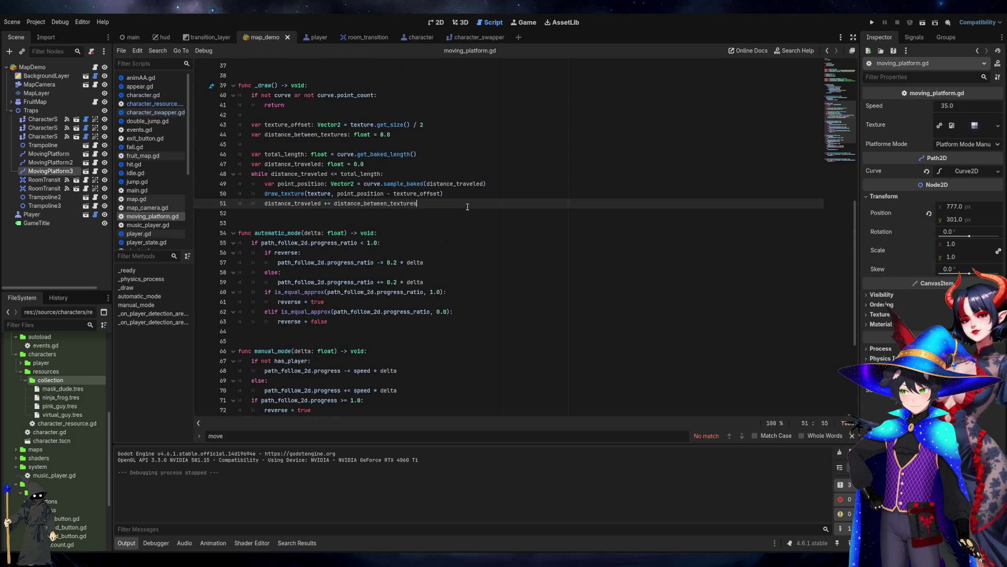
{"action": "mouse_move", "coordinate": [466, 206]}
{"action": "left_mouse_down"}
{"action": "mouse_move", "coordinate": [399, 141]}
{"action": "mouse_move", "coordinate": [251, 95]}
{"action": "left_mouse_up"}
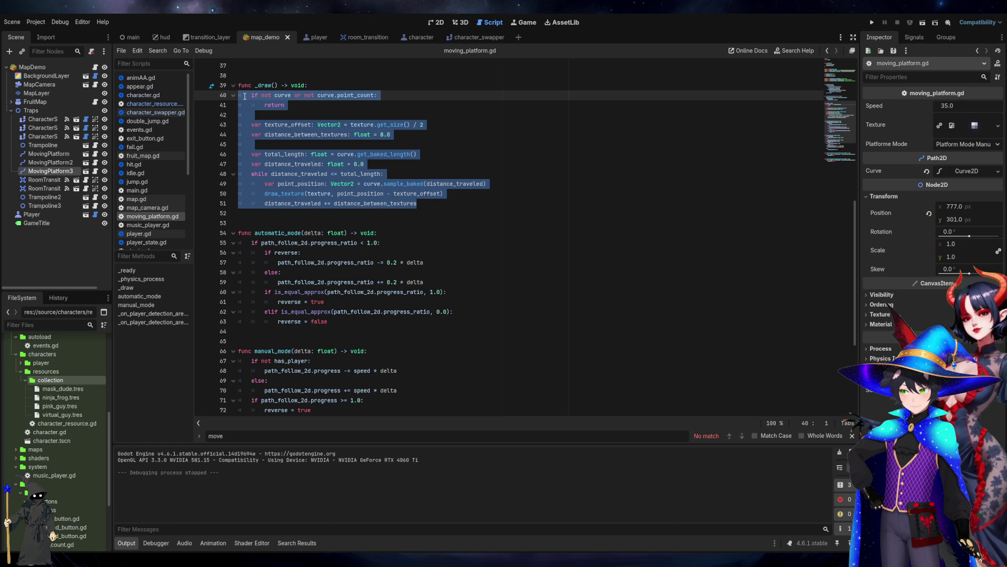
{"action": "left_click", "coordinate": [244, 96]}
{"action": "left_click", "coordinate": [475, 204], "text": "shift"}
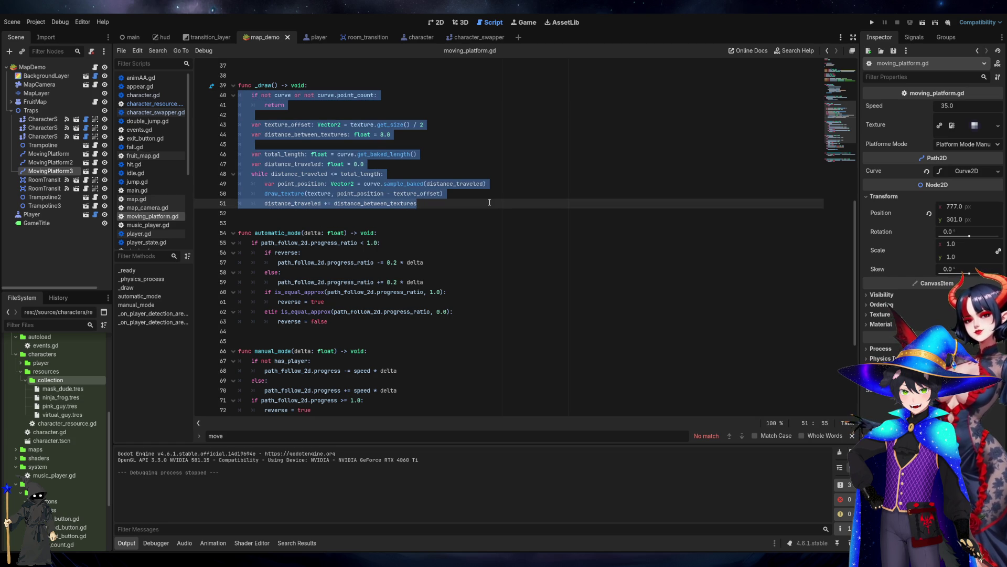
{"action": "left_click", "coordinate": [479, 204]}
- Highlight the mode functions and the player detection handlers
{"action": "scroll", "coordinate": [479, 195], "scroll_direction": "down", "scroll_amount": 3}
{"action": "mouse_move", "coordinate": [238, 140]}
{"action": "left_mouse_down"}
{"action": "mouse_move", "coordinate": [498, 273]}
{"action": "mouse_move", "coordinate": [533, 301]}
{"action": "left_mouse_up"}
{"action": "scroll", "coordinate": [498, 272], "scroll_direction": "down", "scroll_amount": 3}
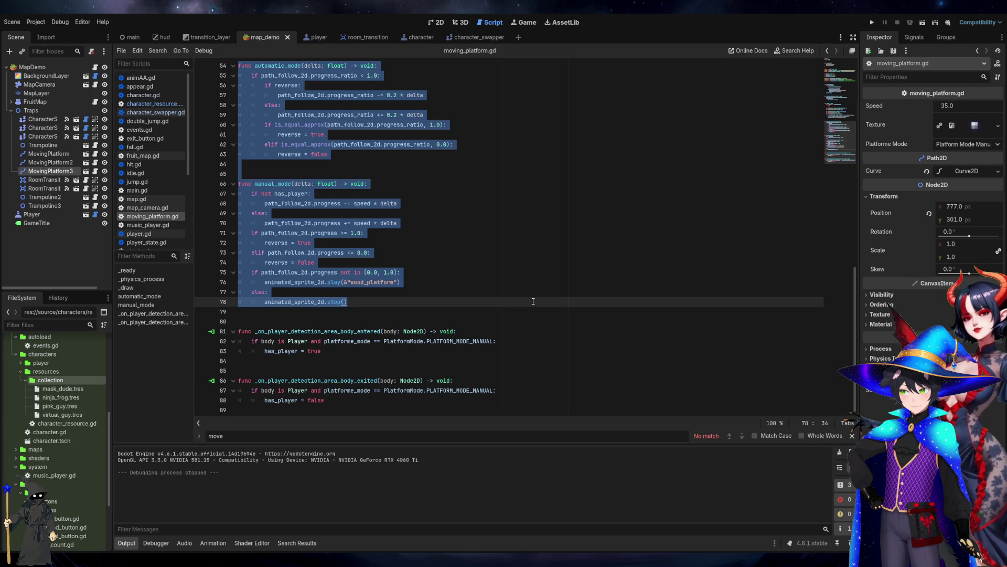
{"action": "left_click", "coordinate": [533, 301]}
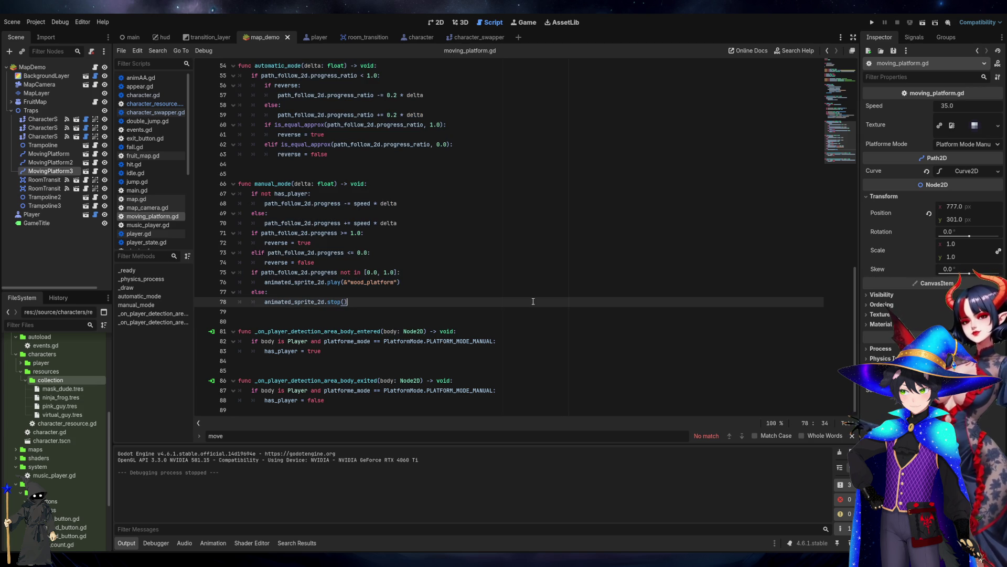
{"action": "mouse_move", "coordinate": [239, 330]}
{"action": "left_mouse_down"}
{"action": "mouse_move", "coordinate": [457, 331]}
{"action": "mouse_move", "coordinate": [498, 409]}
{"action": "left_mouse_up"}
{"action": "left_click", "coordinate": [411, 299]}
{"action": "mouse_move", "coordinate": [411, 299]}
{"action": "left_mouse_down"}
{"action": "mouse_move", "coordinate": [456, 293]}
{"action": "mouse_move", "coordinate": [301, 172]}
{"action": "left_mouse_up"}
{"action": "left_click", "coordinate": [582, 217]}
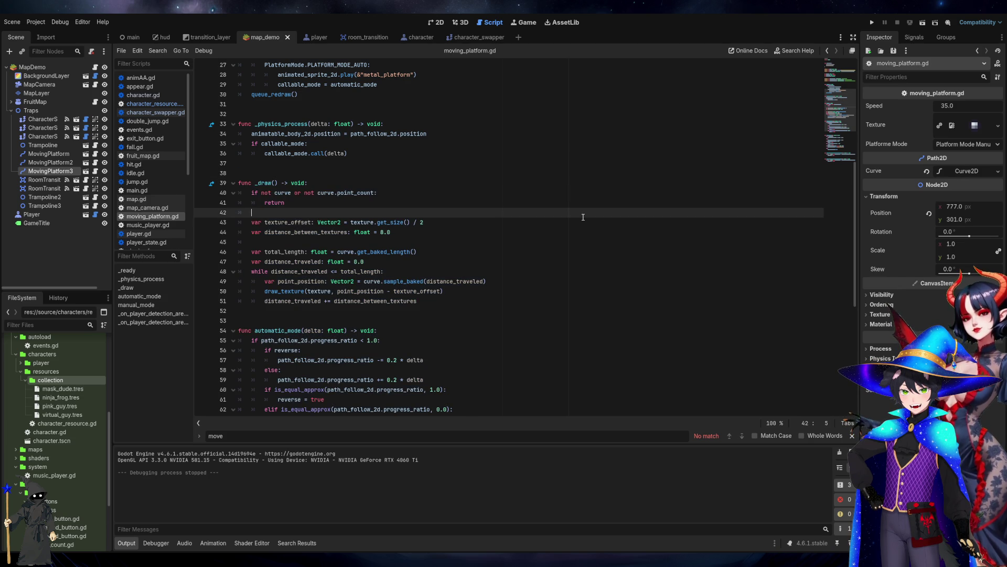
- Highlight the automatic_mode and manual_mode functions, then switch to character.gd
{"action": "scroll", "coordinate": [338, 254], "scroll_direction": "down", "scroll_amount": 3}
{"action": "mouse_move", "coordinate": [339, 242]}
{"action": "left_mouse_down"}
{"action": "mouse_move", "coordinate": [325, 246]}
{"action": "mouse_move", "coordinate": [294, 350]}
{"action": "left_mouse_up"}
{"action": "left_click", "coordinate": [294, 350]}
{"action": "scroll", "coordinate": [287, 278], "scroll_direction": "down", "scroll_amount": 3}
{"action": "left_click_drag", "start_coordinate": [240, 262], "coordinate": [242, 399]}
{"action": "left_click", "coordinate": [242, 399]}
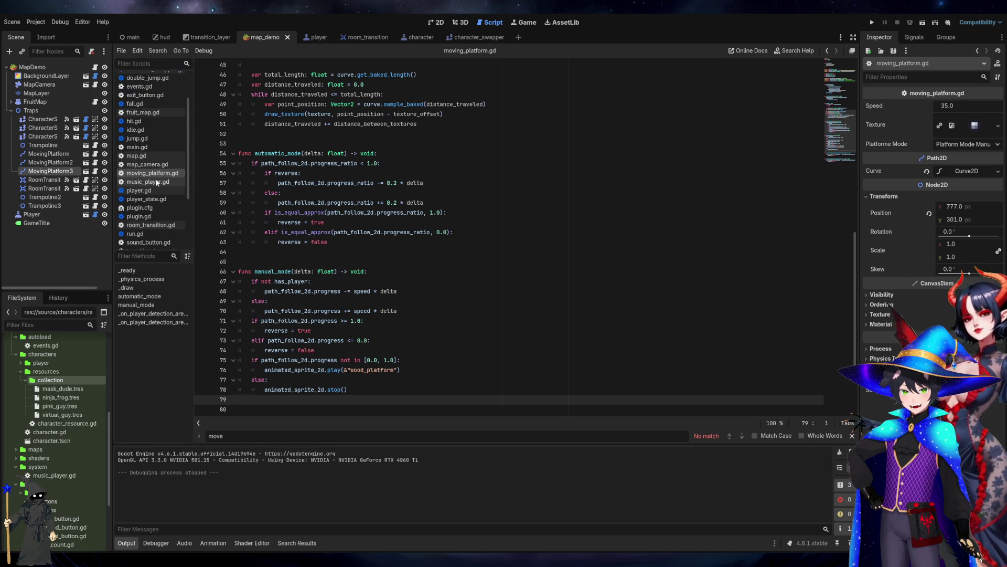
{"action": "left_click", "coordinate": [143, 95]}
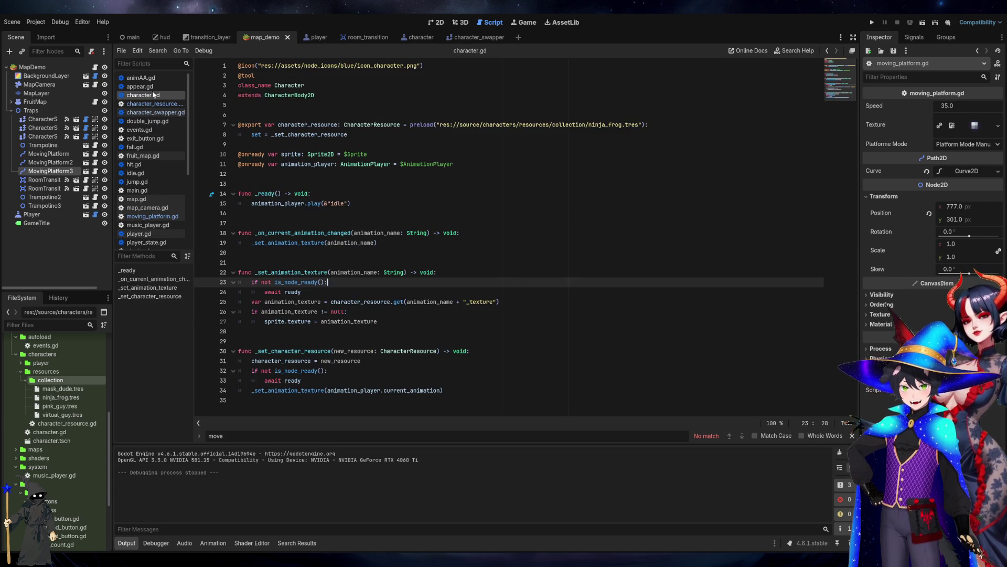
- Point out the setter's is_node_ready check, await ready, and sprite texture assignment
{"action": "left_click", "coordinate": [420, 312]}
{"action": "left_click", "coordinate": [403, 283]}
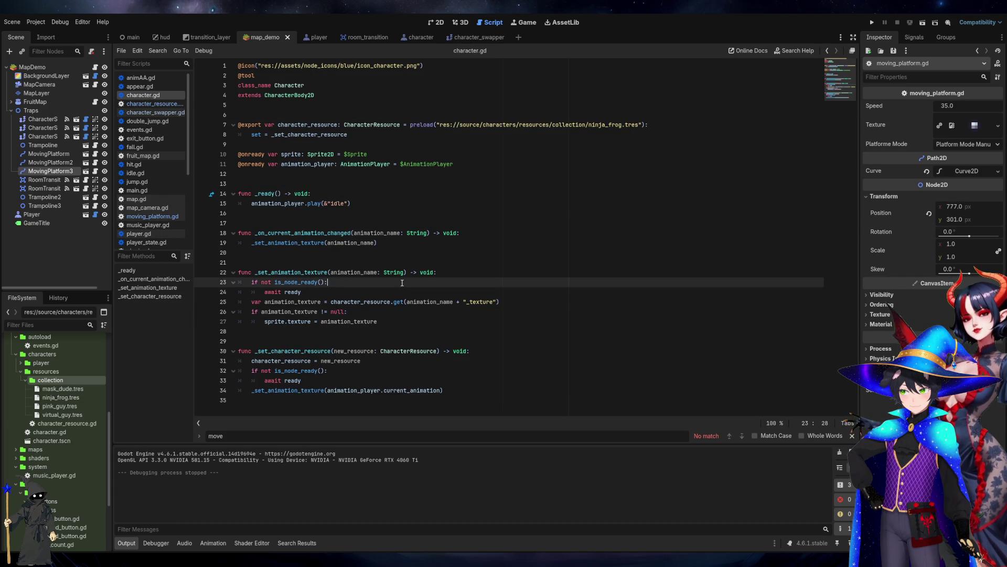
{"action": "left_click", "coordinate": [418, 321]}
{"action": "left_click", "coordinate": [366, 359]}
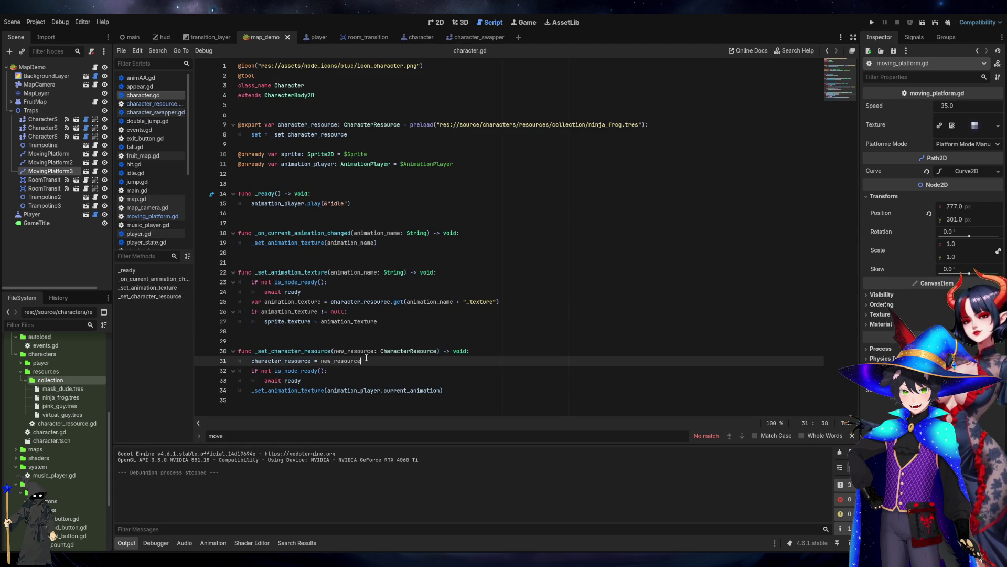
{"action": "left_click", "coordinate": [315, 293]}
{"action": "left_click", "coordinate": [310, 283]}
{"action": "double_click", "coordinate": [310, 284]}
{"action": "left_click", "coordinate": [410, 289]}
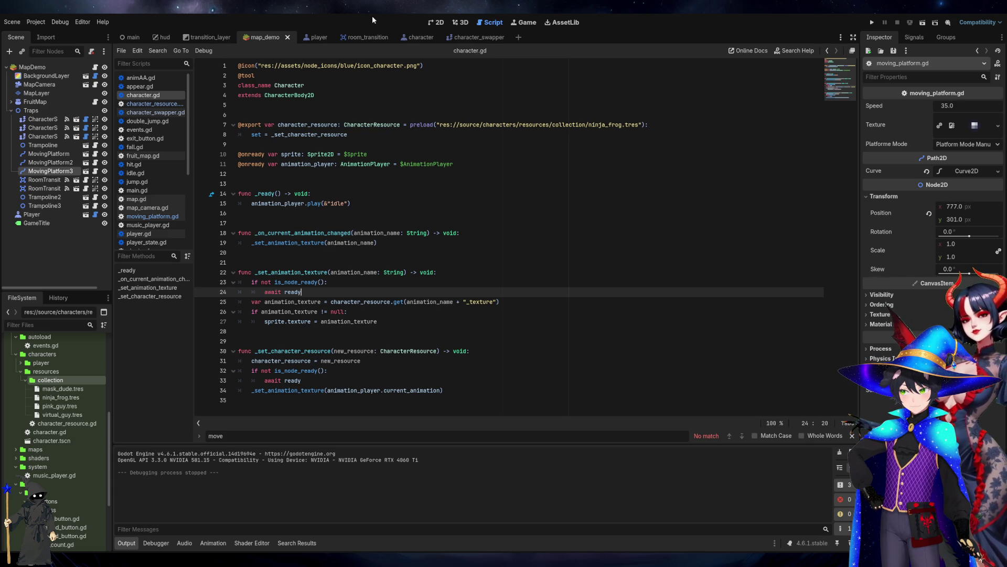
- Walk through the extends CharacterBody2D line, _ready, animation-changed handler and _set_animation_texture
{"action": "left_click", "coordinate": [356, 86]}
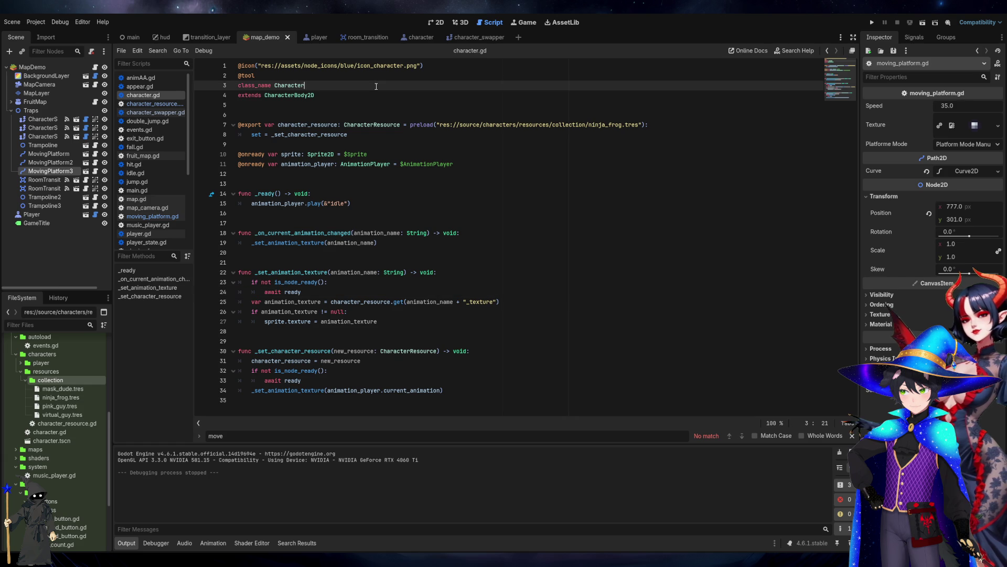
{"action": "left_click", "coordinate": [356, 93]}
{"action": "left_click", "coordinate": [371, 104]}
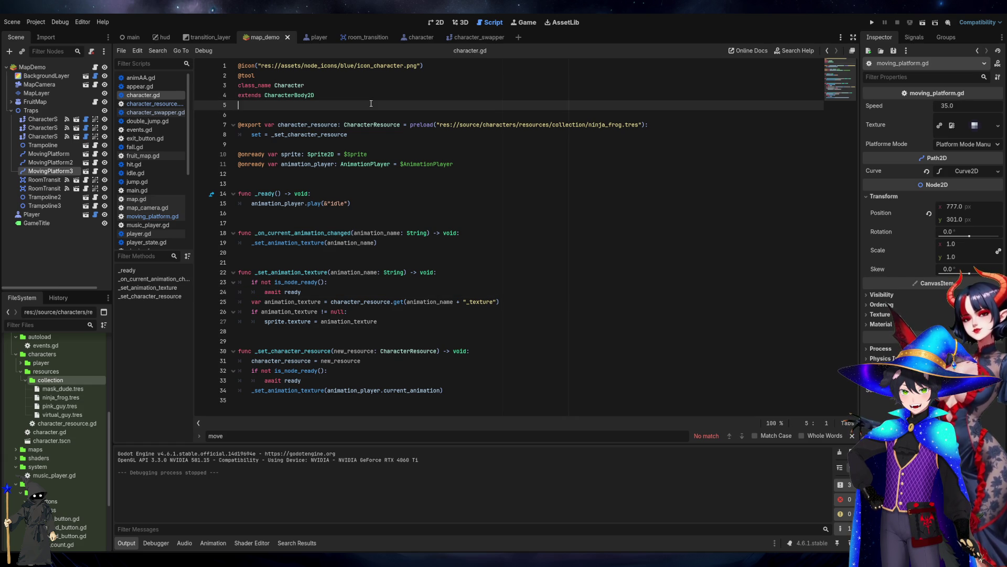
{"action": "left_click", "coordinate": [376, 192]}
{"action": "mouse_move", "coordinate": [376, 191]}
{"action": "left_mouse_down"}
{"action": "mouse_move", "coordinate": [388, 213]}
{"action": "mouse_move", "coordinate": [369, 230]}
{"action": "mouse_move", "coordinate": [364, 331]}
{"action": "left_mouse_up"}
{"action": "left_click", "coordinate": [389, 214]}
{"action": "left_click", "coordinate": [366, 254]}
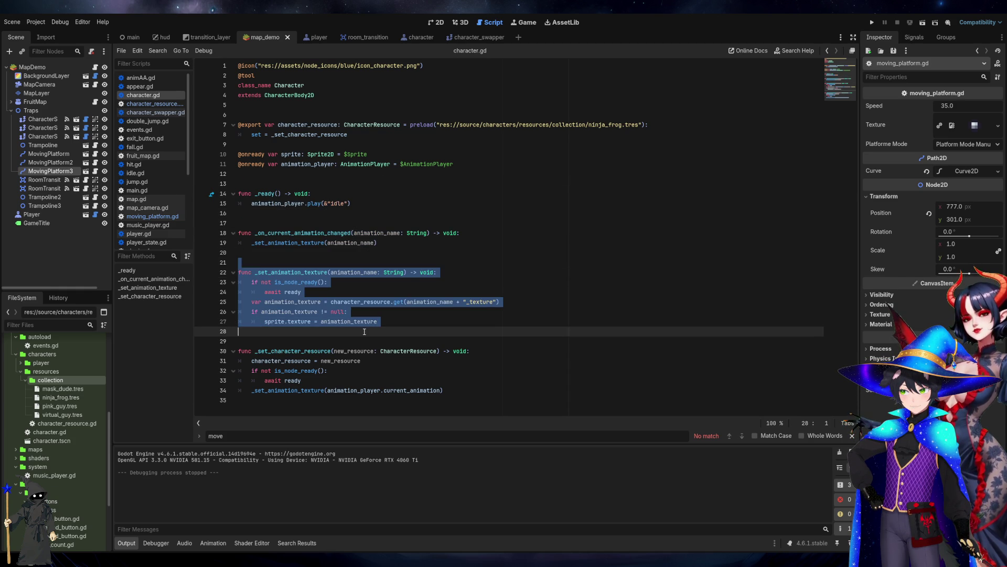
{"action": "left_click", "coordinate": [364, 331]}
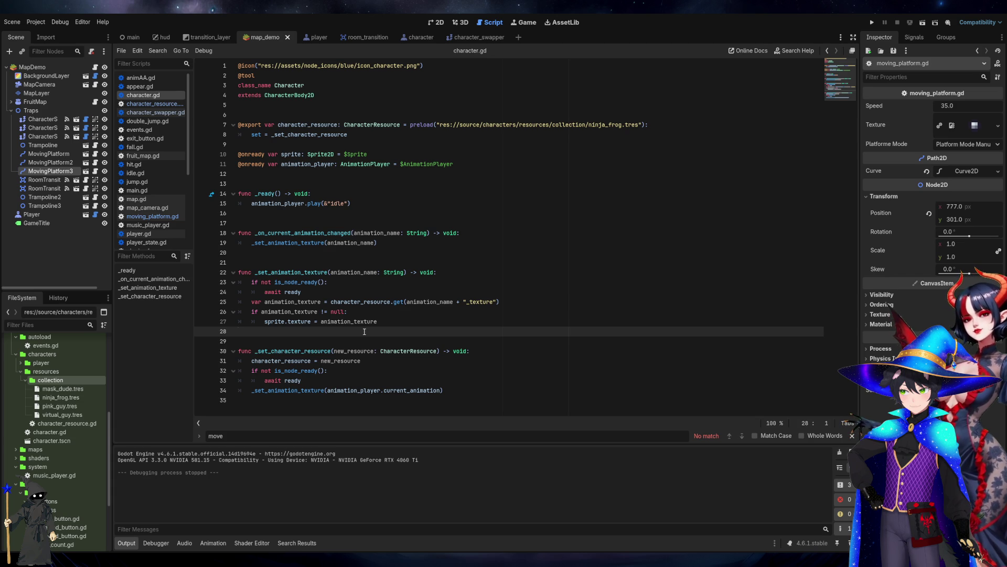
{"action": "scroll", "coordinate": [152, 157], "scroll_direction": "down", "scroll_amount": 3}
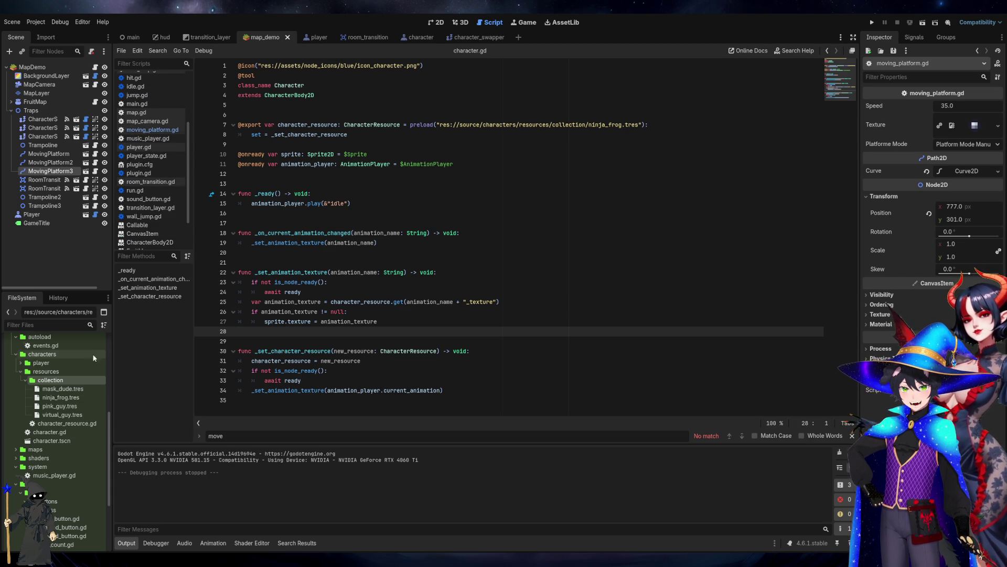
{"action": "scroll", "coordinate": [82, 373], "scroll_direction": "down", "scroll_amount": 3}
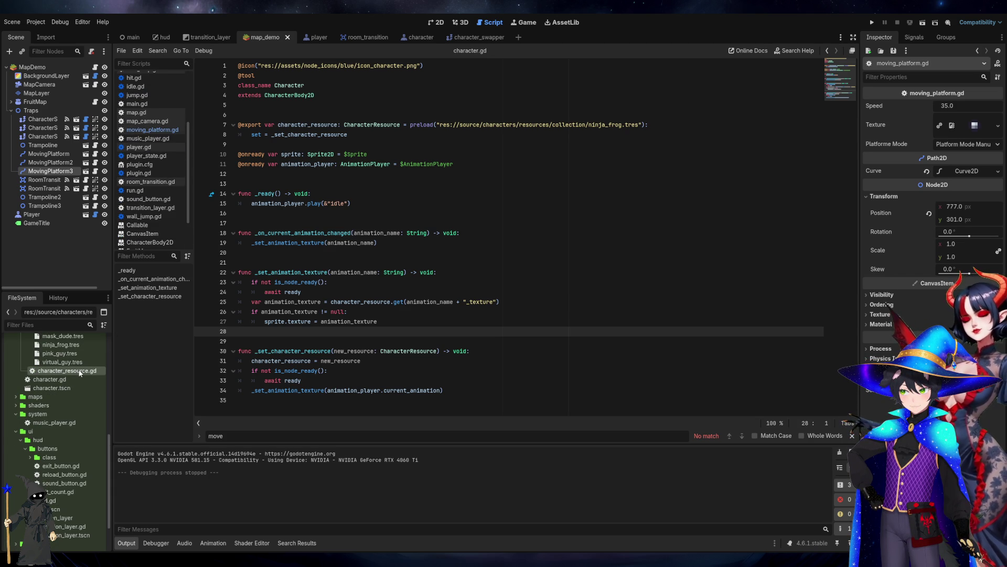
{"action": "scroll", "coordinate": [27, 384], "scroll_direction": "up", "scroll_amount": 4}
- Collapse resources, expand the characters/player folder, and open player_state.gd
{"action": "left_click", "coordinate": [21, 398]}
{"action": "left_click", "coordinate": [24, 389]}
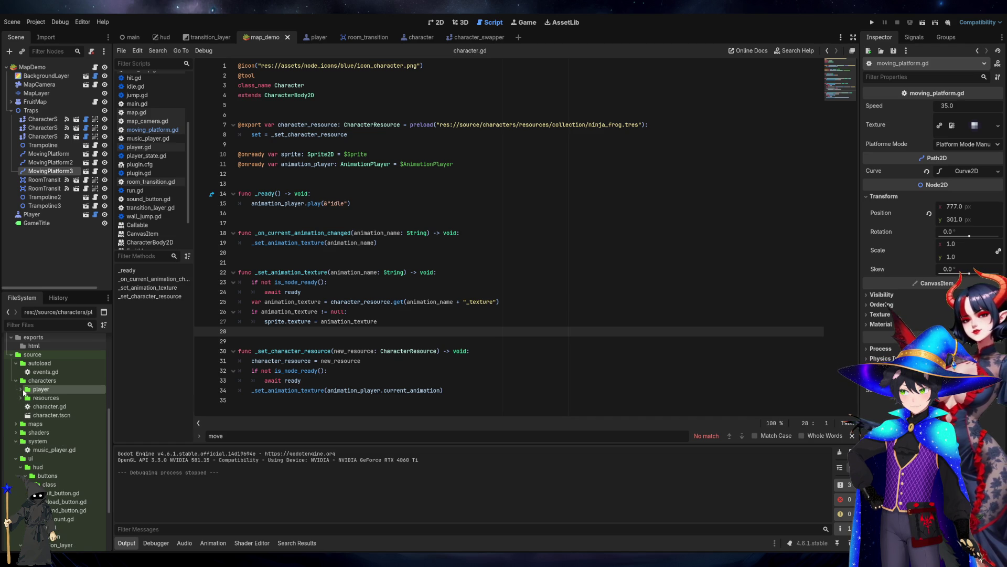
{"action": "left_click", "coordinate": [23, 391]}
{"action": "double_click", "coordinate": [71, 496]}
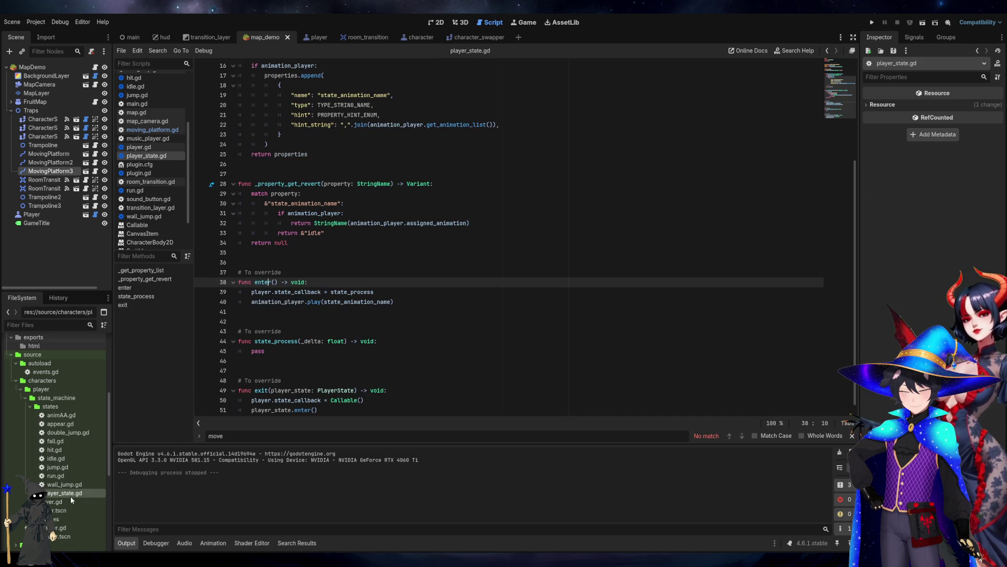
- Open player.gd from the player's files and skim it
{"action": "scroll", "coordinate": [328, 327], "scroll_direction": "up", "scroll_amount": 3}
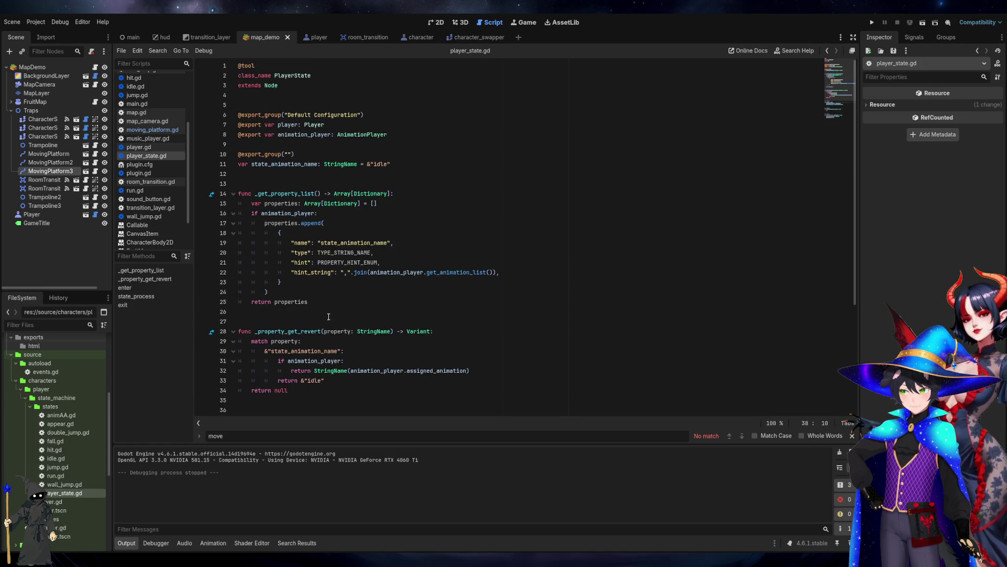
{"action": "scroll", "coordinate": [328, 327], "scroll_direction": "down", "scroll_amount": 3}
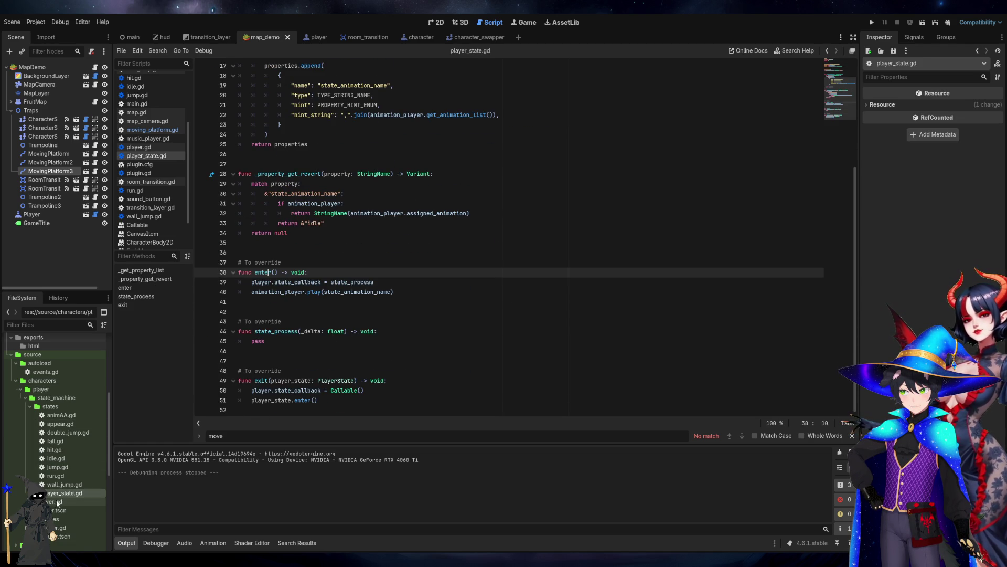
{"action": "double_click", "coordinate": [58, 502]}
{"action": "scroll", "coordinate": [336, 351], "scroll_direction": "down", "scroll_amount": 1}
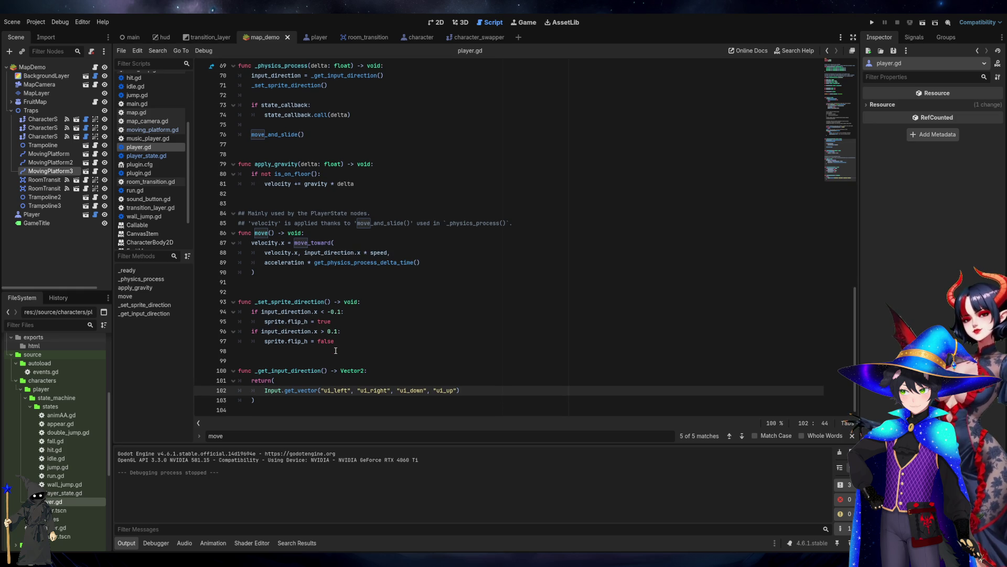
{"action": "scroll", "coordinate": [336, 351], "scroll_direction": "up", "scroll_amount": 20}
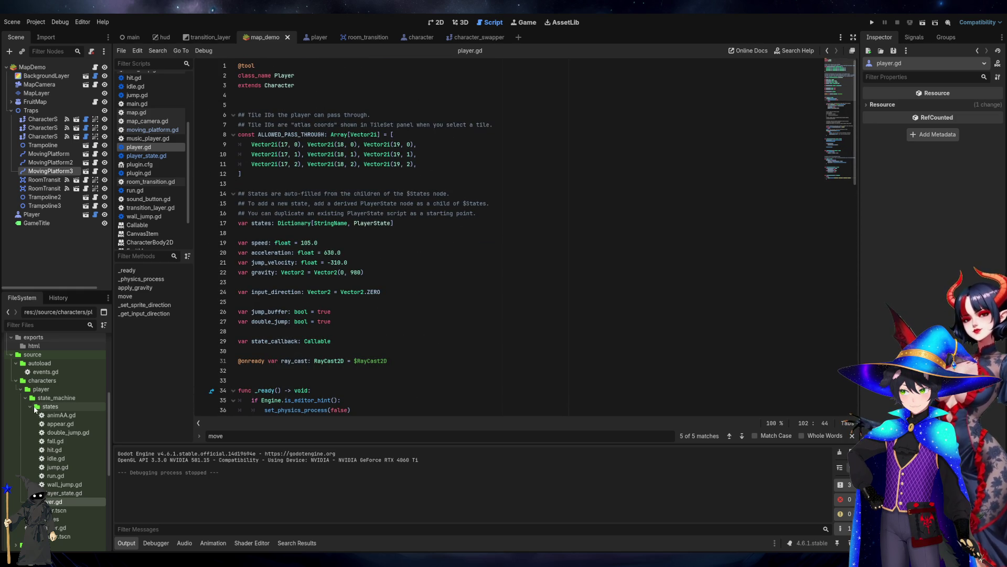
- Collapse the states and state_machine folders and reopen character.gd
{"action": "left_click", "coordinate": [30, 407]}
{"action": "left_click", "coordinate": [25, 398]}
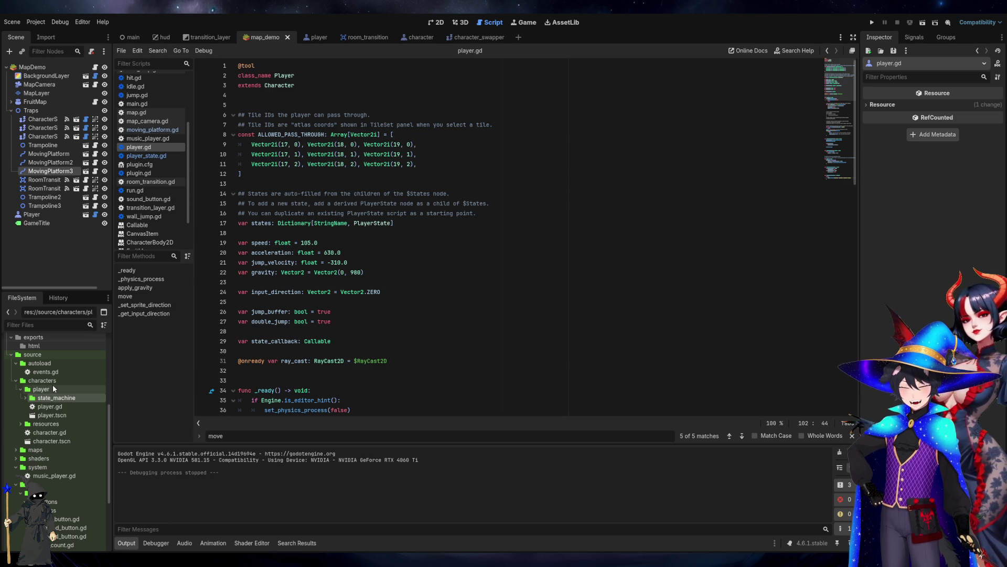
{"action": "left_click", "coordinate": [61, 405]}
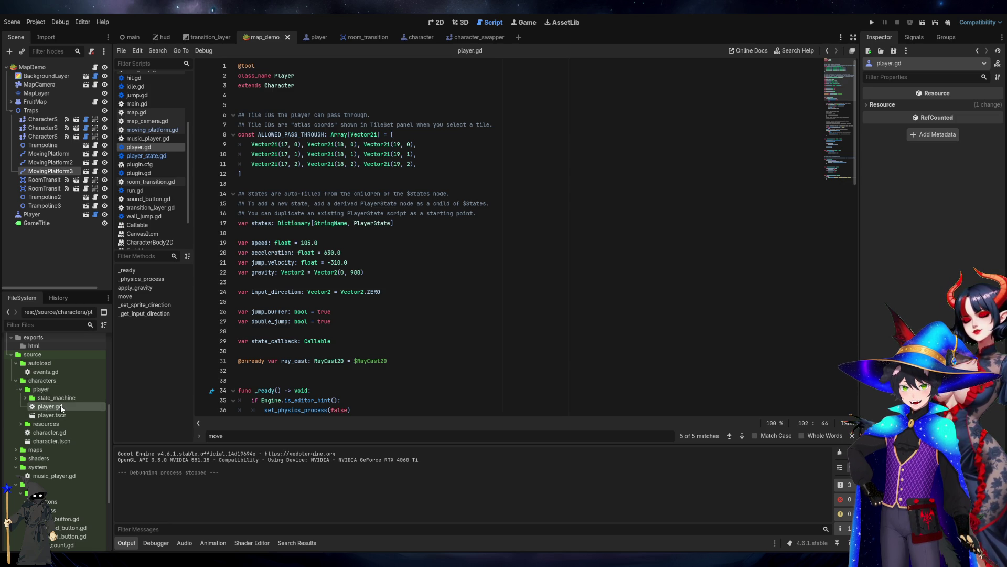
{"action": "scroll", "coordinate": [61, 407], "scroll_direction": "down", "scroll_amount": 3}
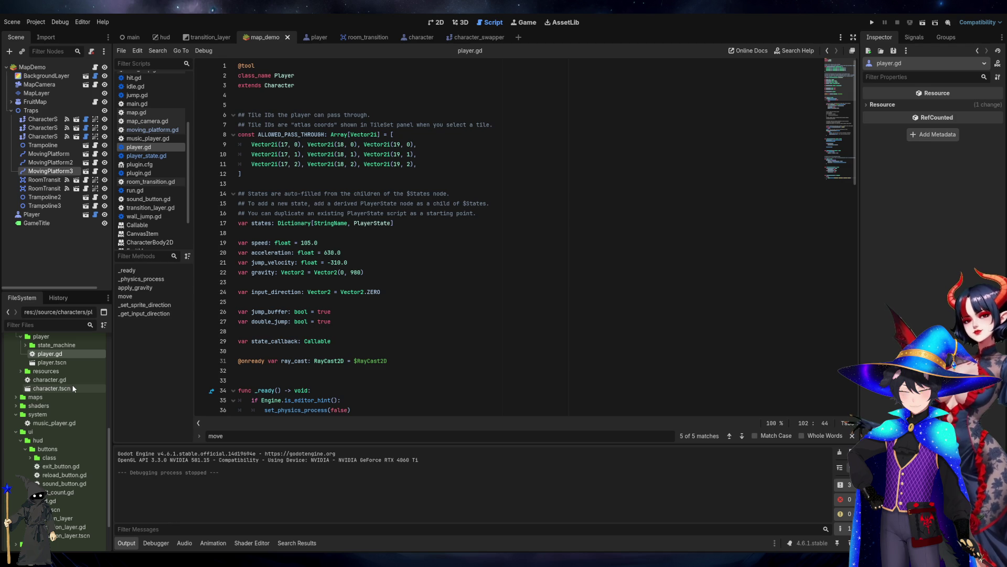
{"action": "double_click", "coordinate": [78, 381]}
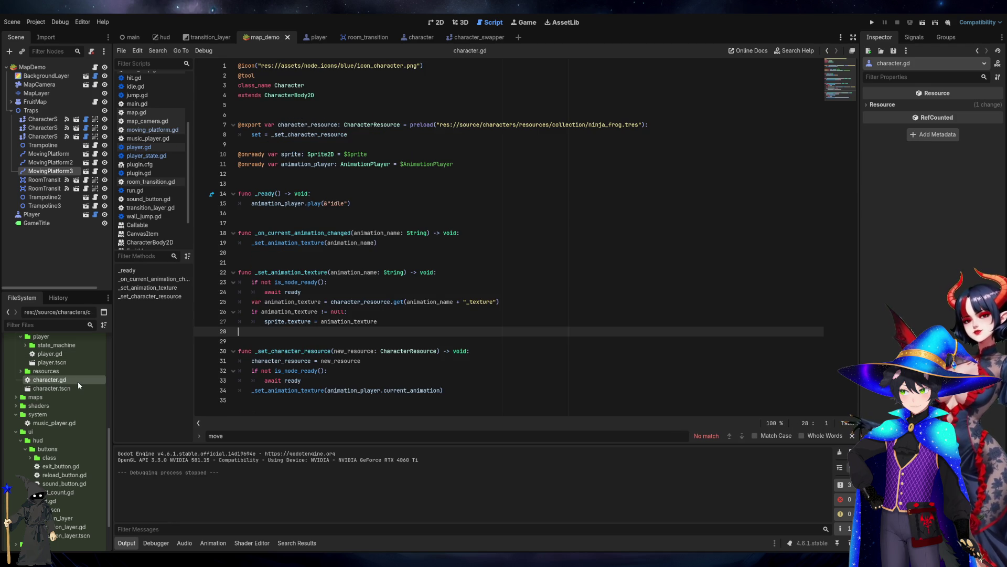
- Open room_transition.gd from maps/components and inspect the room_changed emit on line 7
{"action": "left_click", "coordinate": [16, 398]}
{"action": "left_click", "coordinate": [44, 440]}
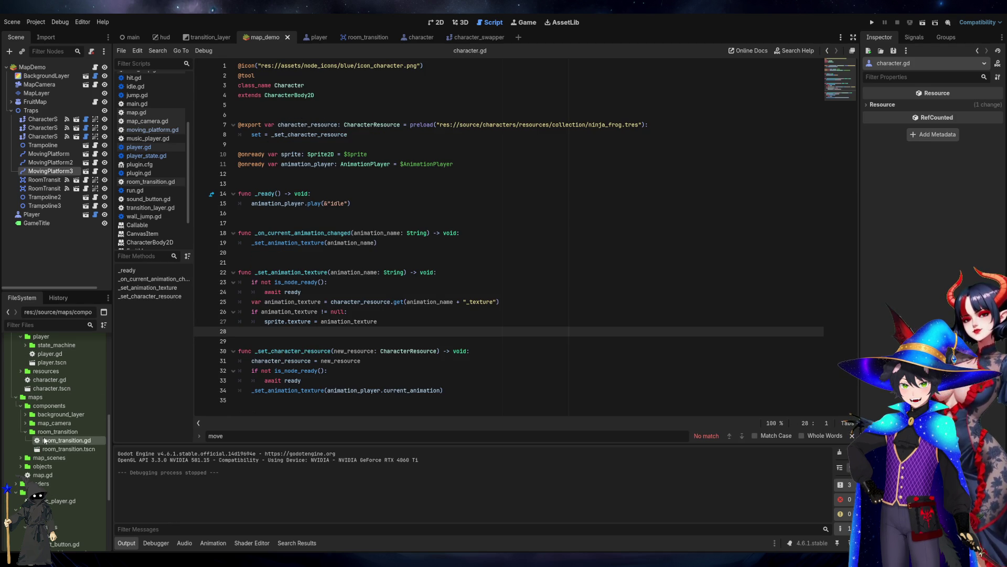
{"action": "double_click", "coordinate": [44, 441]}
{"action": "left_click", "coordinate": [293, 126]}
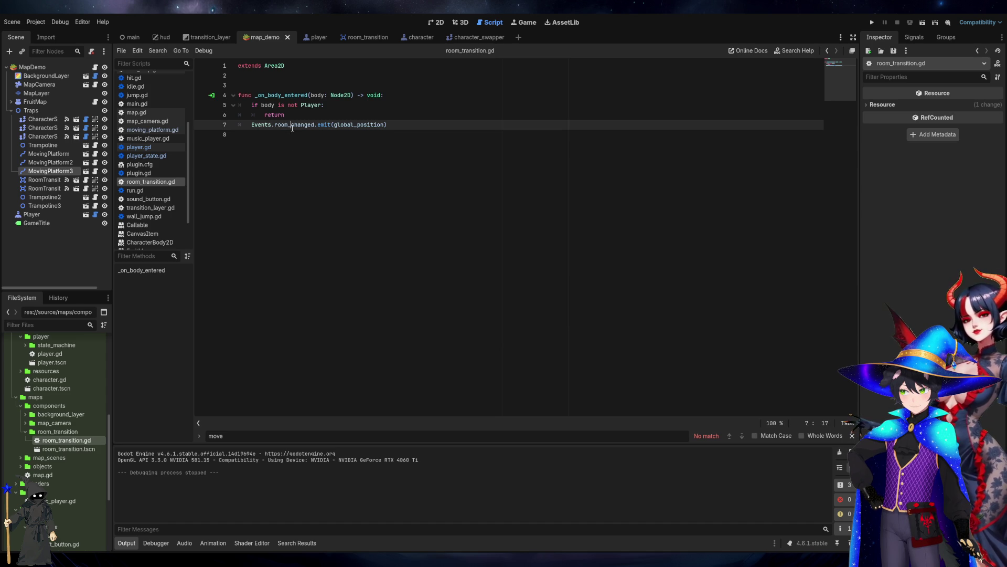
- Open map_camera.gd from the map_camera folder and inspect its room_changed connection on line 12
{"action": "double_click", "coordinate": [66, 424]}
{"action": "double_click", "coordinate": [67, 430]}
{"action": "left_click", "coordinate": [286, 186]}
{"action": "left_click", "coordinate": [470, 172]}
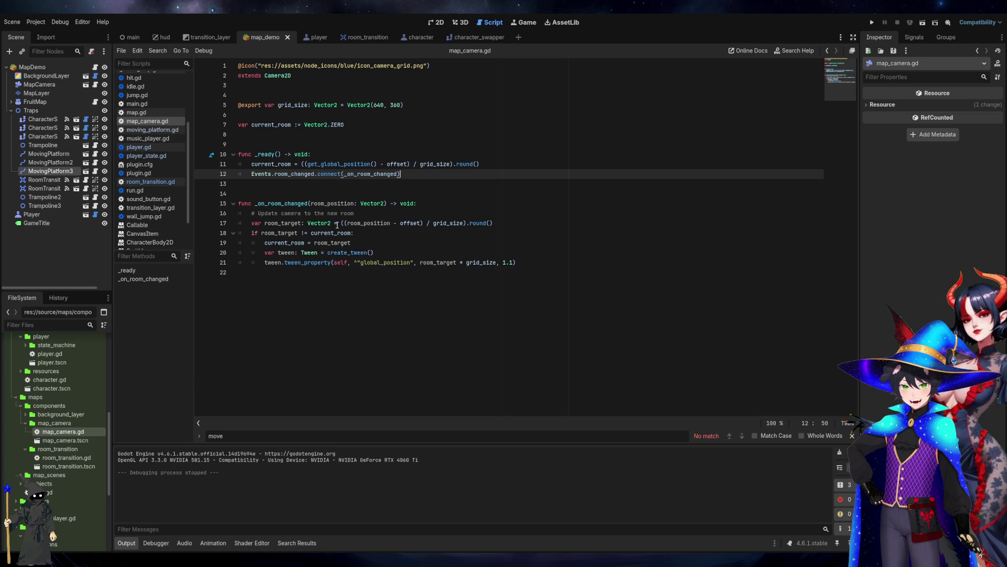
{"action": "left_click", "coordinate": [269, 224]}
{"action": "left_click", "coordinate": [269, 234]}
{"action": "left_click", "coordinate": [288, 242]}
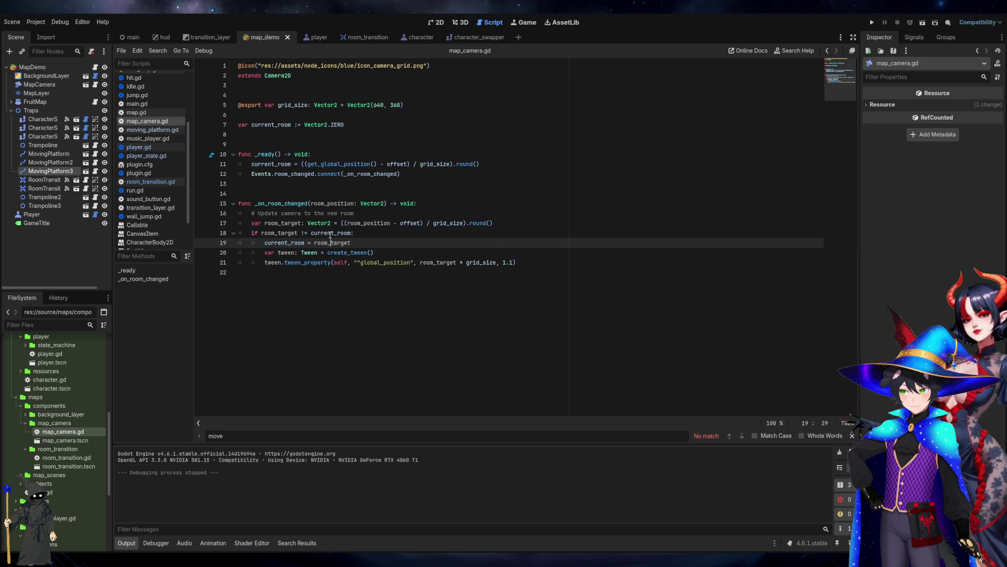
{"action": "left_click", "coordinate": [330, 234]}
{"action": "key", "text": "ctrl+r"}
{"action": "key", "text": "Escape"}
{"action": "key", "text": "ctrl+r"}
{"action": "key", "text": "Escape"}
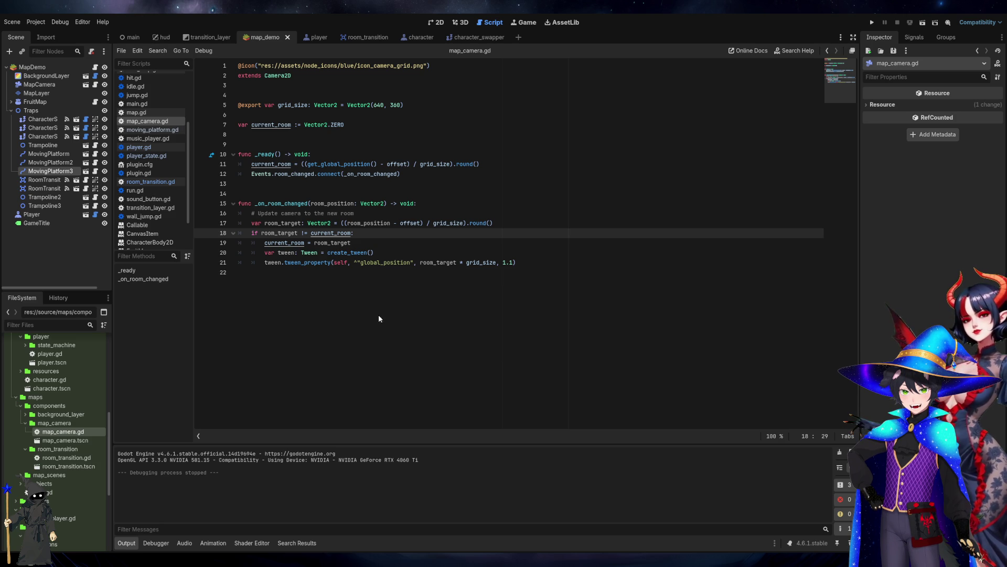
{"action": "key", "text": "ctrl+a"}
{"action": "left_click", "coordinate": [363, 281]}
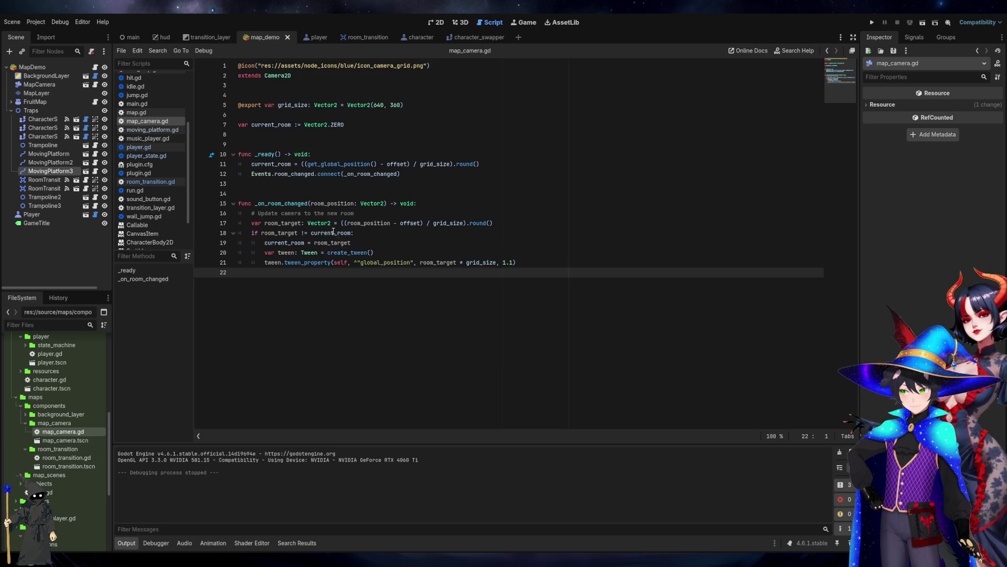
{"action": "left_click", "coordinate": [332, 233]}
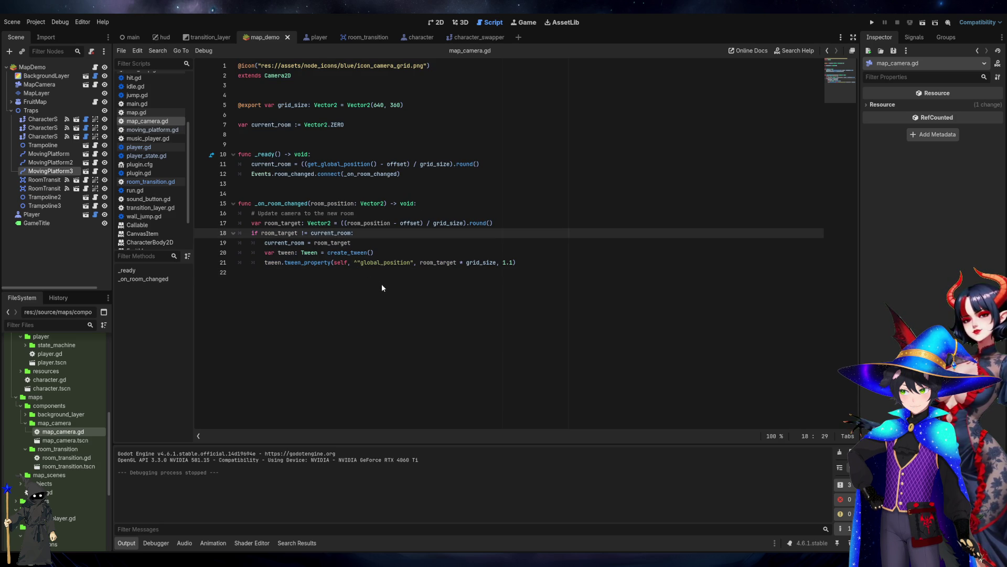